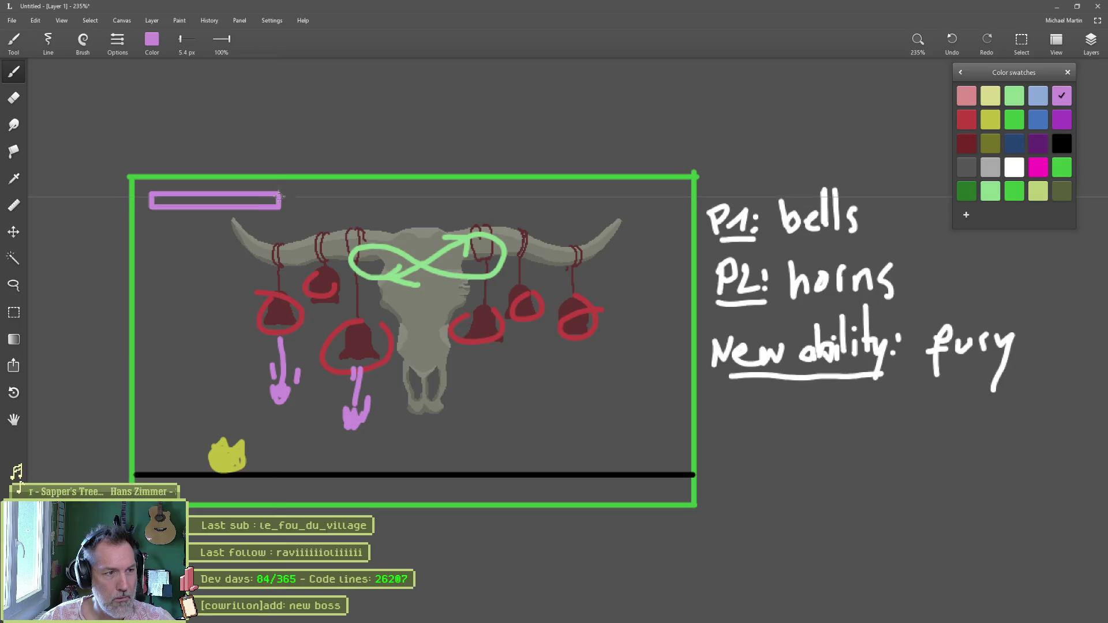
- Fill the boss health bar in pink, dividing it with a short stroke
drag(228, 195, 227, 206)
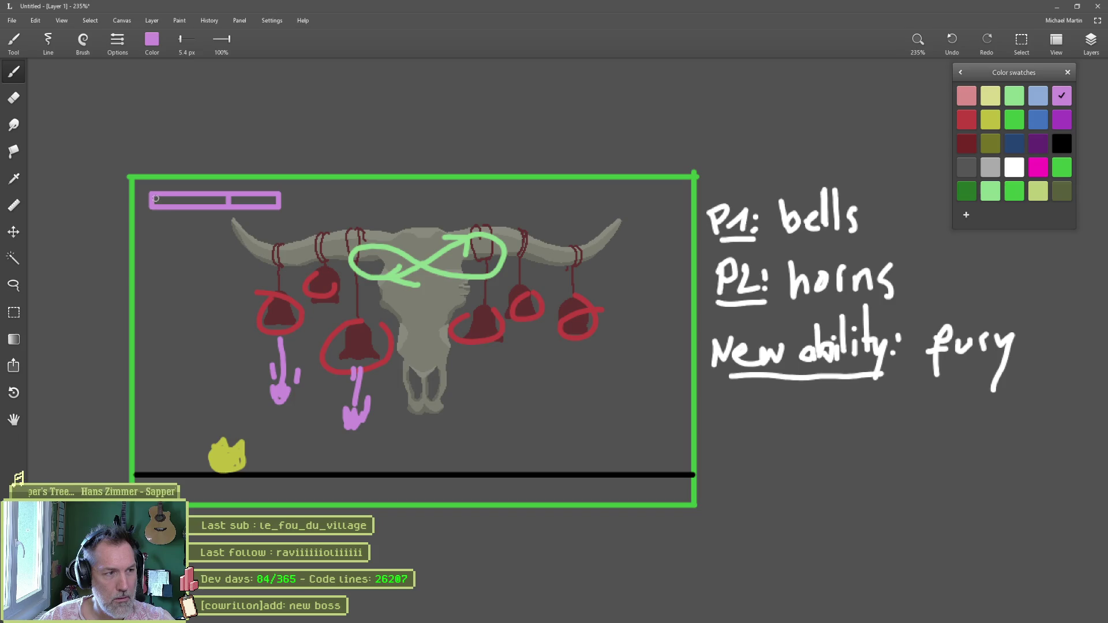
drag(177, 198, 224, 199)
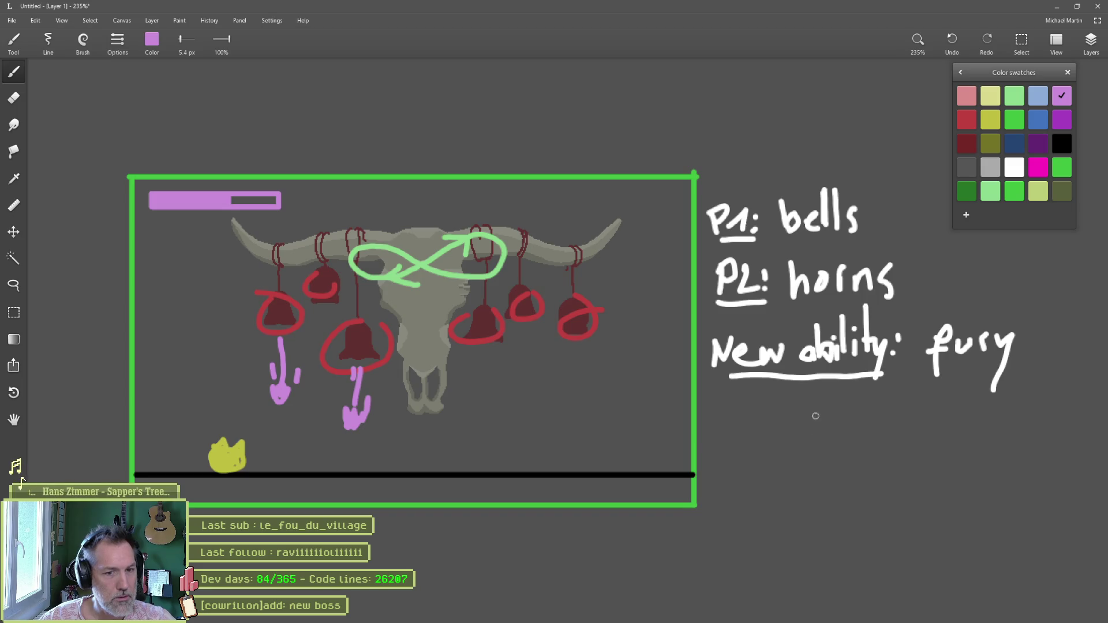
scroll(807, 430, down, 3)
scroll(858, 415, down, 1)
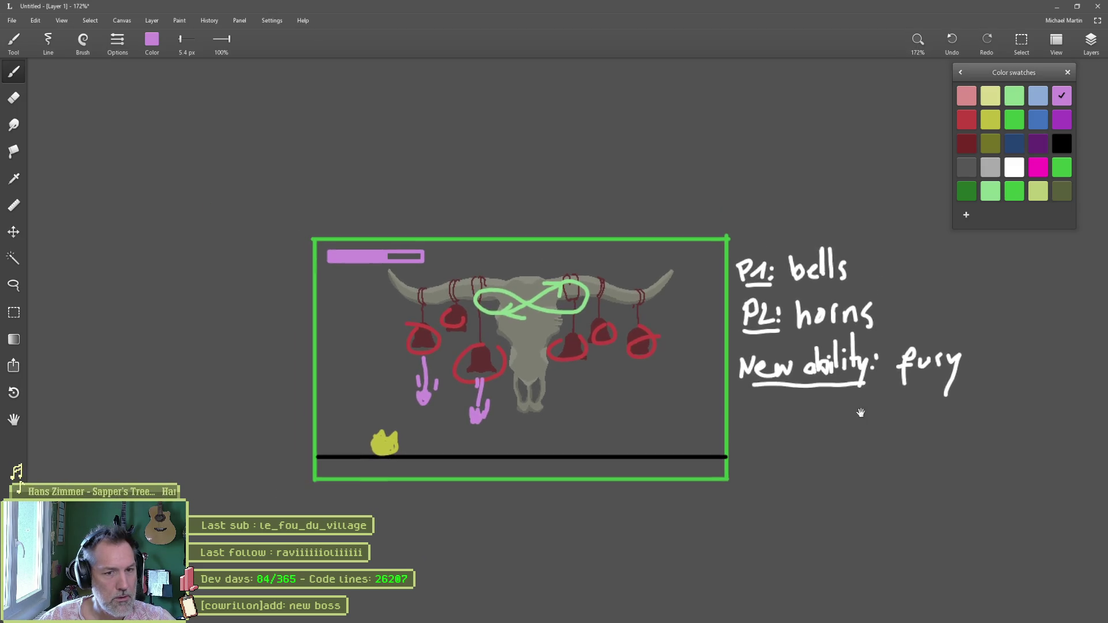
- Snip a screenshot of the boss sketch area, then return to Godot
drag(858, 415, 806, 426)
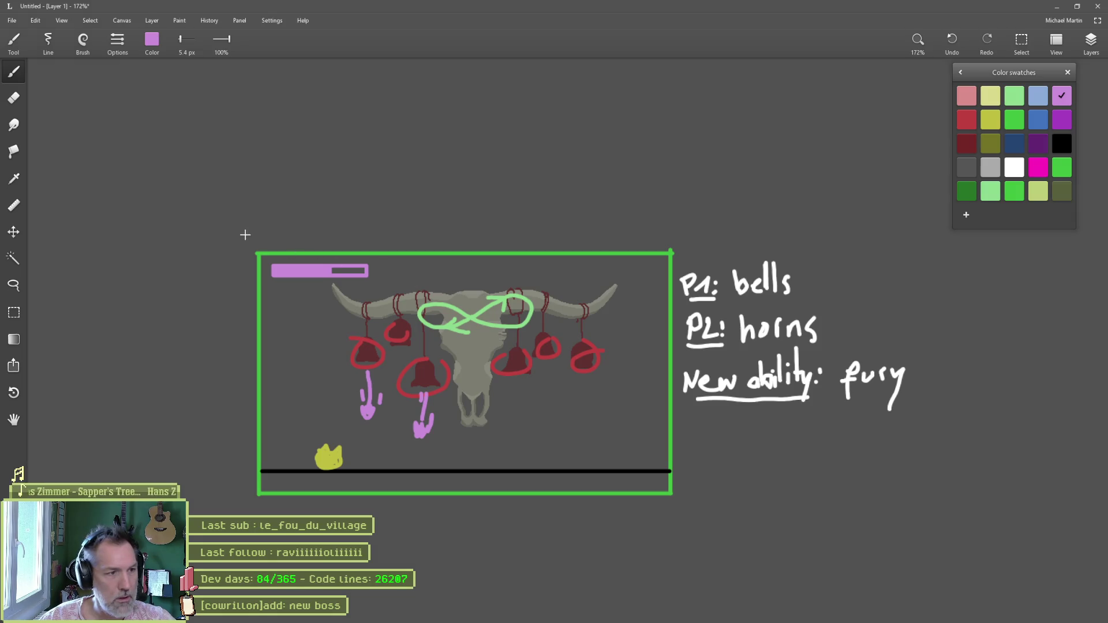
key(super+shift+s)
mouse_move(248, 241)
mouse_down()
mouse_move(850, 497)
mouse_move(909, 505)
mouse_up()
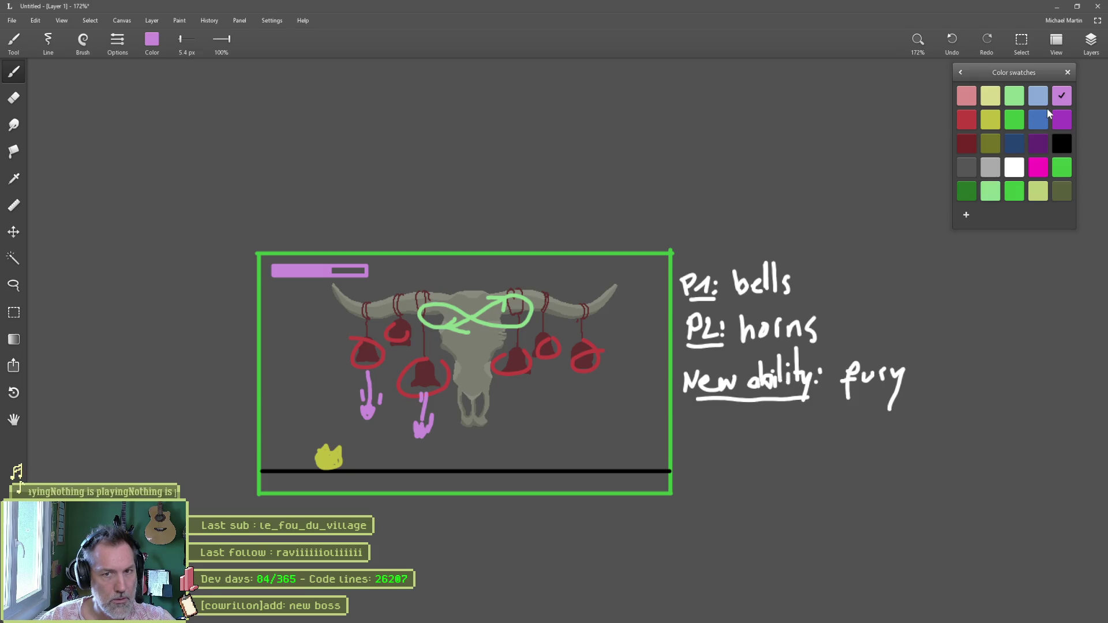
key(alt+Tab)
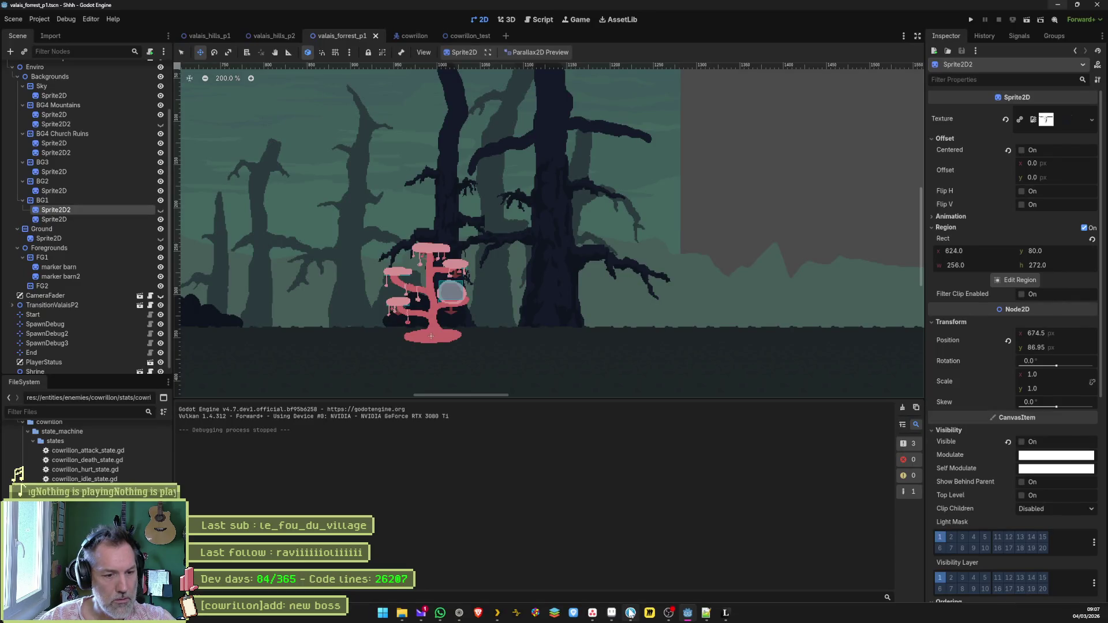
- In Aseprite, open shrine.aseprite from the entities > shrine folder
key(alt+Tab)
click(23, 26)
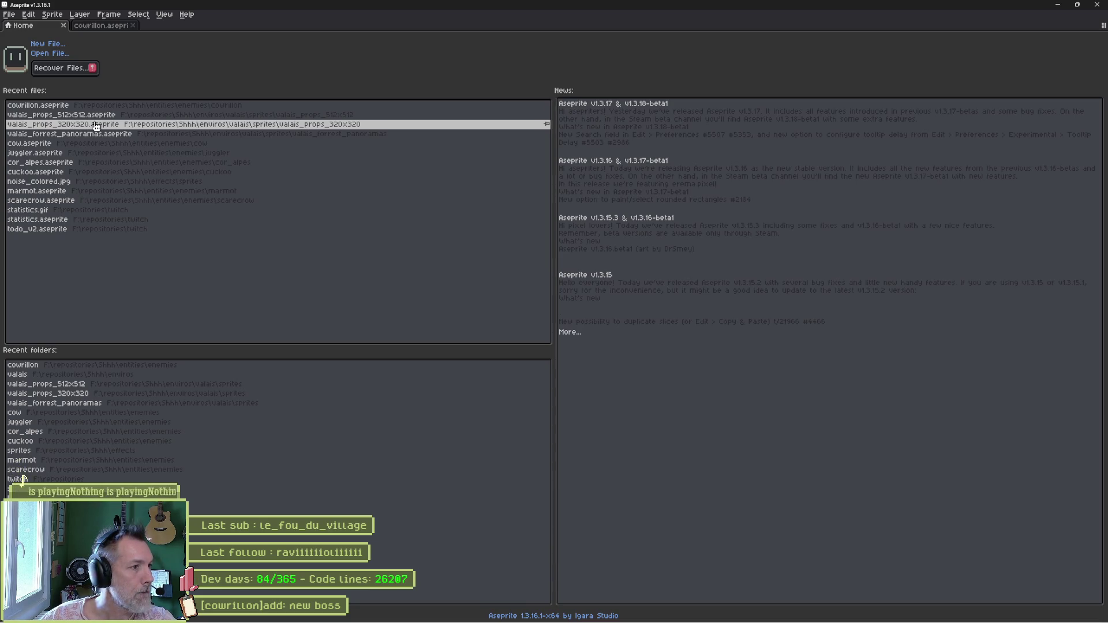
click(49, 53)
click(333, 78)
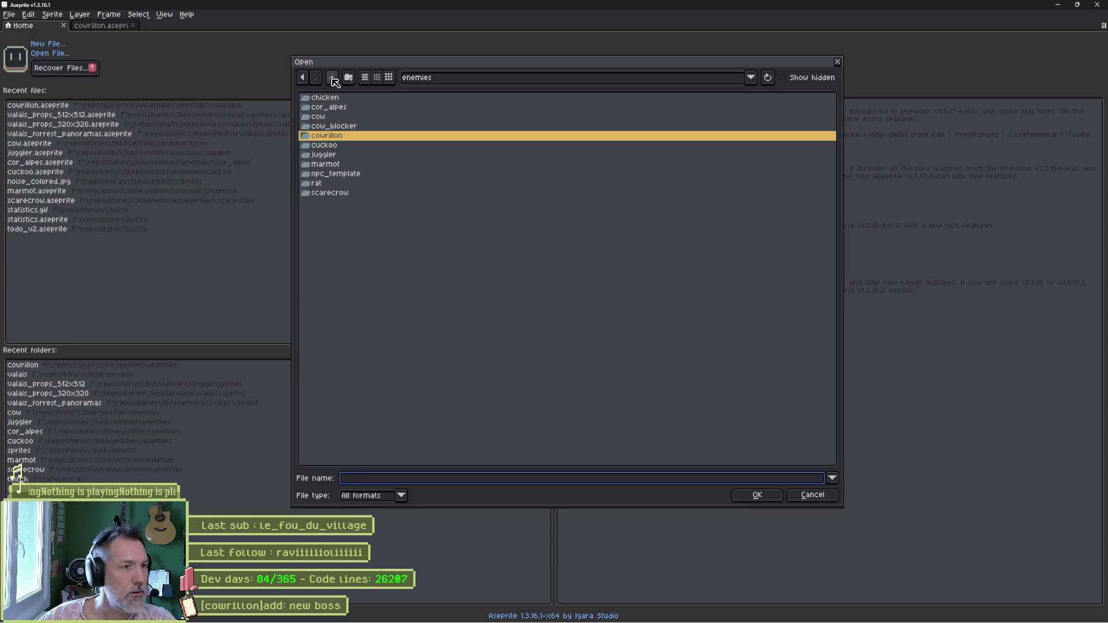
click(332, 78)
double_click(335, 116)
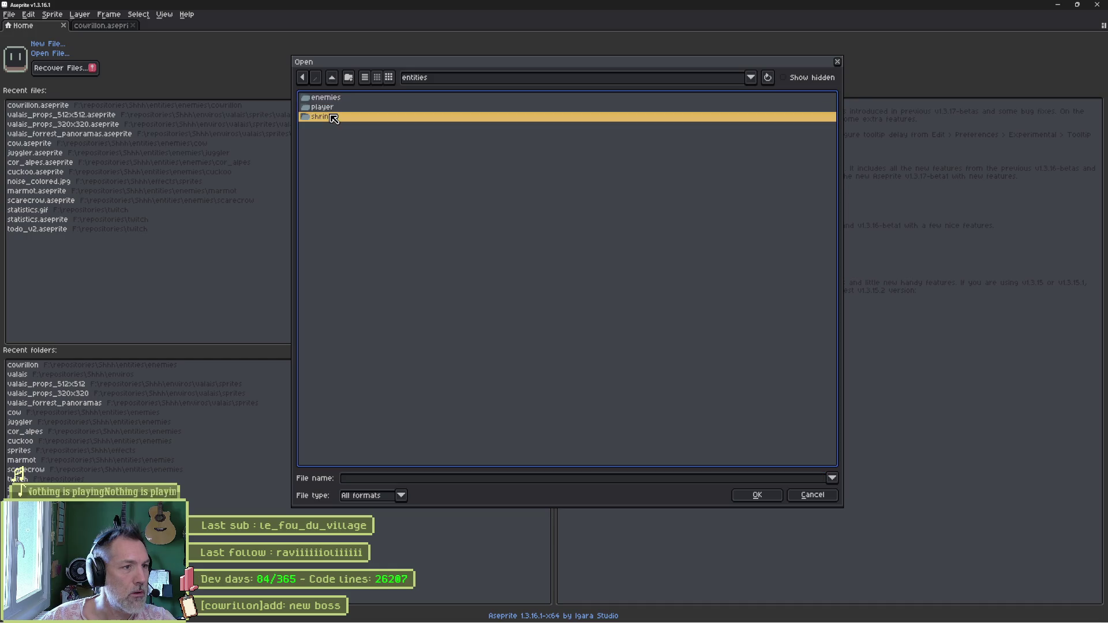
double_click(339, 99)
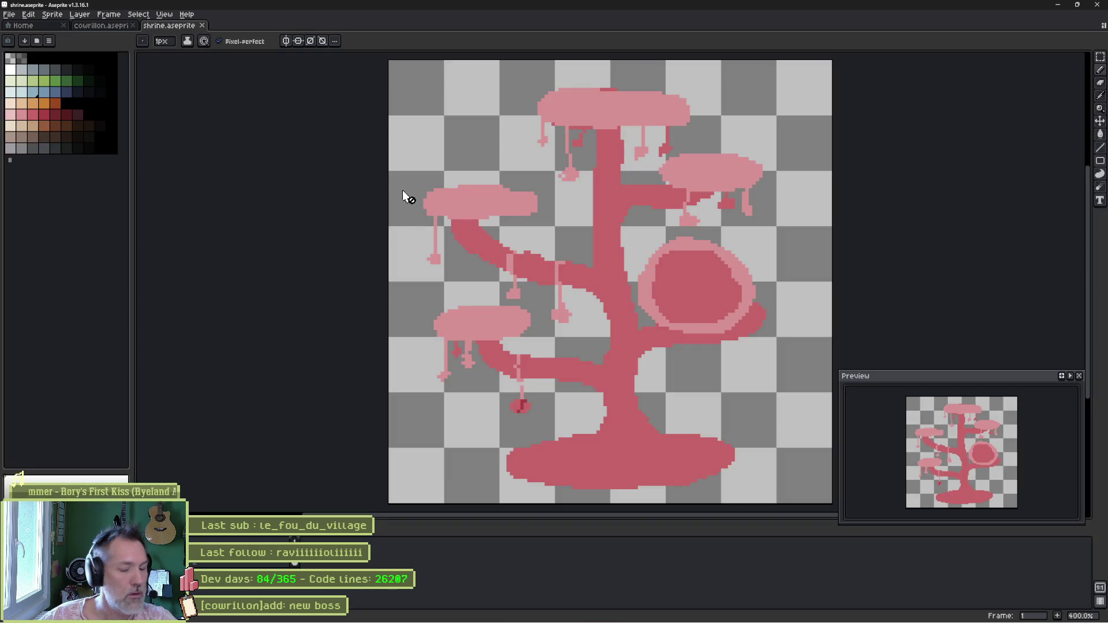
- Select and copy the whole shrine sprite, then return to the Leonardo boss sketch
key(ctrl+a)
key(alt+Tab)
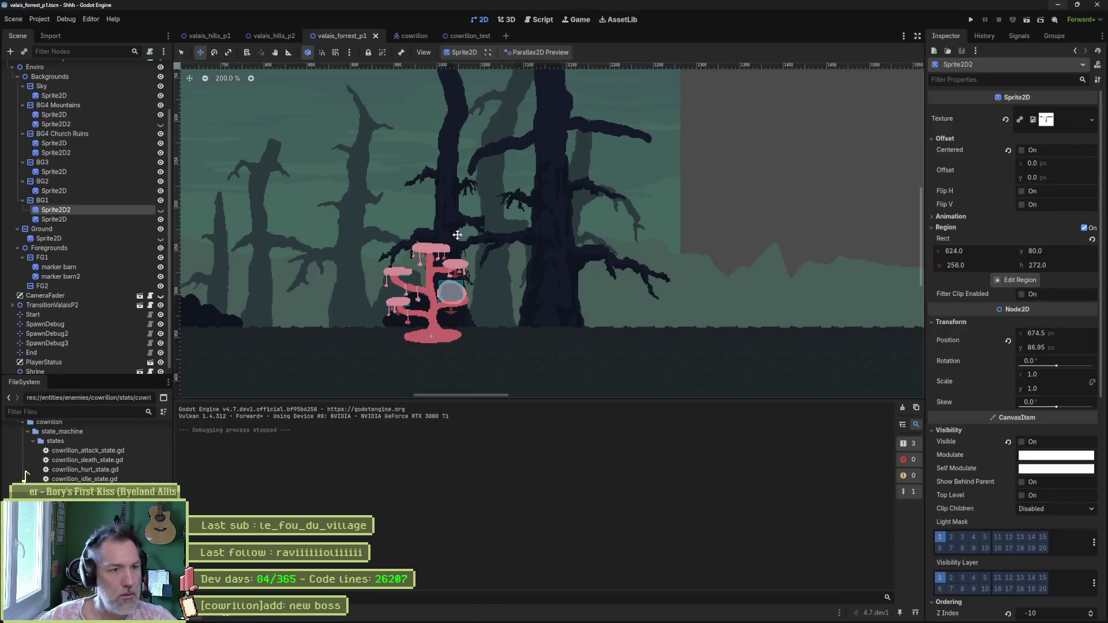
click(719, 613)
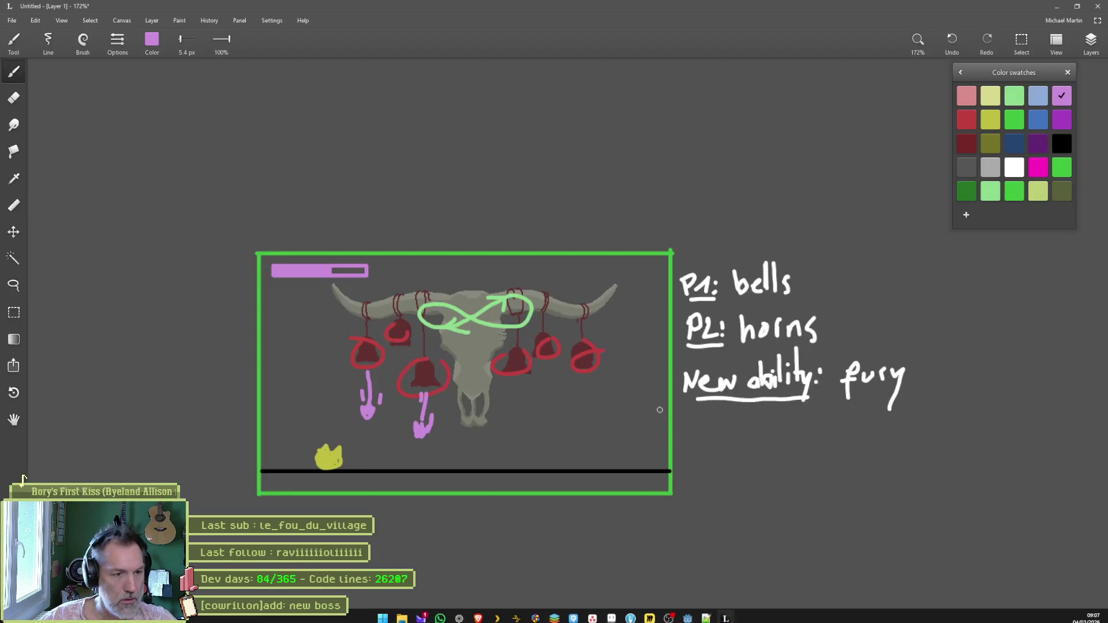
- Paste the shrine image left of the boss frame and lasso the 'New ability: fury' note
key(ctrl+v)
mouse_move(556, 335)
mouse_down()
mouse_move(461, 237)
mouse_move(359, 222)
mouse_move(199, 452)
mouse_up()
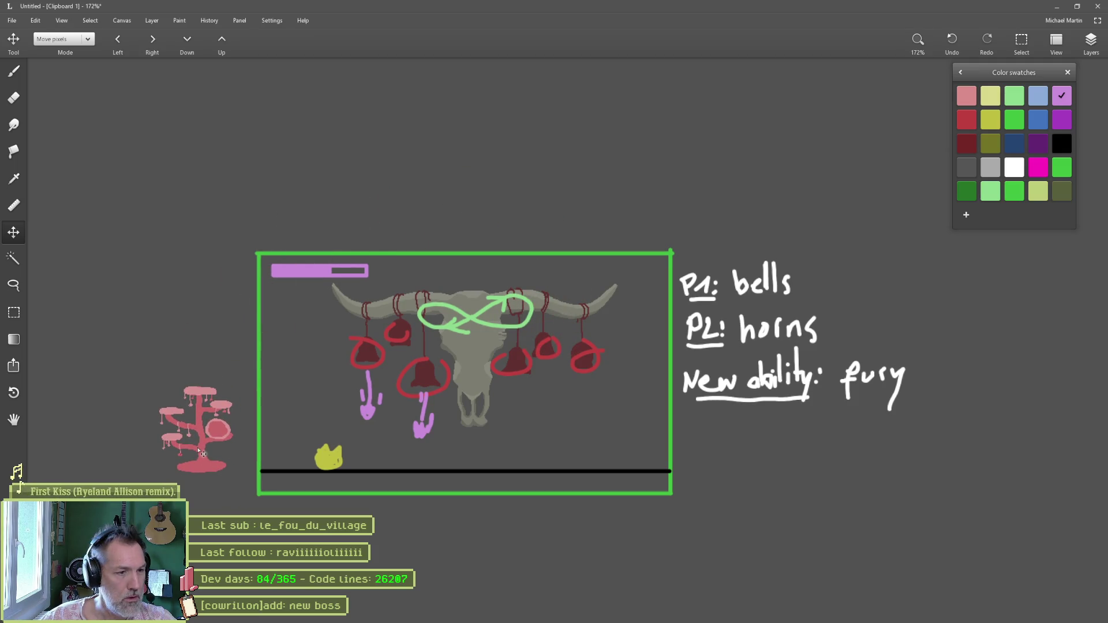
key(l)
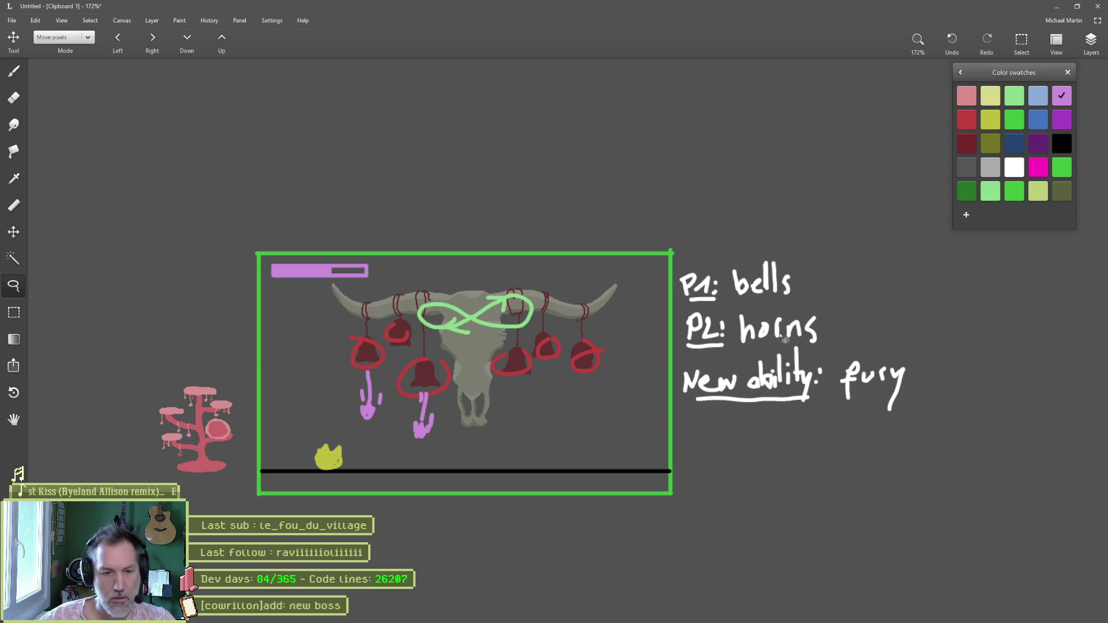
mouse_move(768, 346)
mouse_down()
mouse_move(863, 350)
mouse_move(713, 439)
mouse_move(687, 402)
mouse_move(721, 356)
mouse_move(768, 347)
mouse_up()
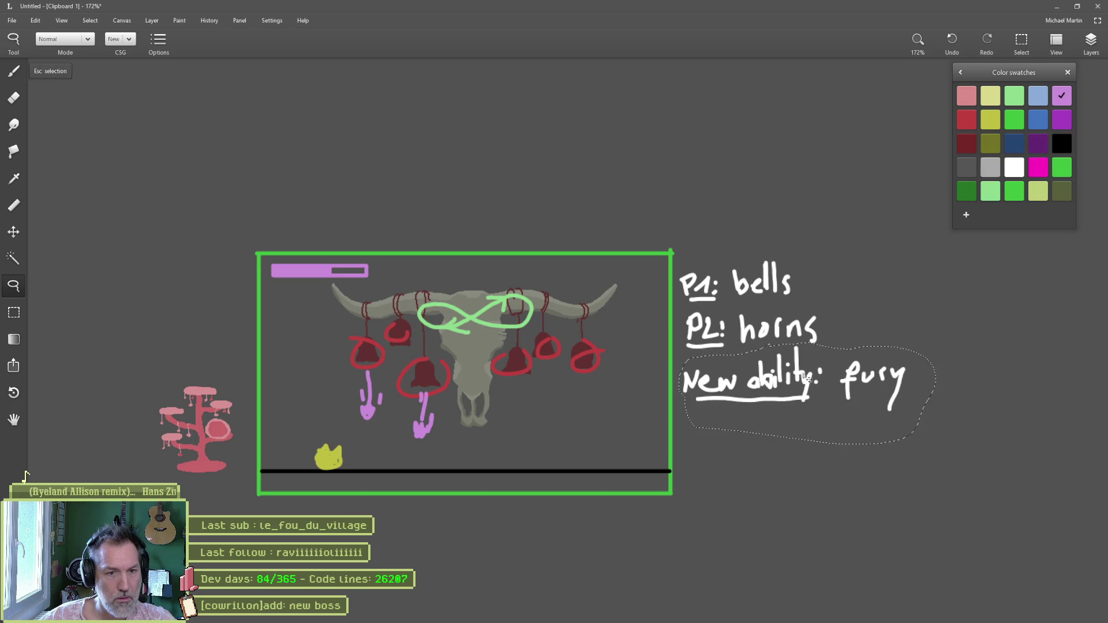
mouse_move(811, 386)
mouse_down()
mouse_move(211, 362)
mouse_move(826, 373)
mouse_move(806, 383)
mouse_up()
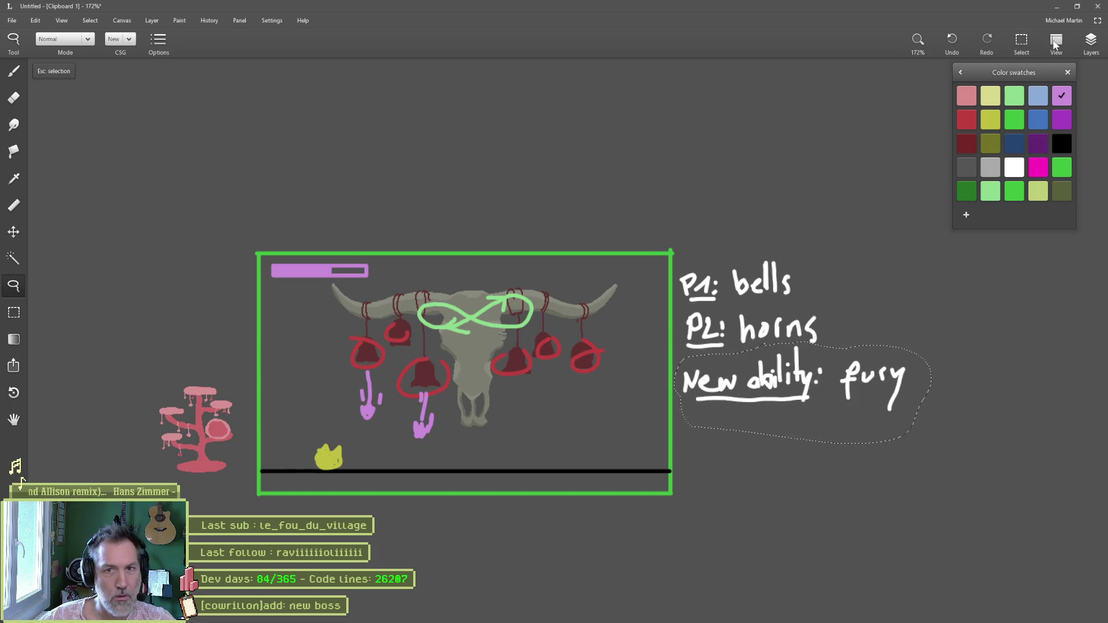
- On Layer 1, move the fury note below the shrine, scale it down, and snip the sketch
click(1090, 42)
click(1047, 138)
mouse_move(812, 403)
mouse_down()
mouse_move(237, 392)
mouse_move(161, 507)
mouse_move(156, 545)
mouse_move(84, 343)
mouse_move(72, 340)
mouse_up()
scroll(260, 263, left, 5)
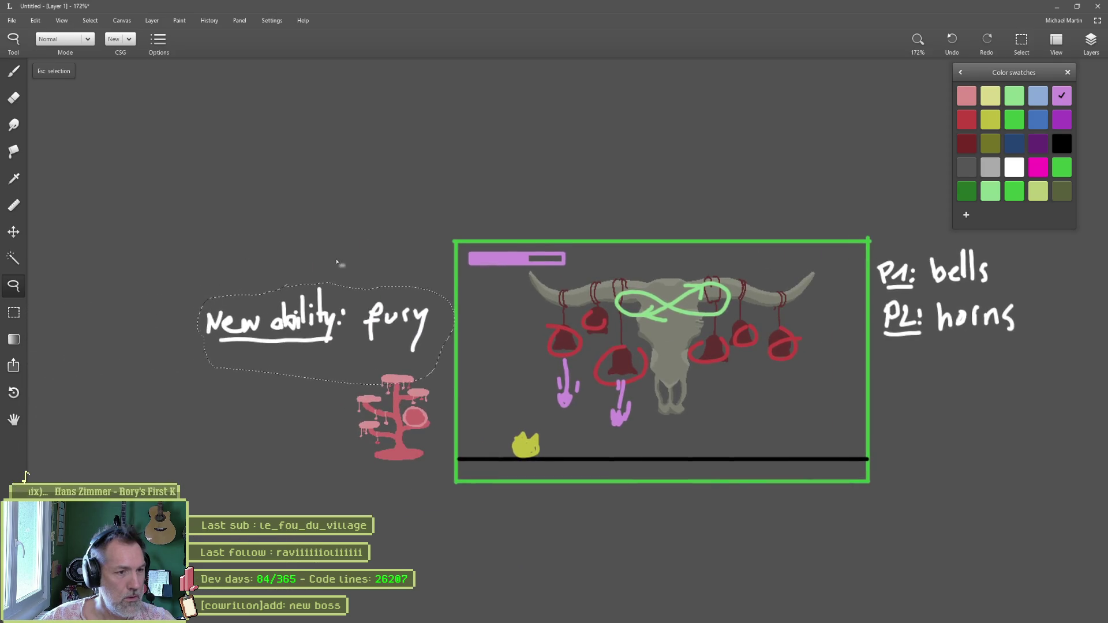
key(ctrl+t)
mouse_move(440, 375)
mouse_down()
mouse_move(338, 323)
mouse_move(401, 326)
mouse_move(432, 350)
mouse_move(428, 488)
mouse_up()
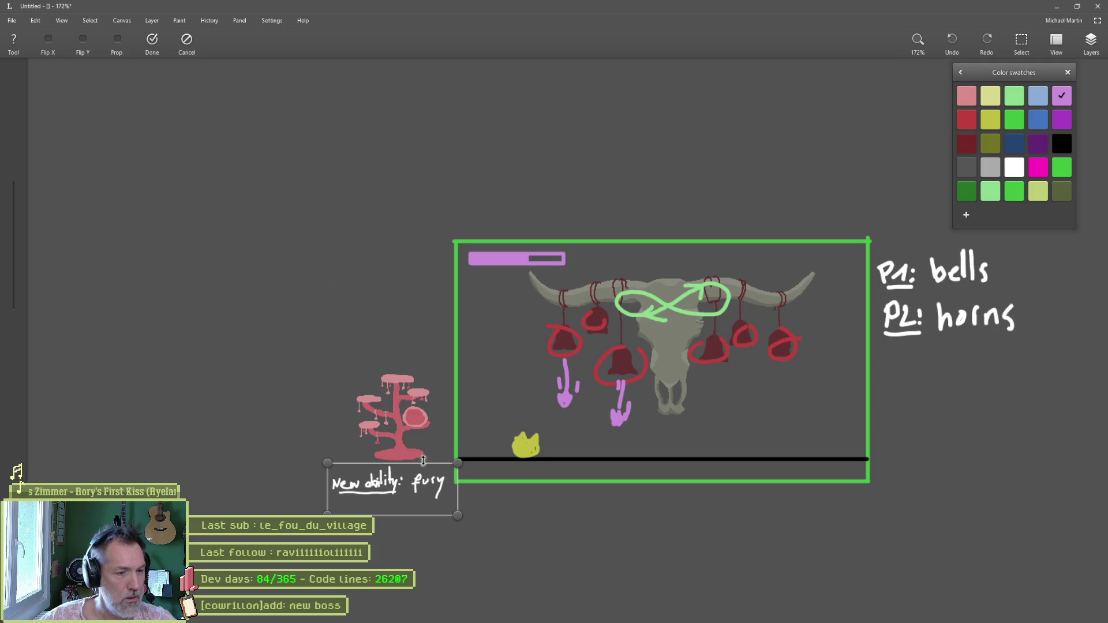
key(Return)
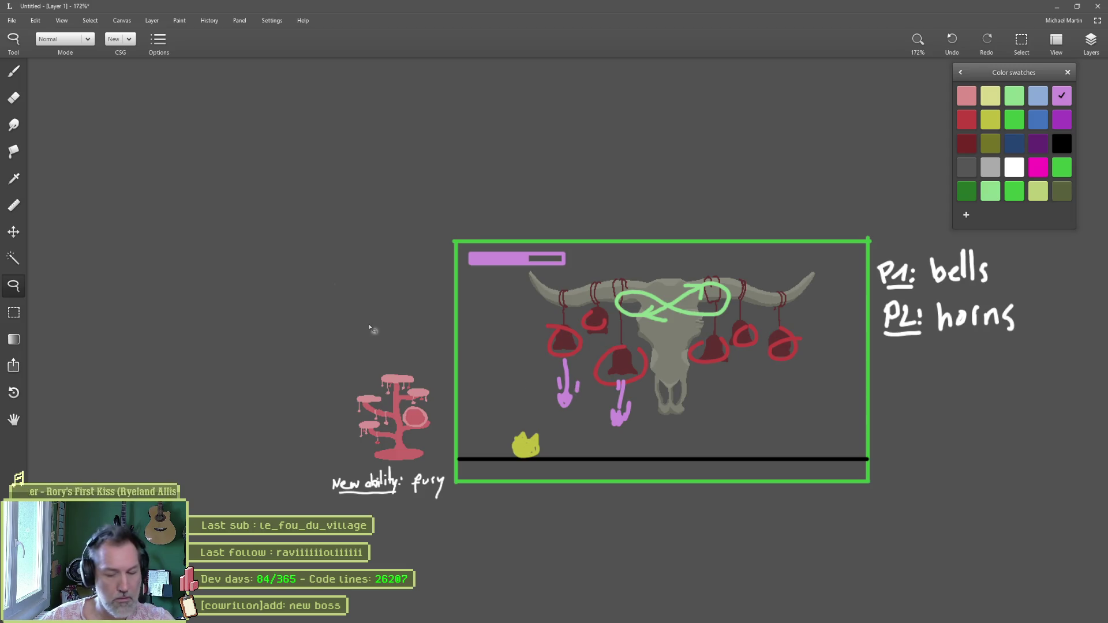
mouse_move(657, 303)
mouse_down()
mouse_move(594, 312)
mouse_move(596, 324)
mouse_up()
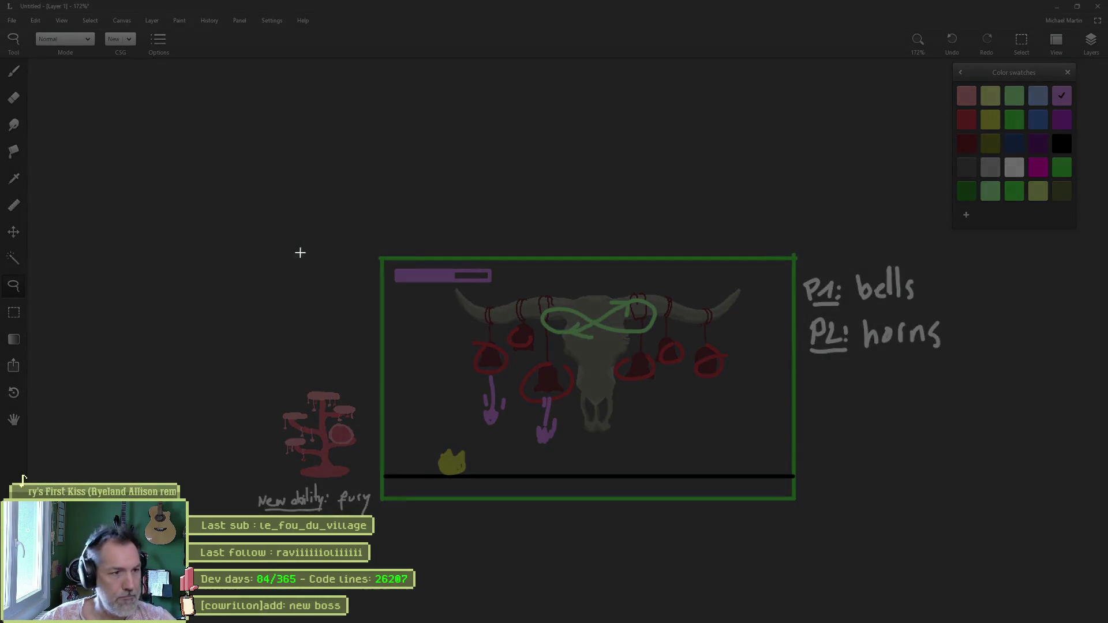
mouse_move(255, 244)
mouse_down()
mouse_move(629, 483)
mouse_move(806, 518)
mouse_move(954, 518)
mouse_up()
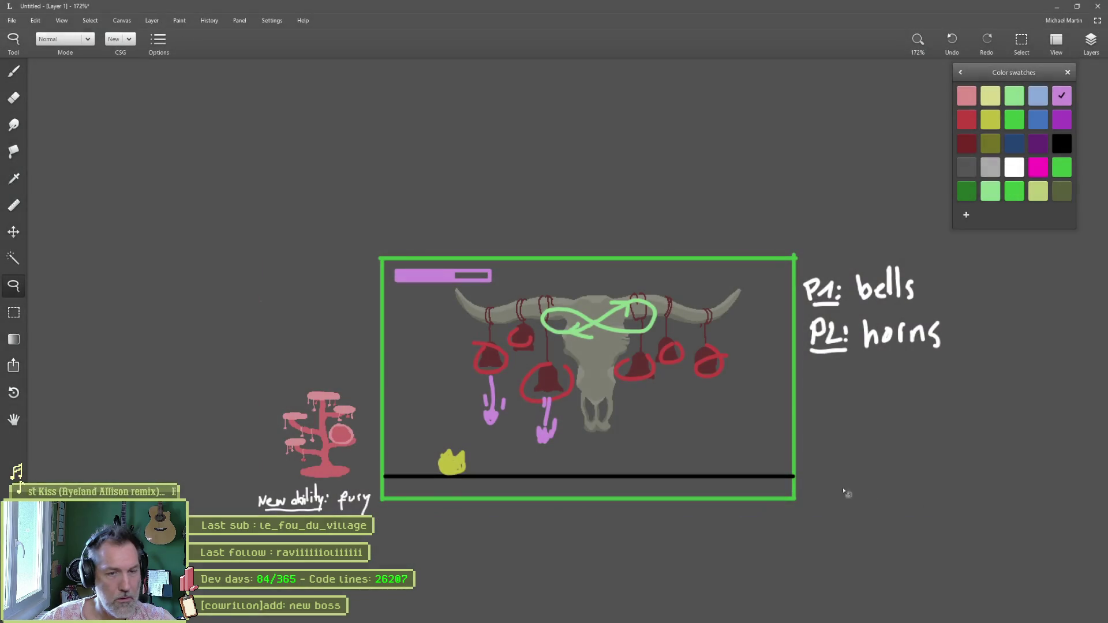
- Paste the sketch screenshot into the '[cowrillon]add: new boss' task description
click(670, 613)
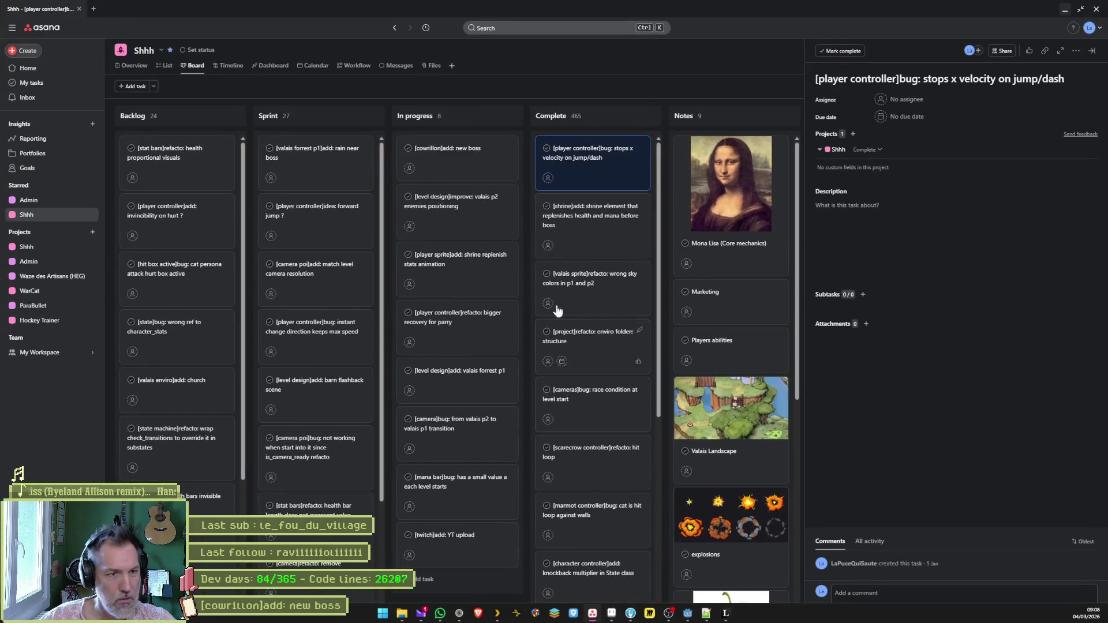
click(474, 160)
click(867, 203)
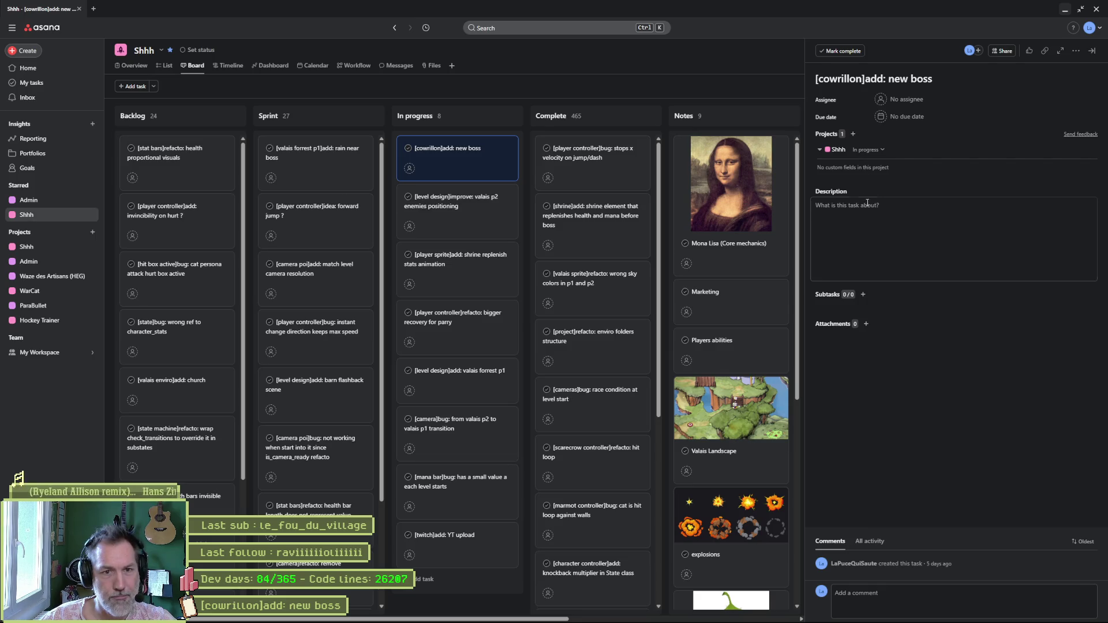
key(ctrl+v)
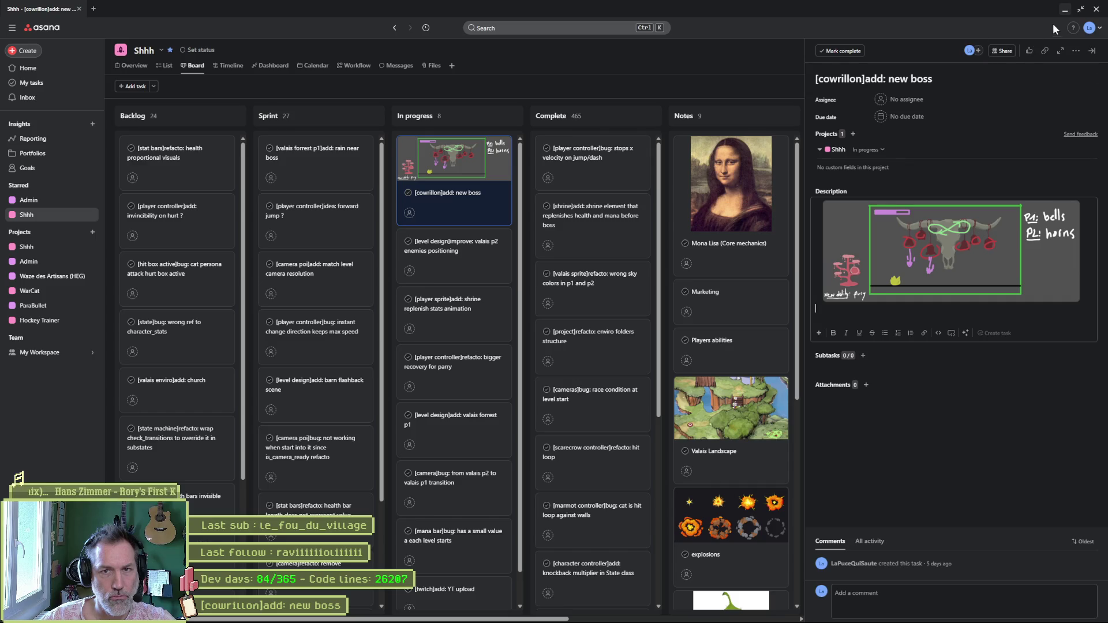
- Minimize Asana and the paint app to view Godot, then bring the Asana board back
click(1065, 12)
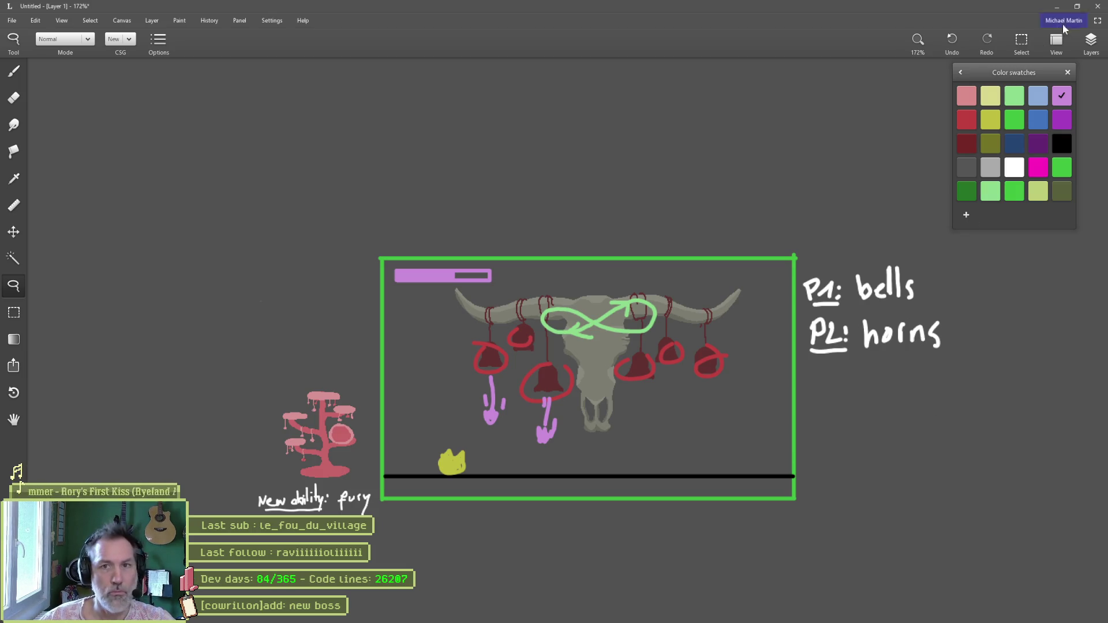
click(1056, 7)
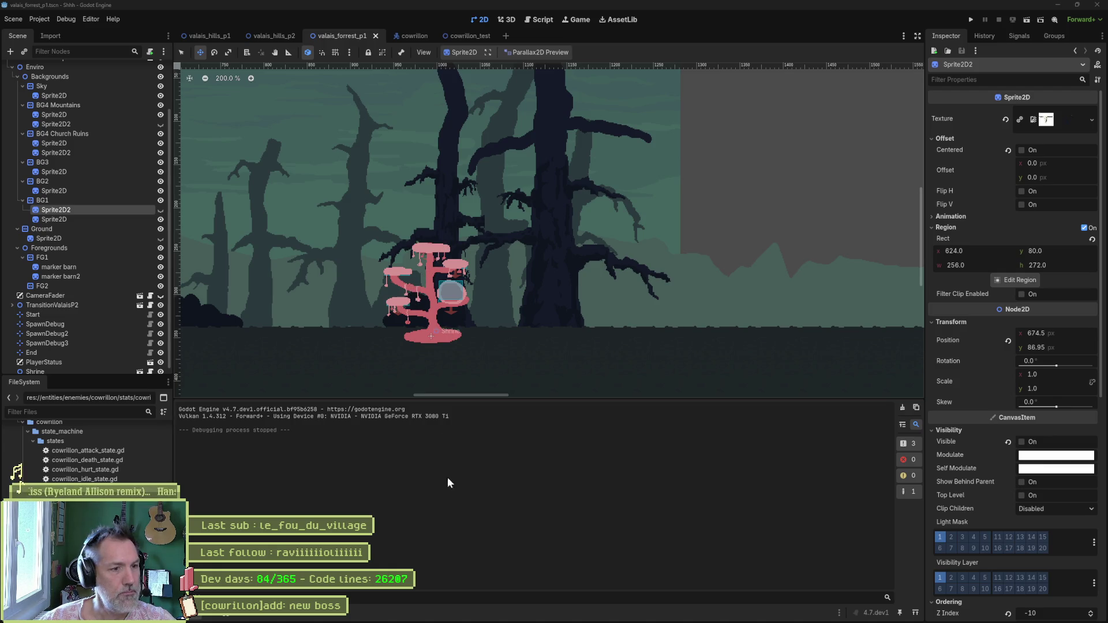
mouse_move(669, 622)
click(592, 614)
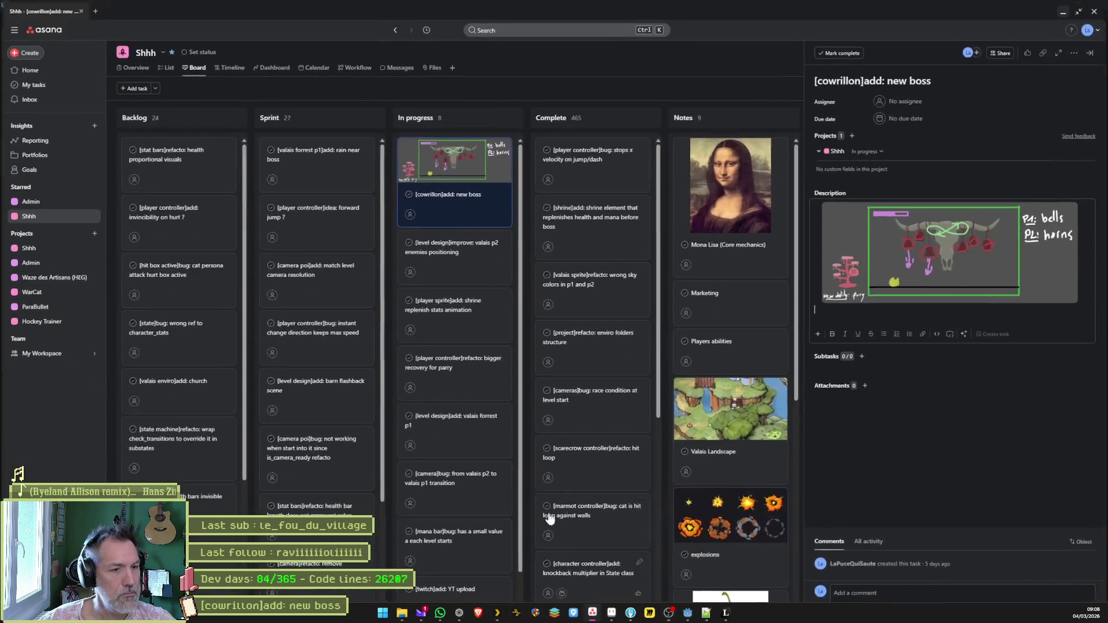
- Add an In progress task titled '[shrine]add: new ability'
click(416, 600)
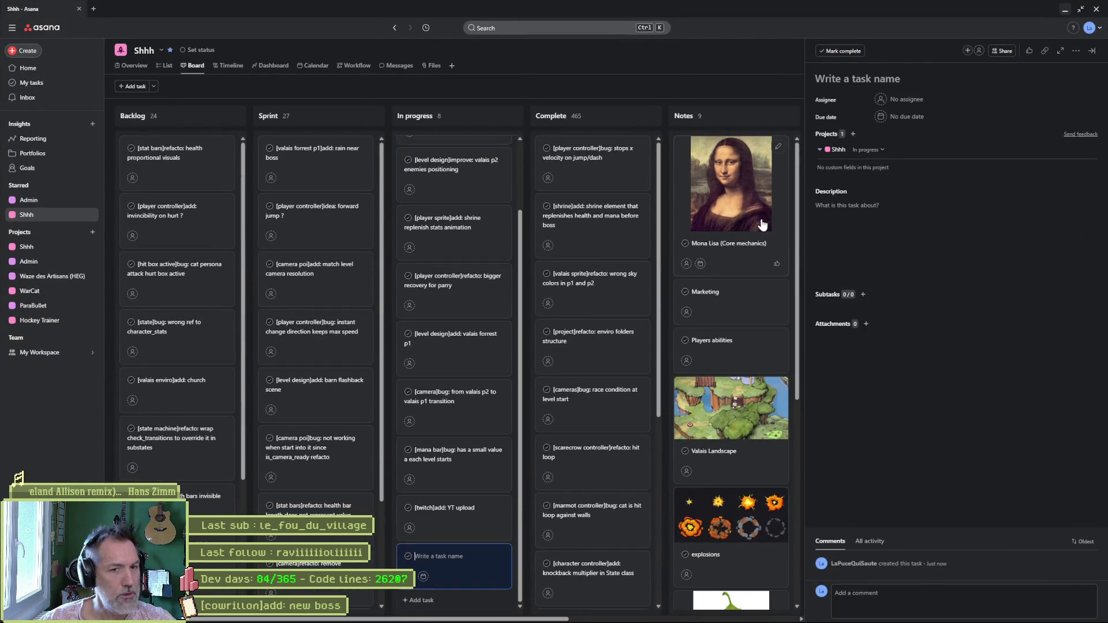
click(844, 79)
text([)
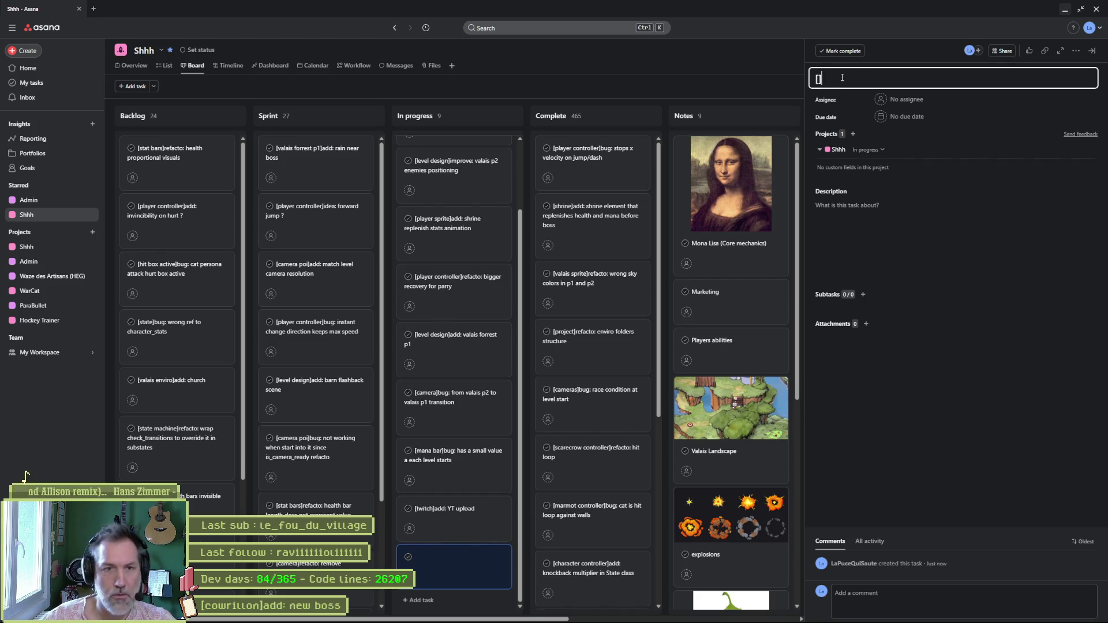
text(shrine]add: new )
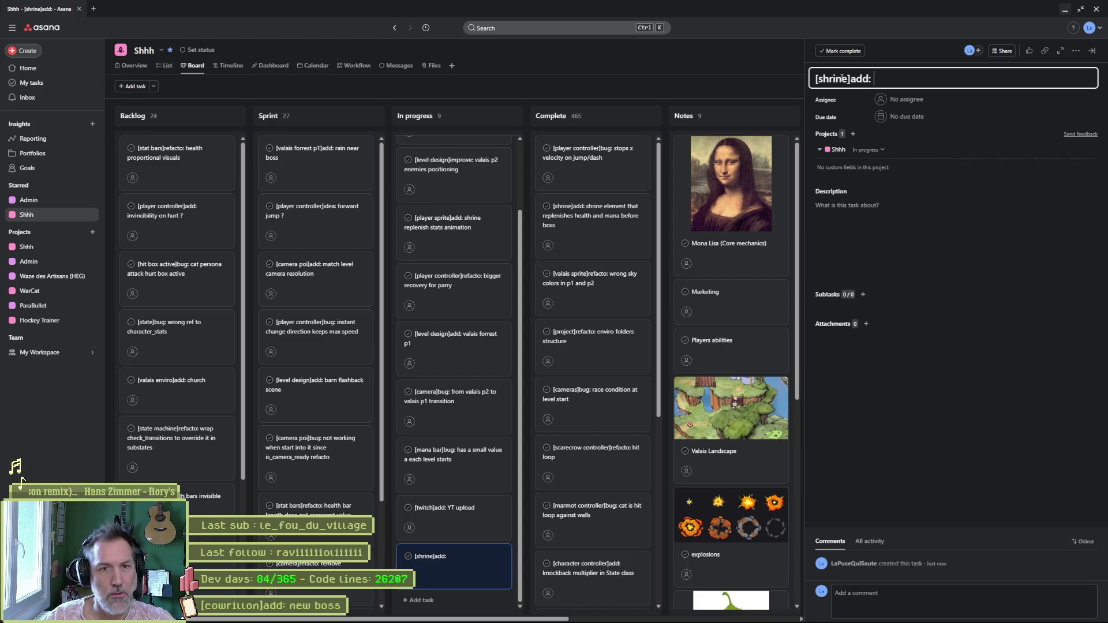
text(power)
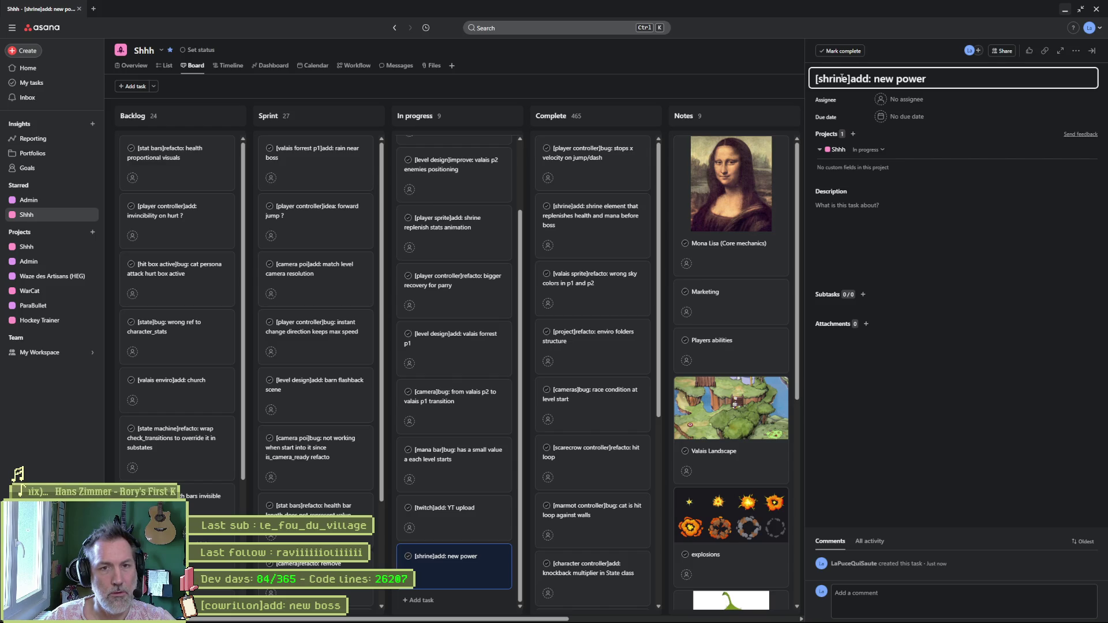
key(BackSpace)
text(ability)
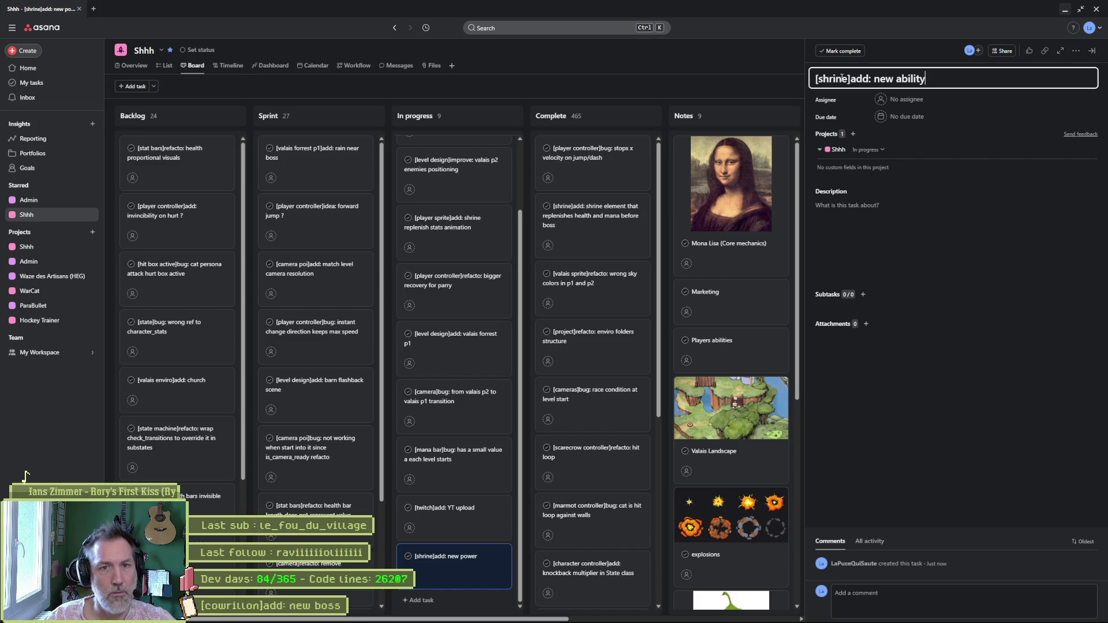
- Describe the task as 'i.e. metroid' and move its card to the top of In progress
click(866, 205)
text(i.e. metroid)
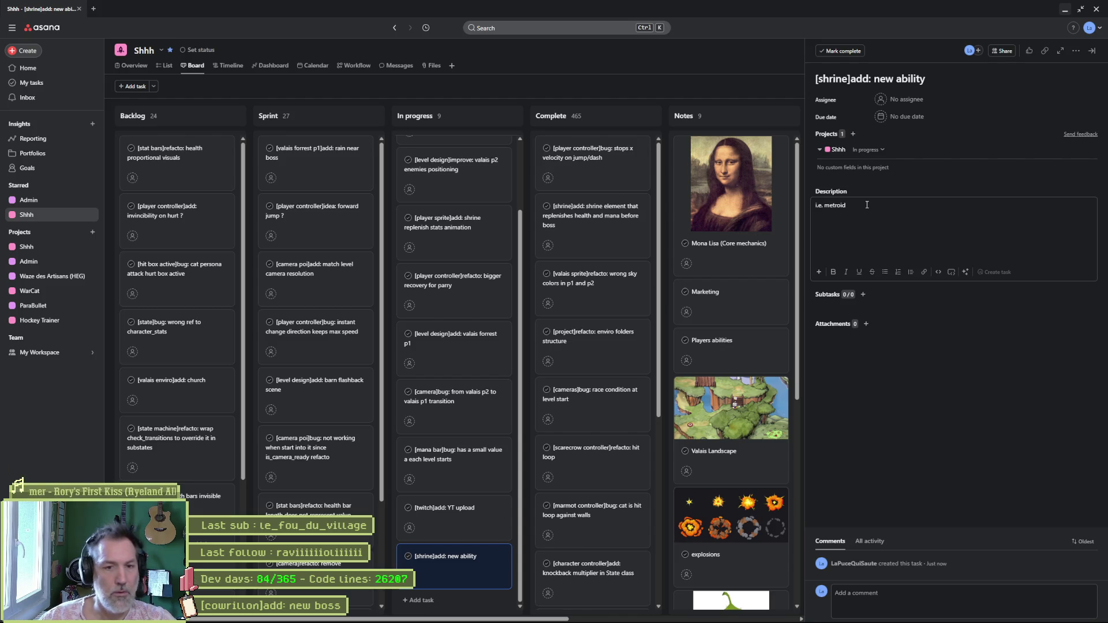
click(925, 442)
mouse_move(503, 555)
mouse_down()
mouse_move(455, 407)
mouse_move(453, 157)
mouse_up()
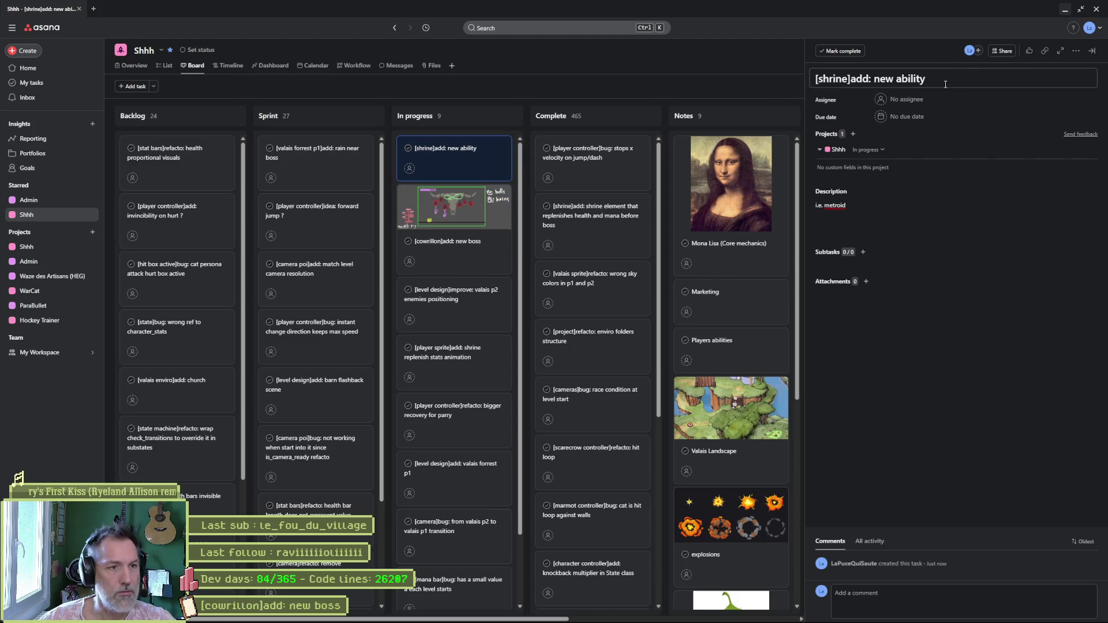
click(1064, 9)
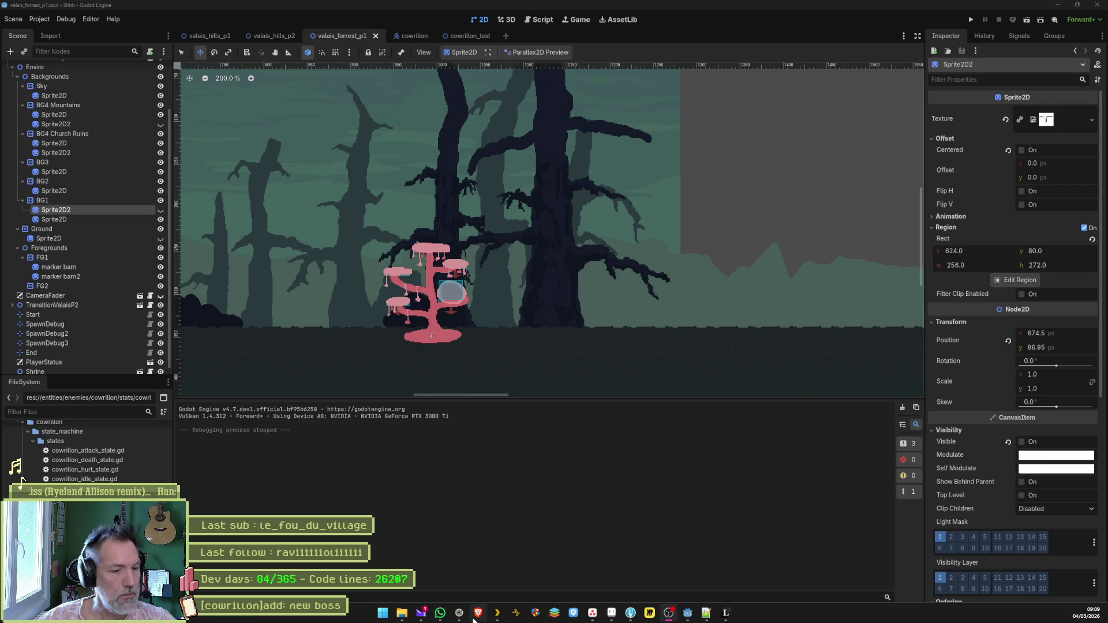
- Rename the shrine sprite's Layer 3 to 'power_up' and deselect everything
click(611, 613)
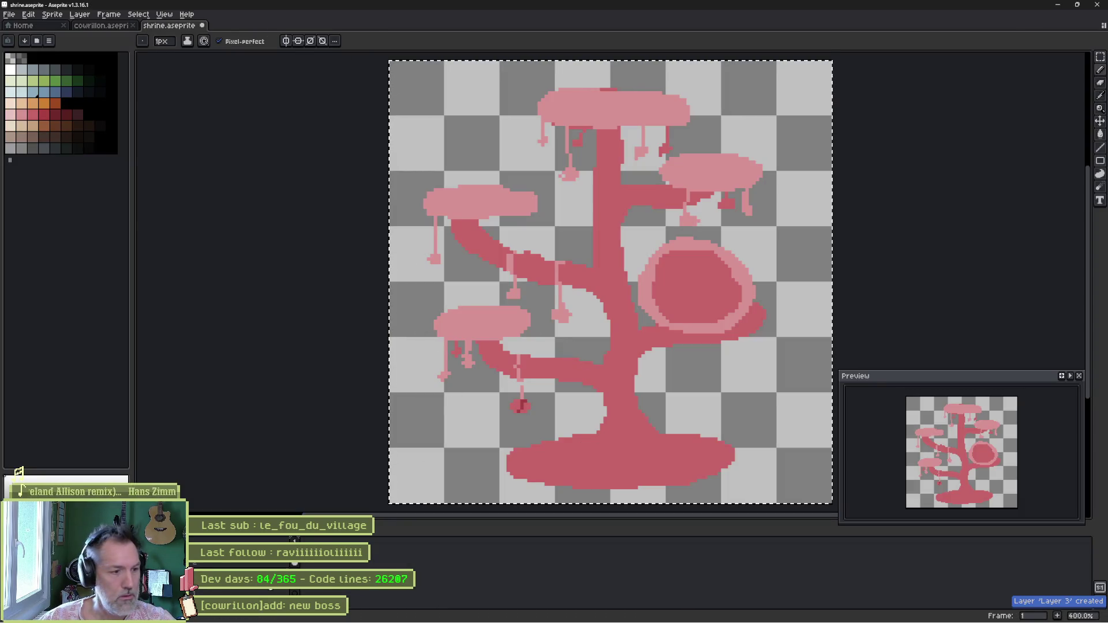
click(521, 405)
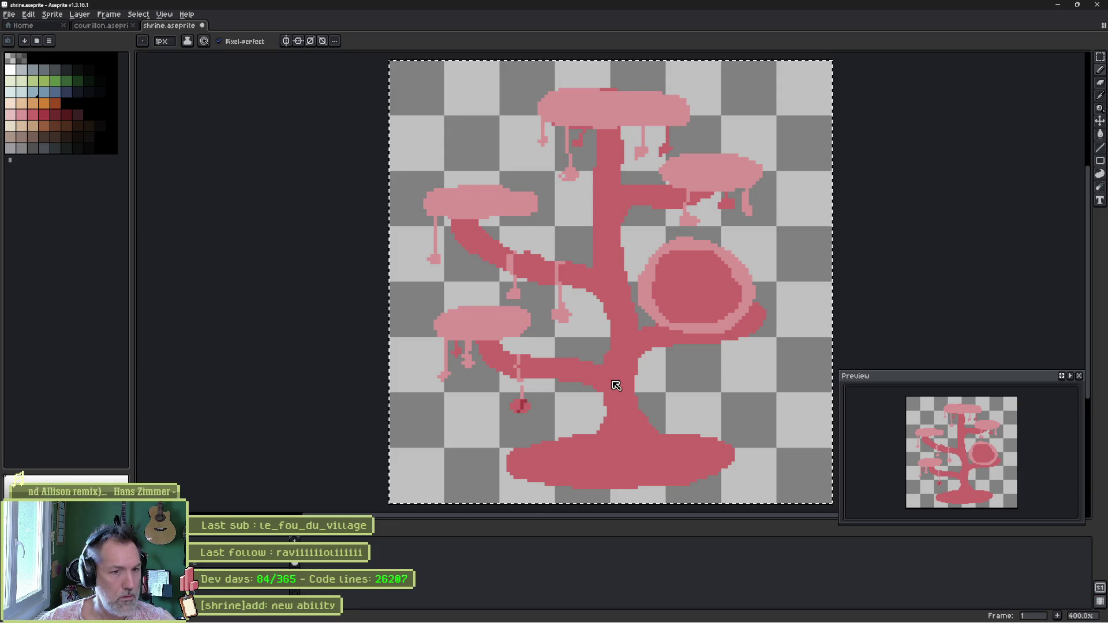
key(shift+p)
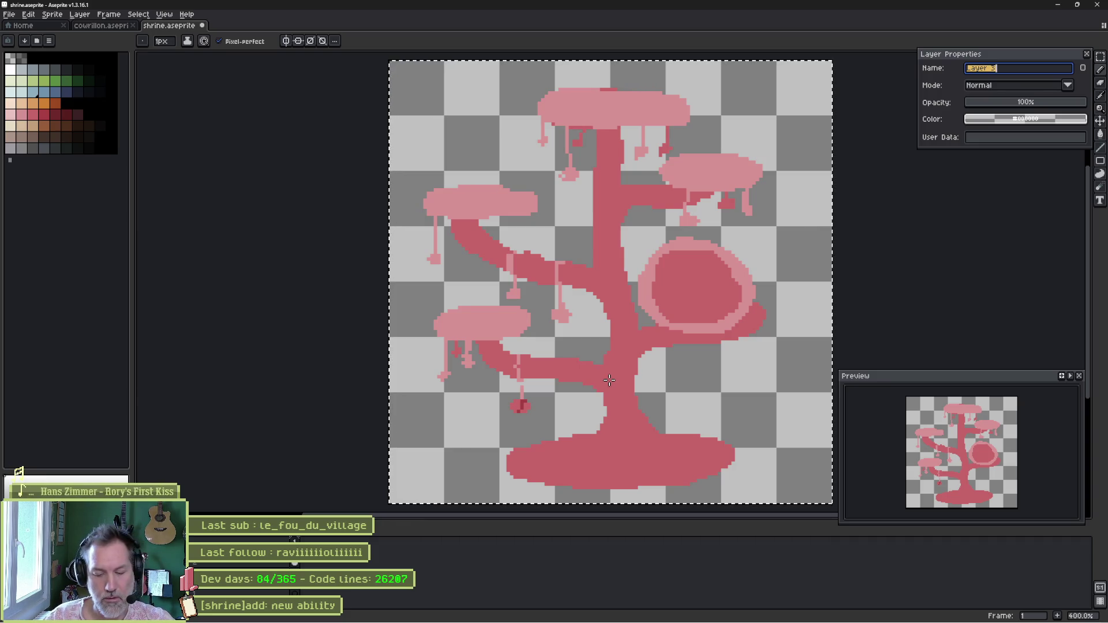
text(Po)
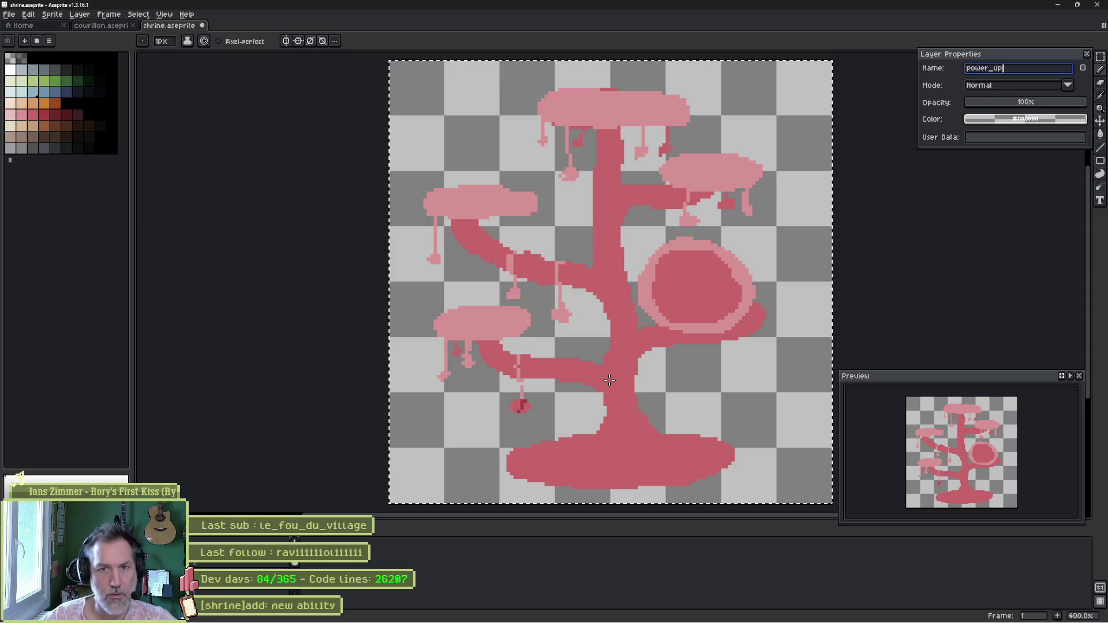
key(Return)
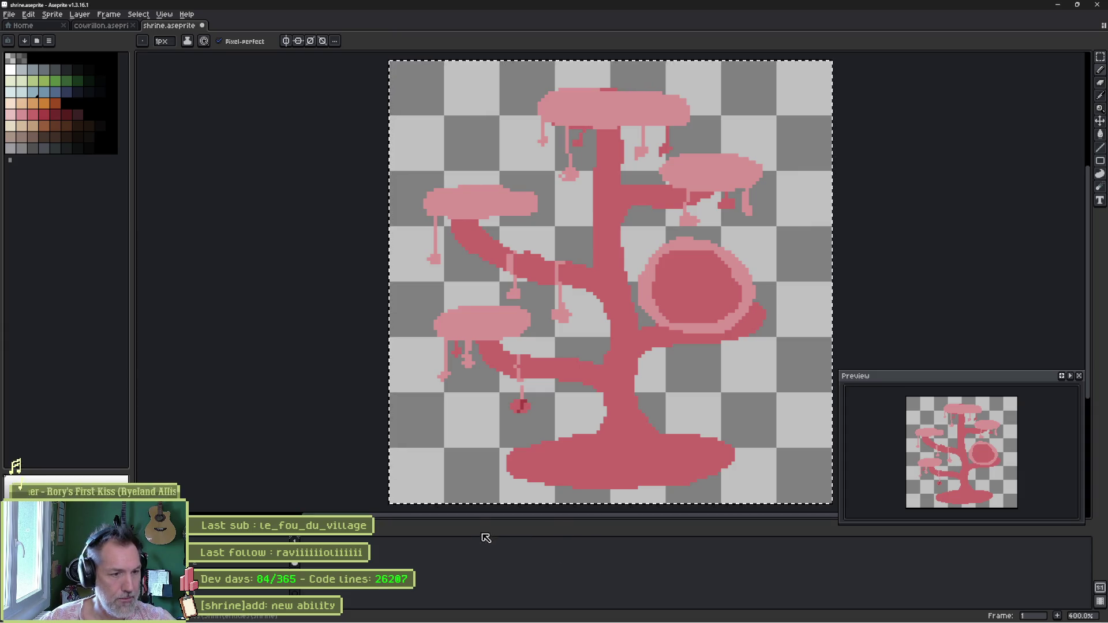
key(ctrl+d)
- Draw a filled blue circle inside the shrine sprite's pink ring
click(55, 92)
scroll(704, 311, up, 2)
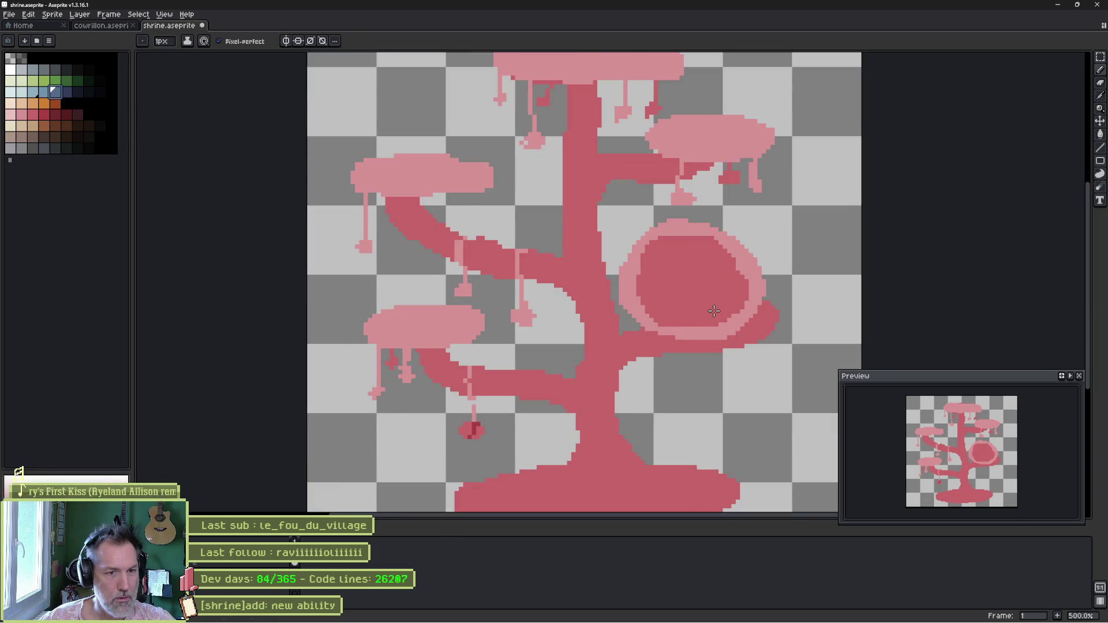
scroll(734, 297, right, 2)
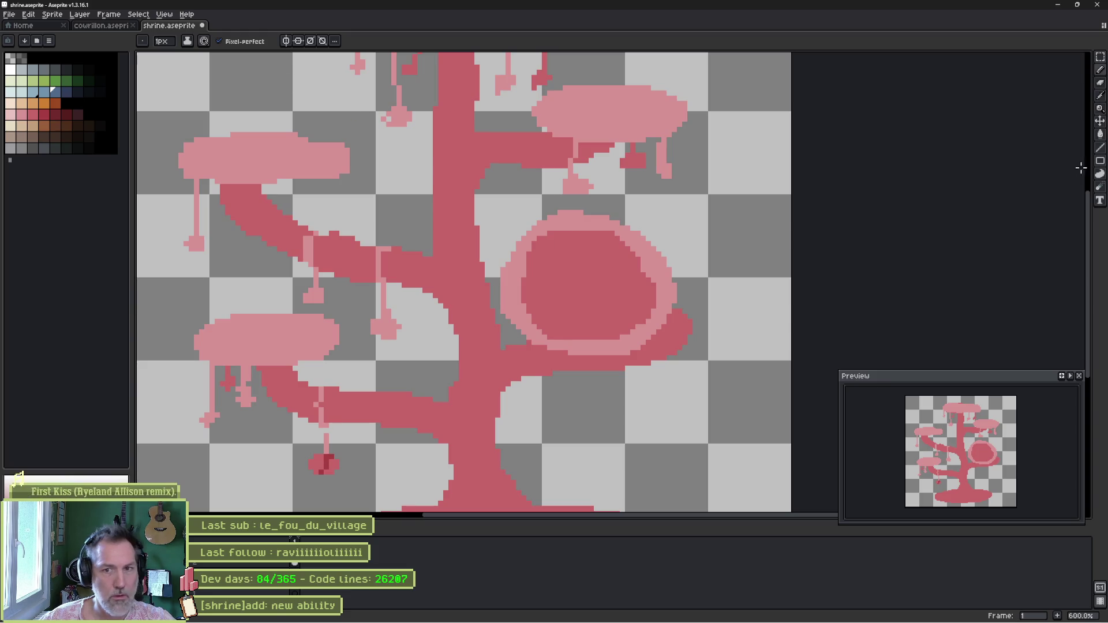
click(1100, 161)
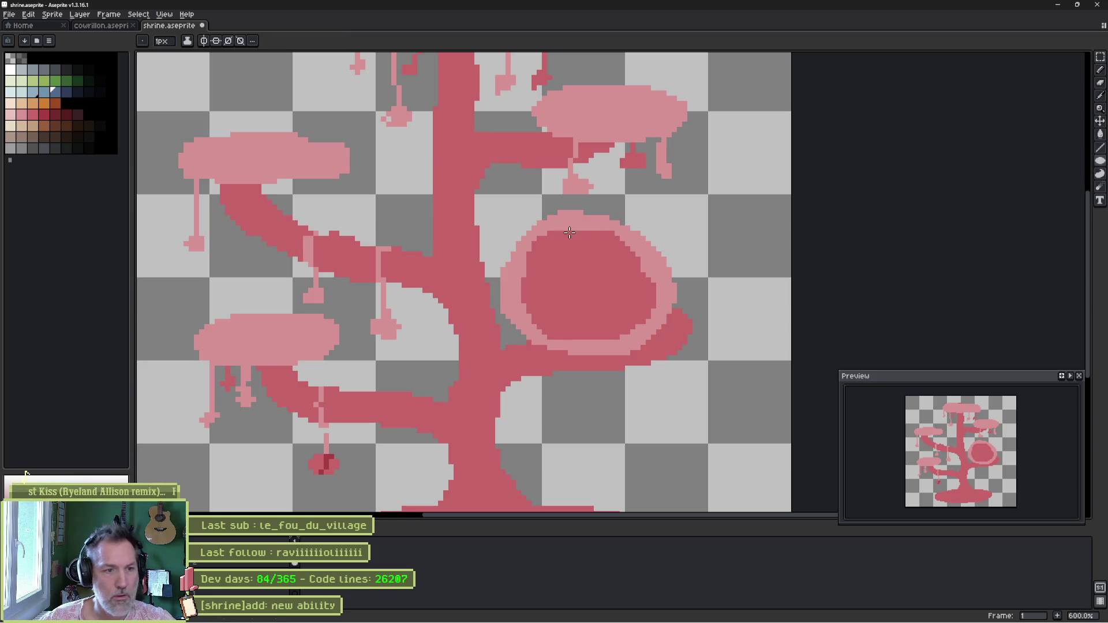
drag(585, 211, 598, 213)
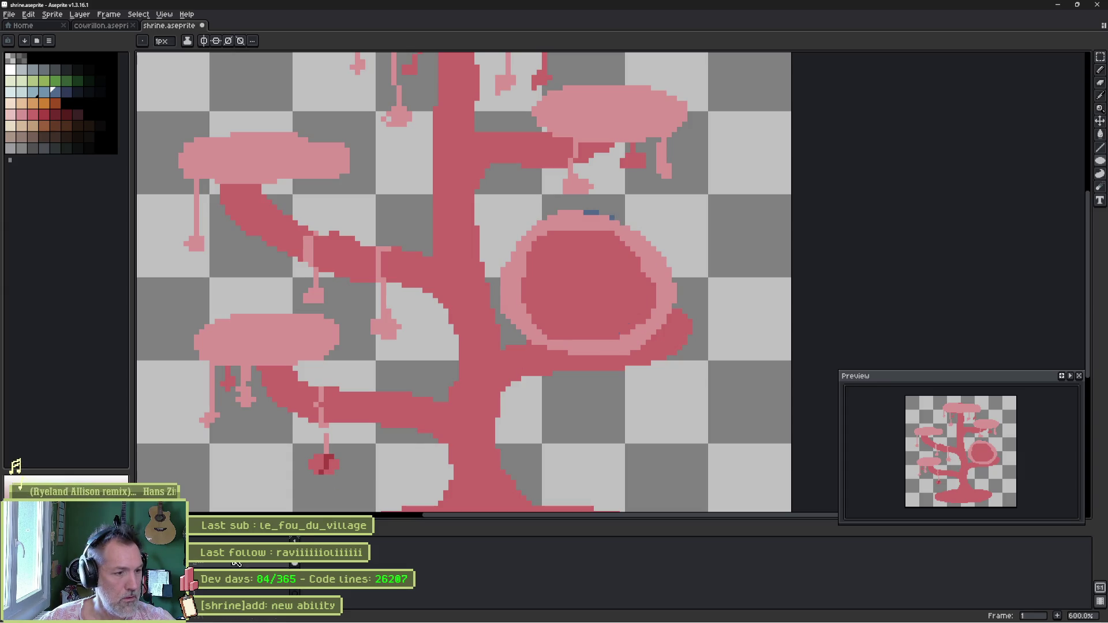
drag(515, 209, 651, 346)
- Move the blue circle out to sit just left of the pink ring
key(v)
mouse_move(581, 293)
mouse_down()
mouse_move(601, 304)
mouse_move(546, 266)
mouse_move(586, 440)
mouse_move(512, 229)
mouse_move(487, 218)
mouse_move(494, 406)
mouse_move(482, 420)
mouse_move(497, 321)
mouse_move(495, 361)
mouse_up()
scroll(482, 420, down, 5)
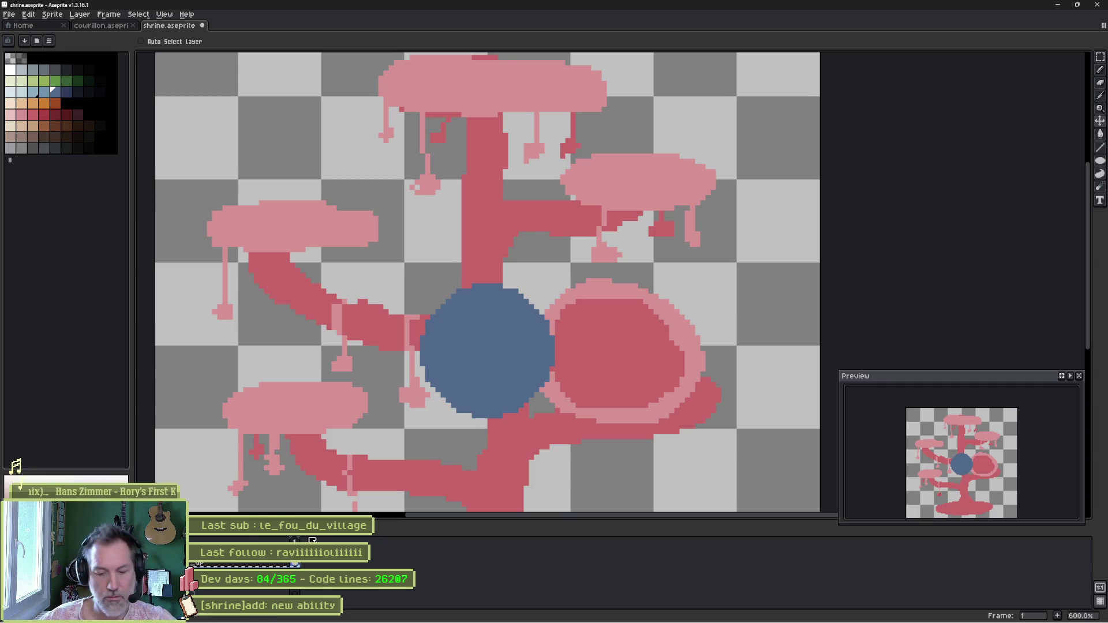
key(ctrl+n)
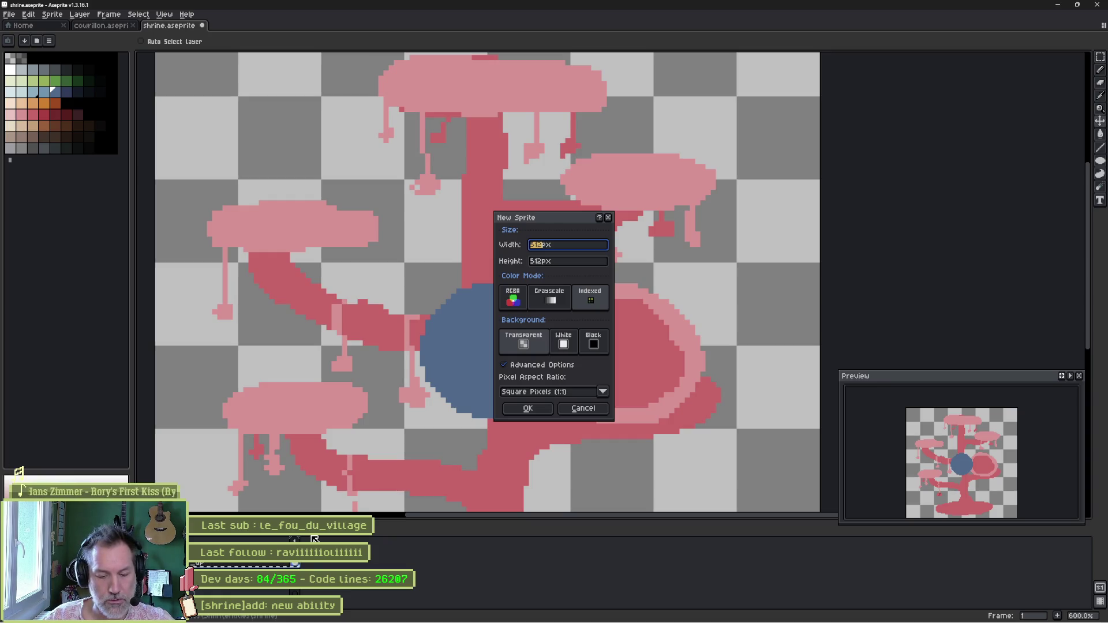
- Create a new 48×48 sprite and dismiss the color mode error
text(48)
key(Tab)
text(48)
key(Return)
key(ctrl+v)
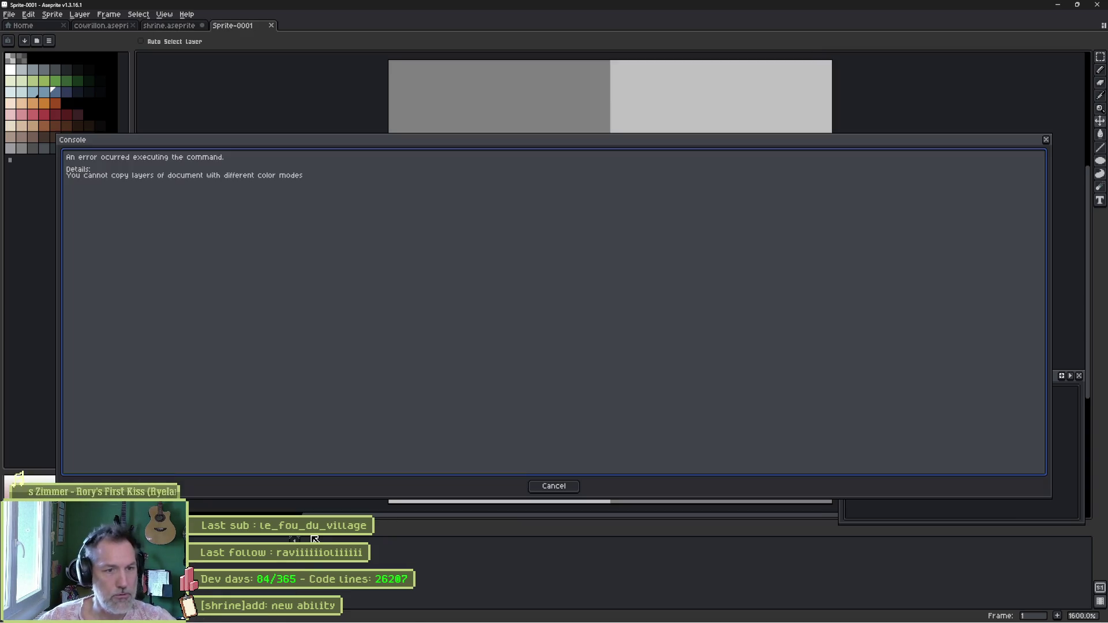
click(558, 493)
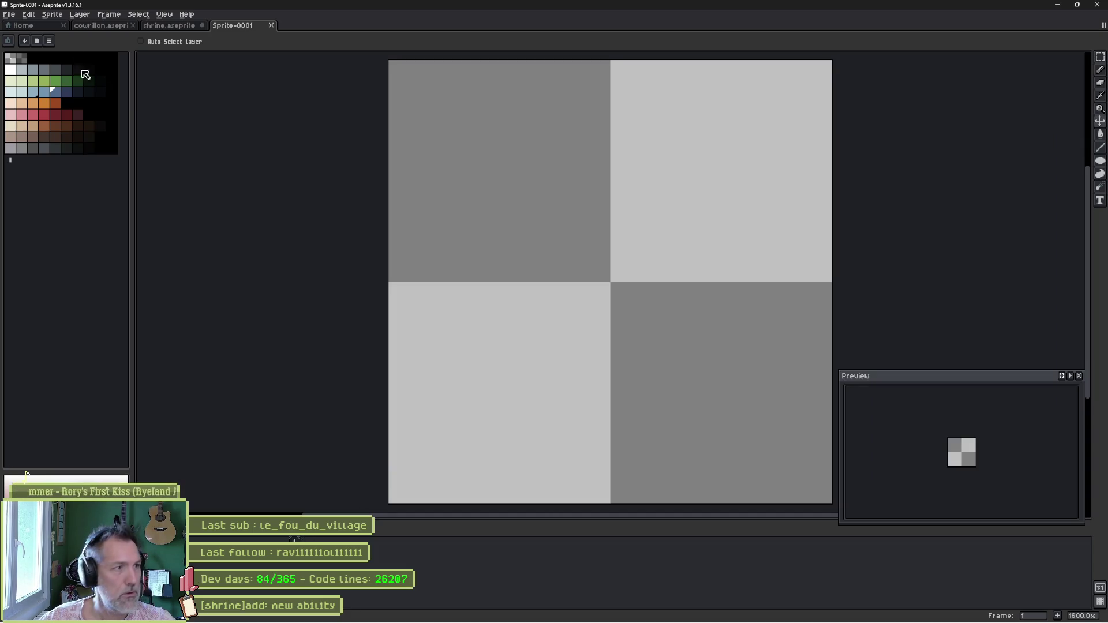
- Turn off automatic layer selection and paste the blue circle into the new sprite
click(80, 13)
mouse_move(84, 38)
click(158, 52)
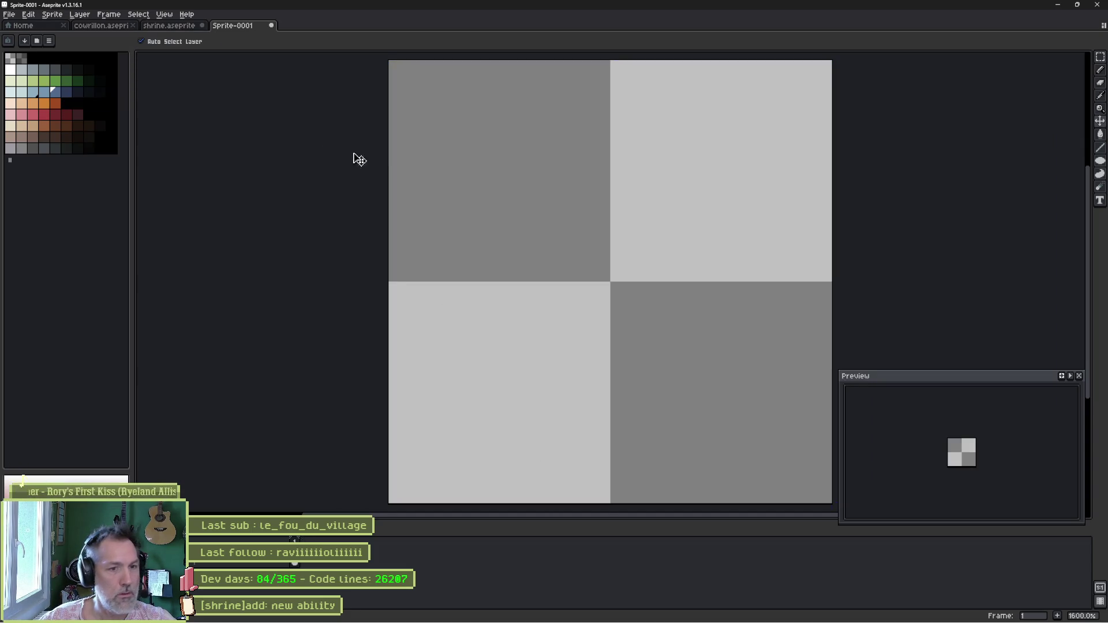
scroll(527, 337, down, 5)
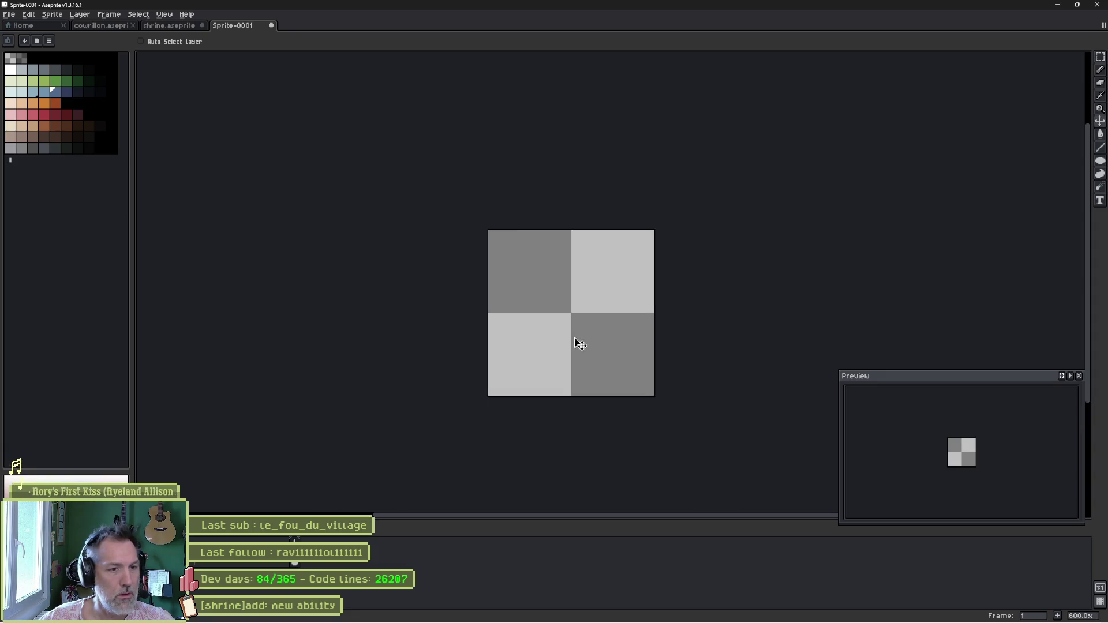
key(ctrl+v)
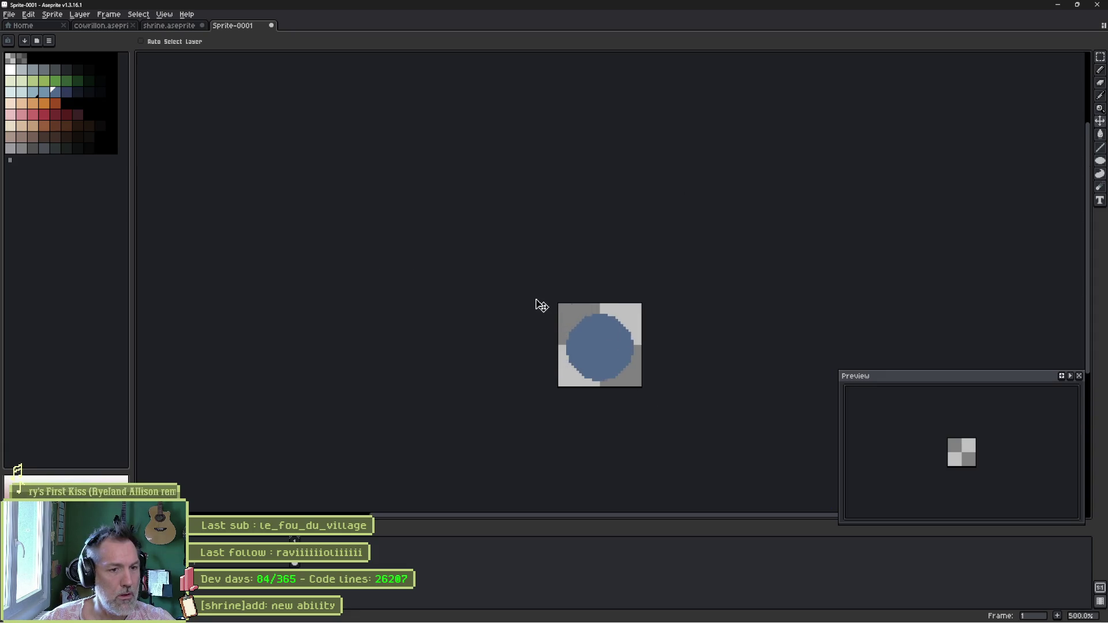
click(539, 304)
- Frame the new sprite, begin Save As, then return to the Asana board
scroll(594, 353, up, 1)
scroll(594, 352, up, 4)
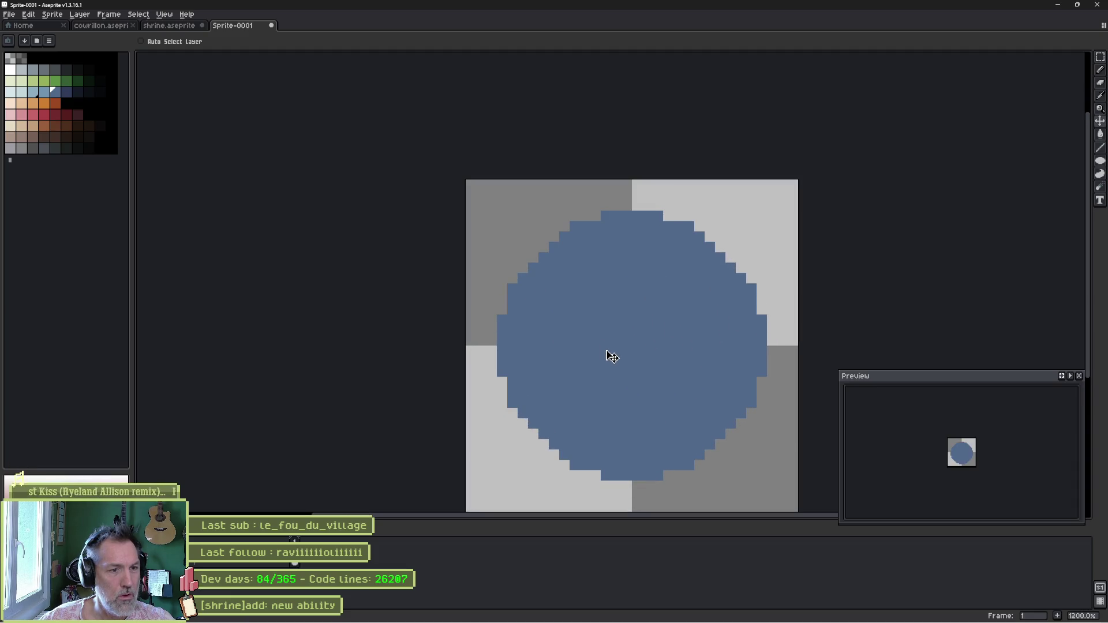
drag(652, 340, 576, 299)
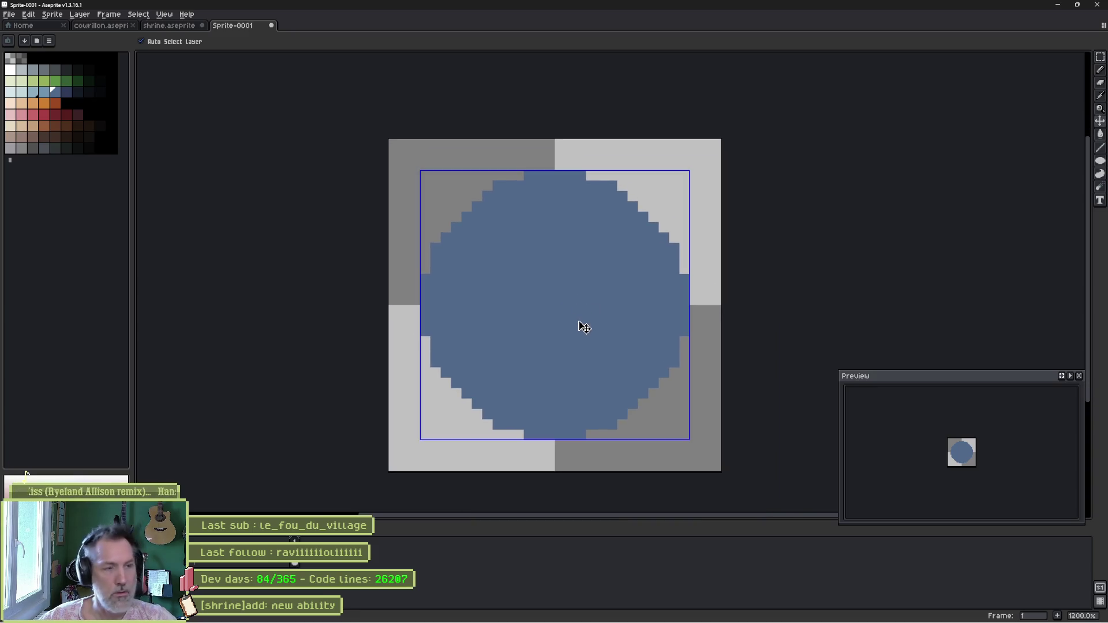
key(ctrl+s)
mouse_move(579, 620)
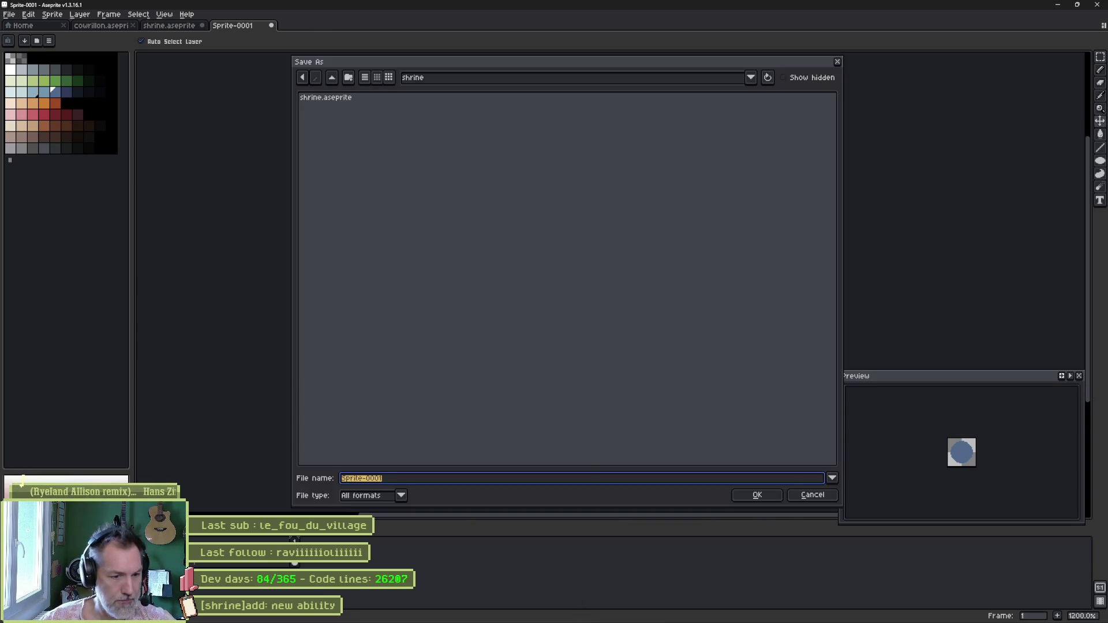
click(592, 613)
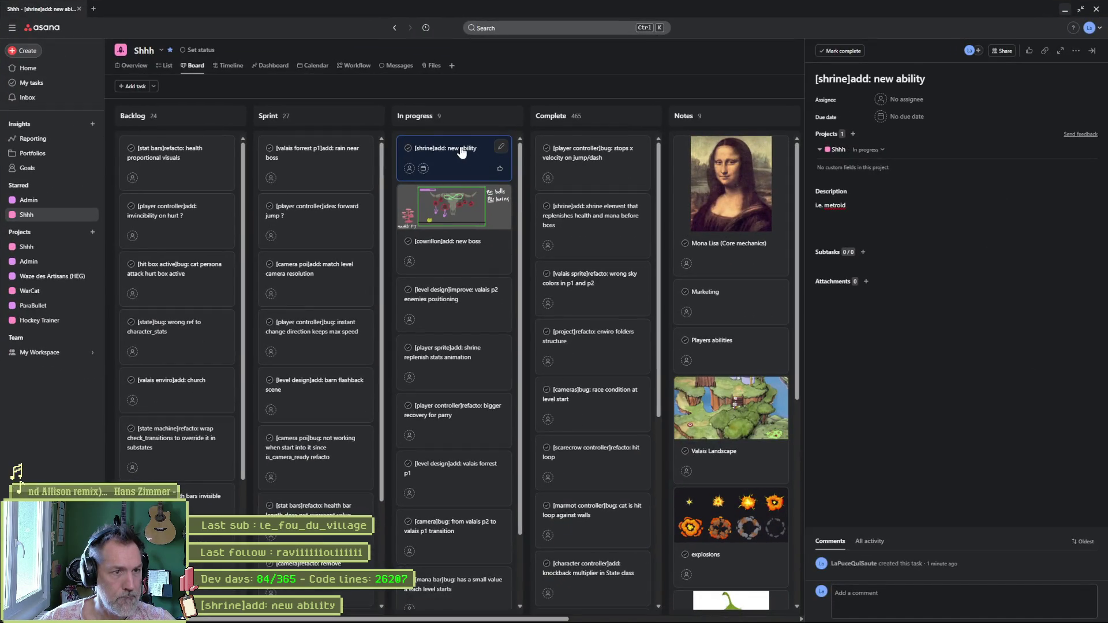
- Retitle the task to '[power_up]add: fury power'
double_click(832, 78)
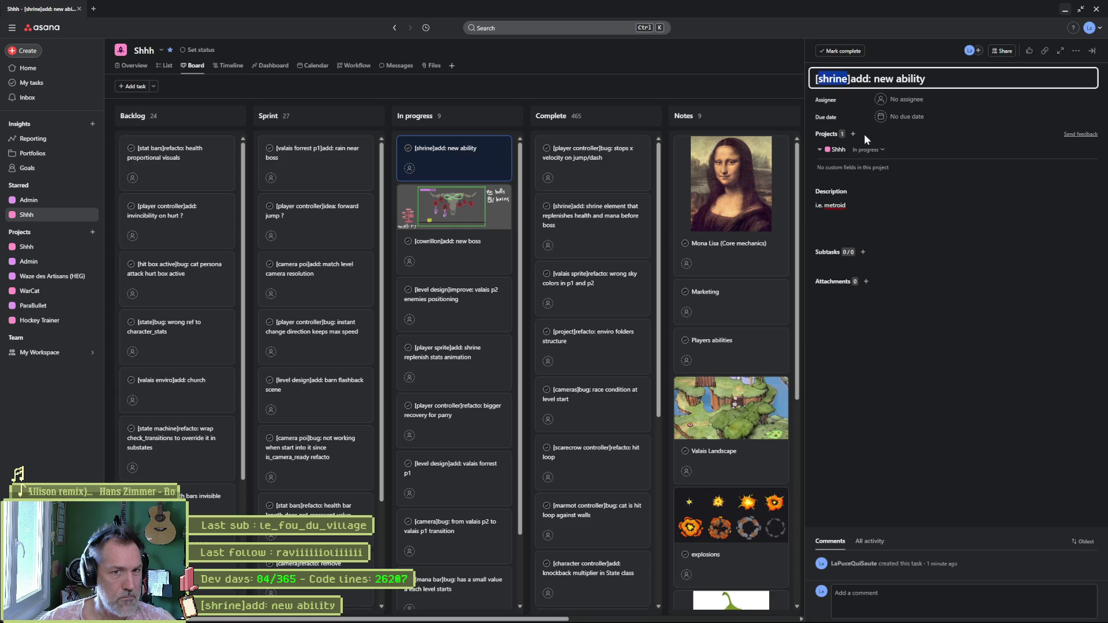
text(power)
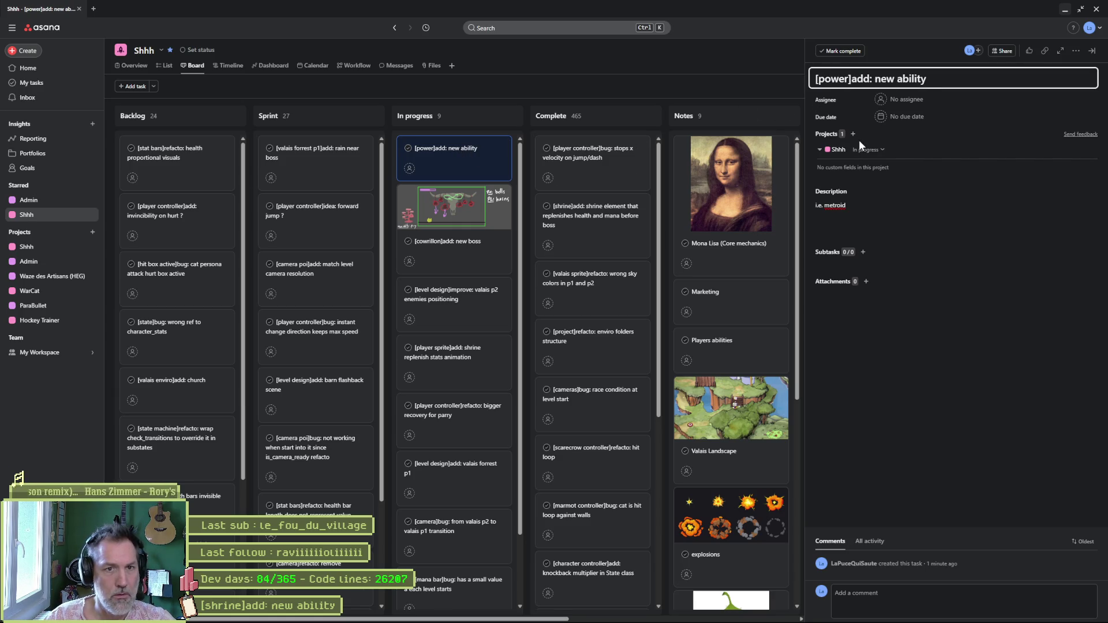
text(_up)
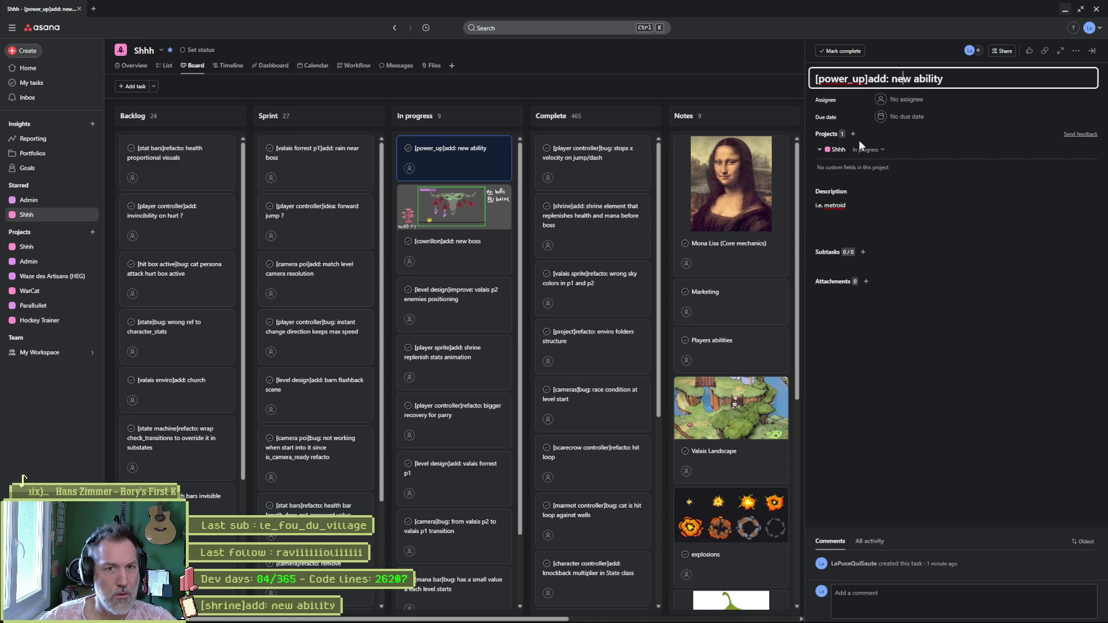
key(End)
key(ctrl+shift+Left)
key(ctrl+shift+Left)
text(fury power)
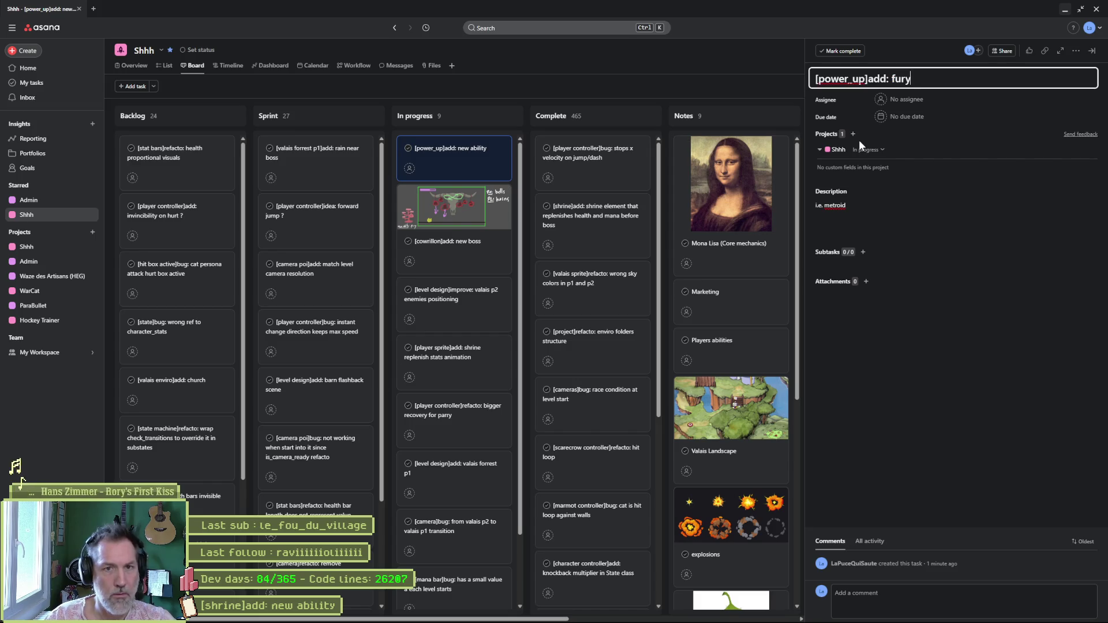
click(940, 396)
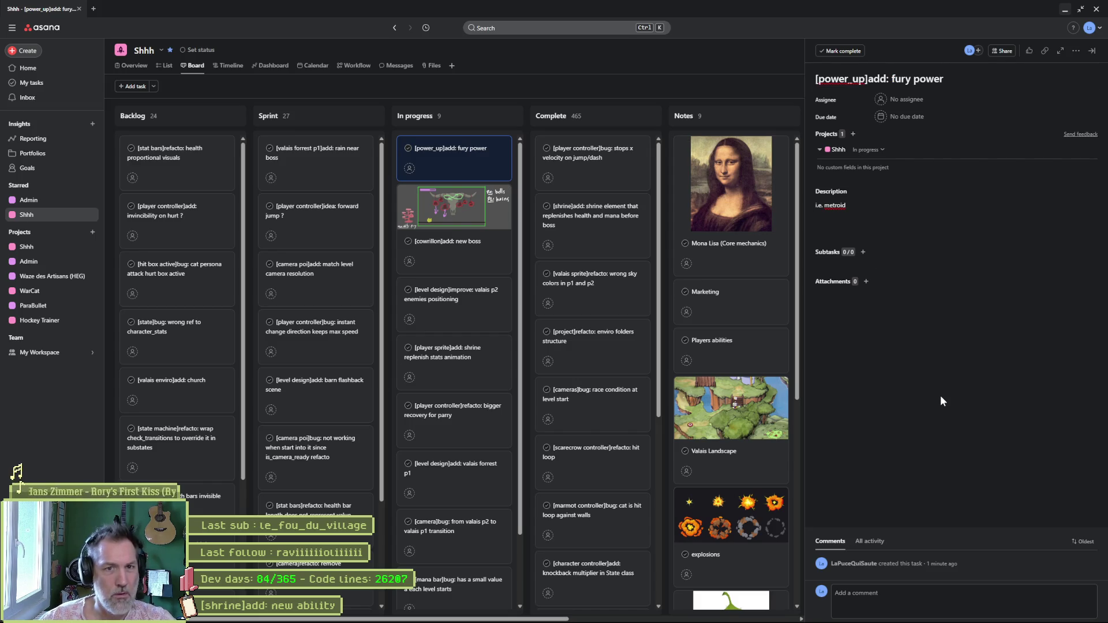
- Replace the underscore so the title reads '[power up]add: fury power'
click(848, 79)
key(BackSpace)
click(915, 394)
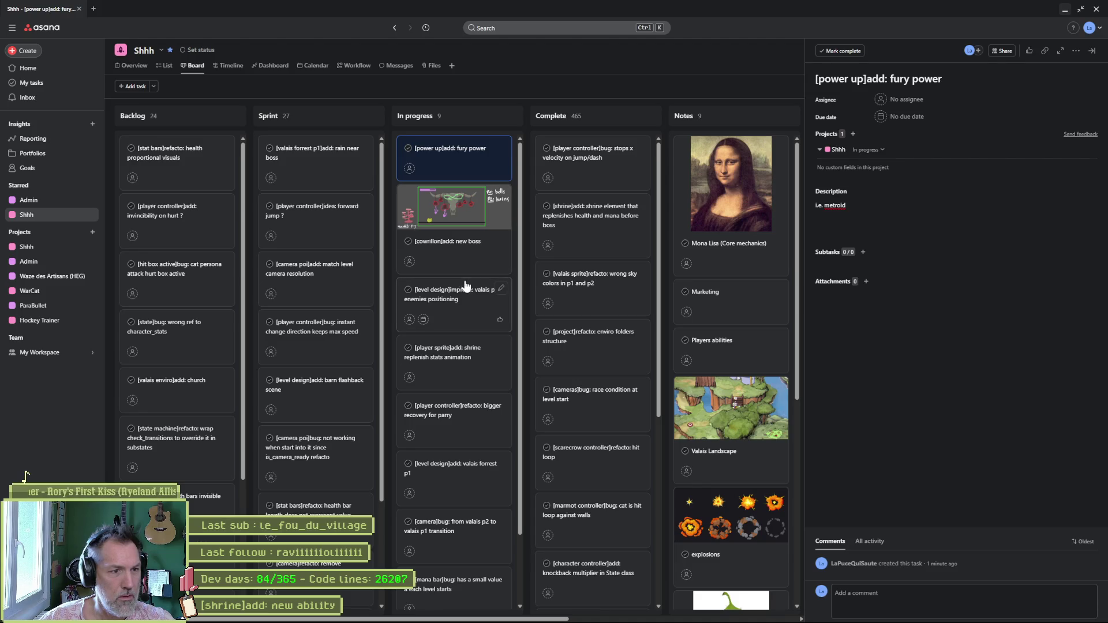
click(1064, 14)
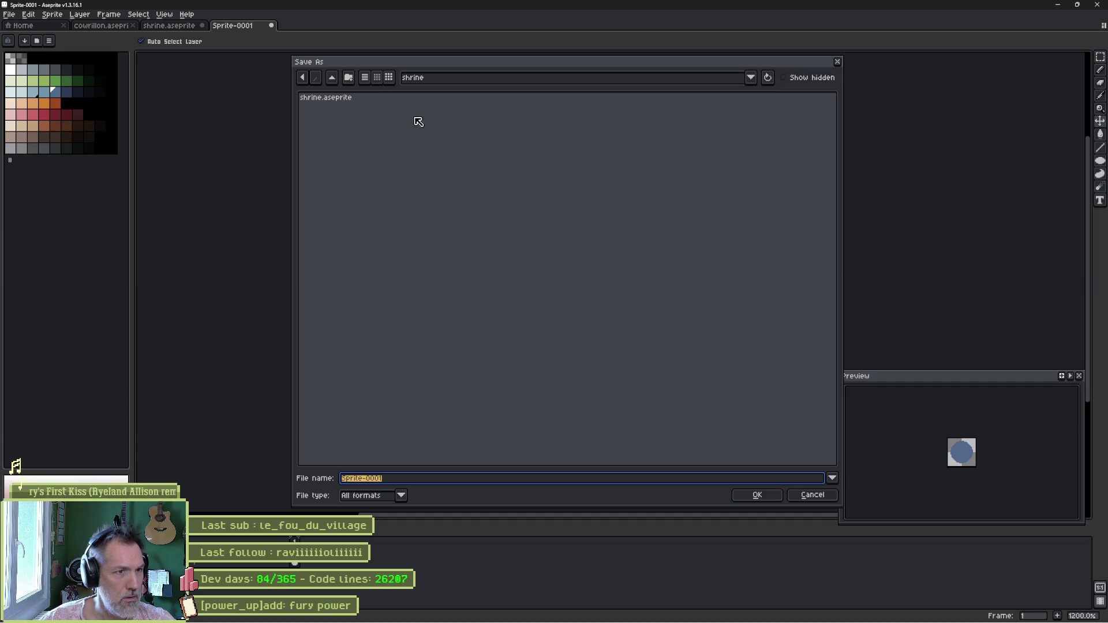
- Create a power_ups folder inside the entities folder
click(336, 79)
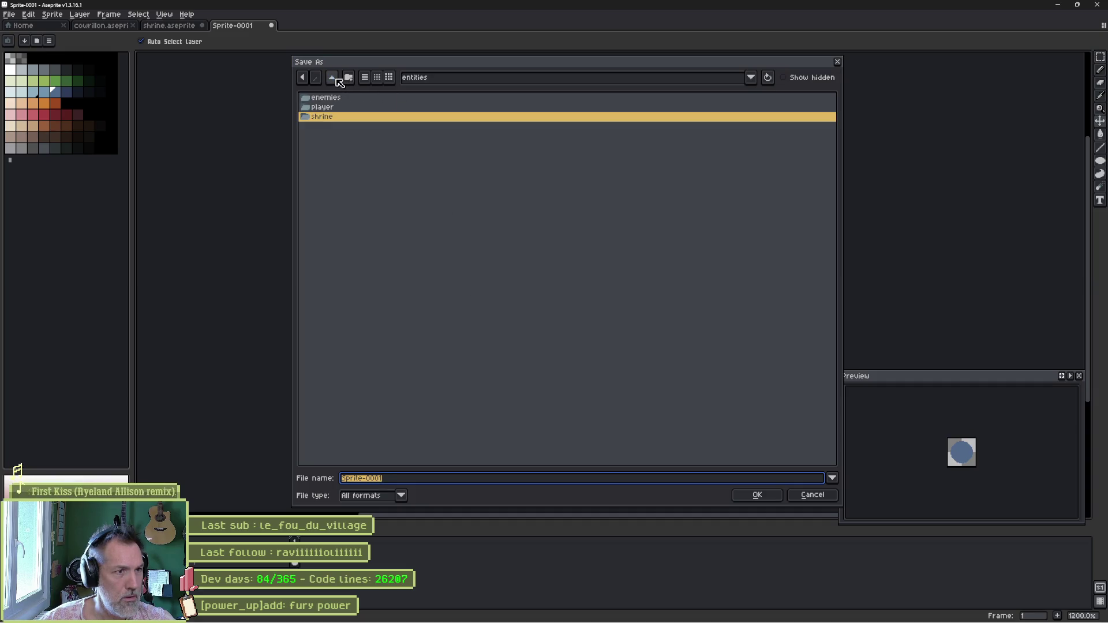
click(339, 114)
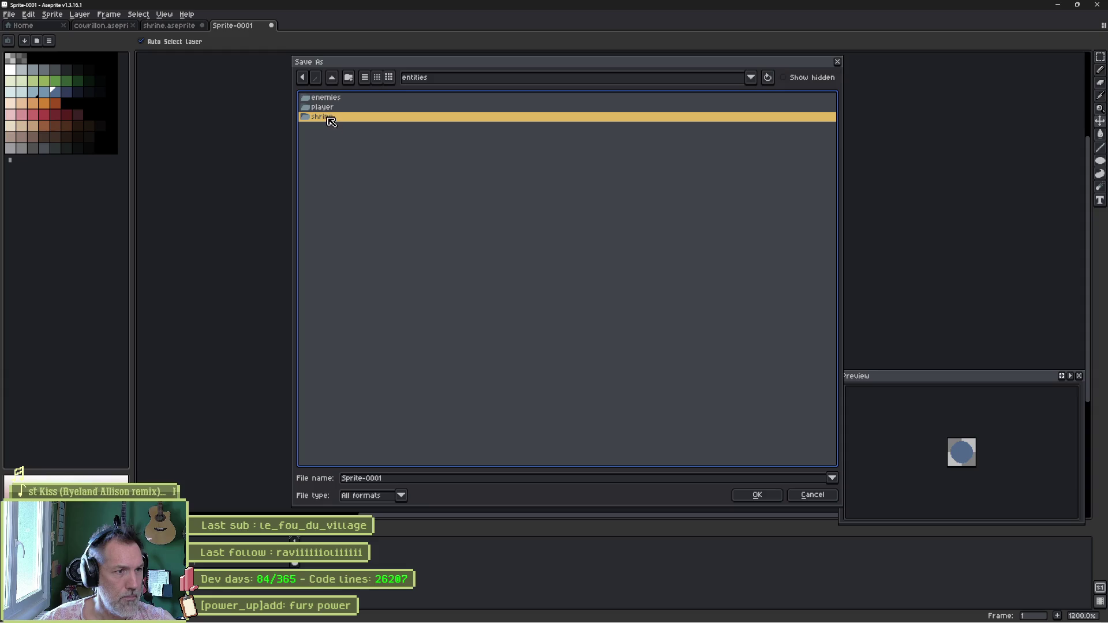
click(348, 78)
text(power_ups)
key(Return)
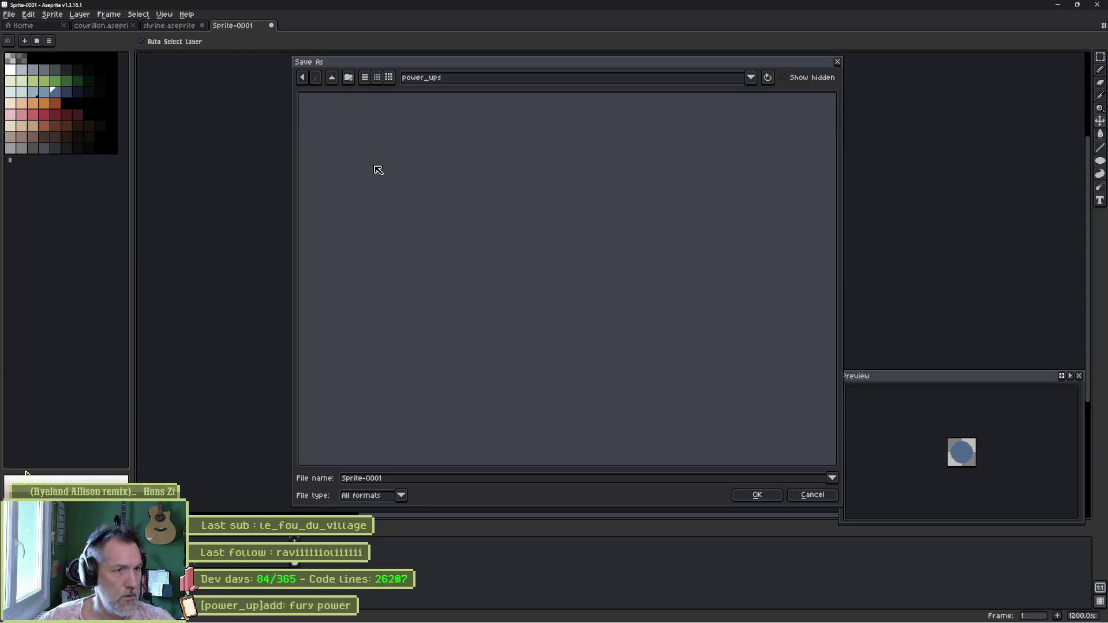
- Save the sprite in that folder as fury_power
click(430, 482)
key(ctrl+a)
text(fury)
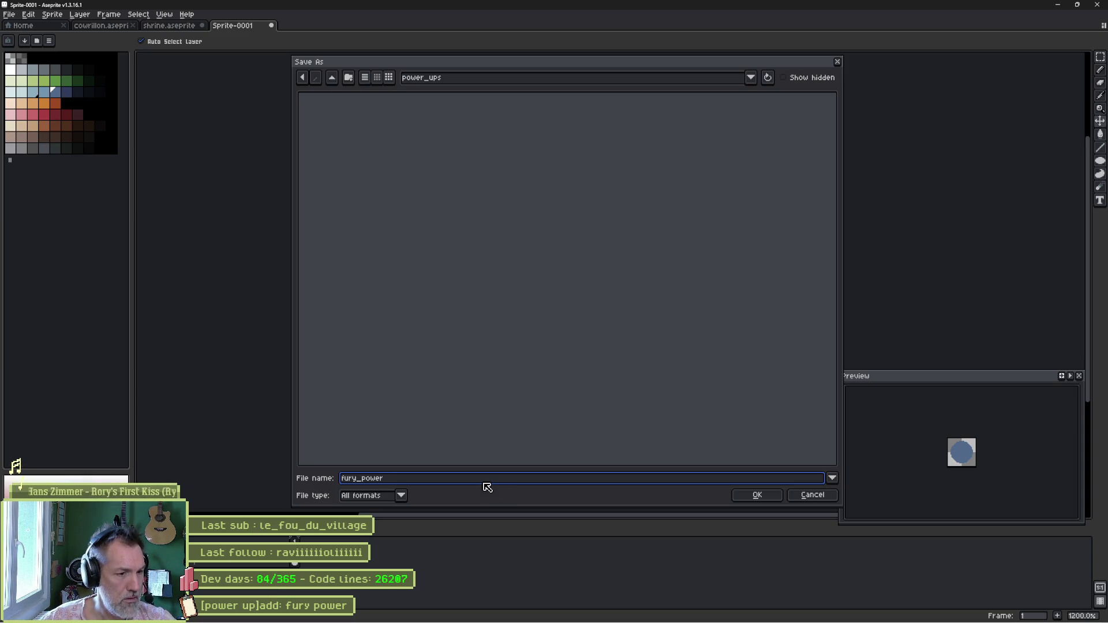
click(757, 494)
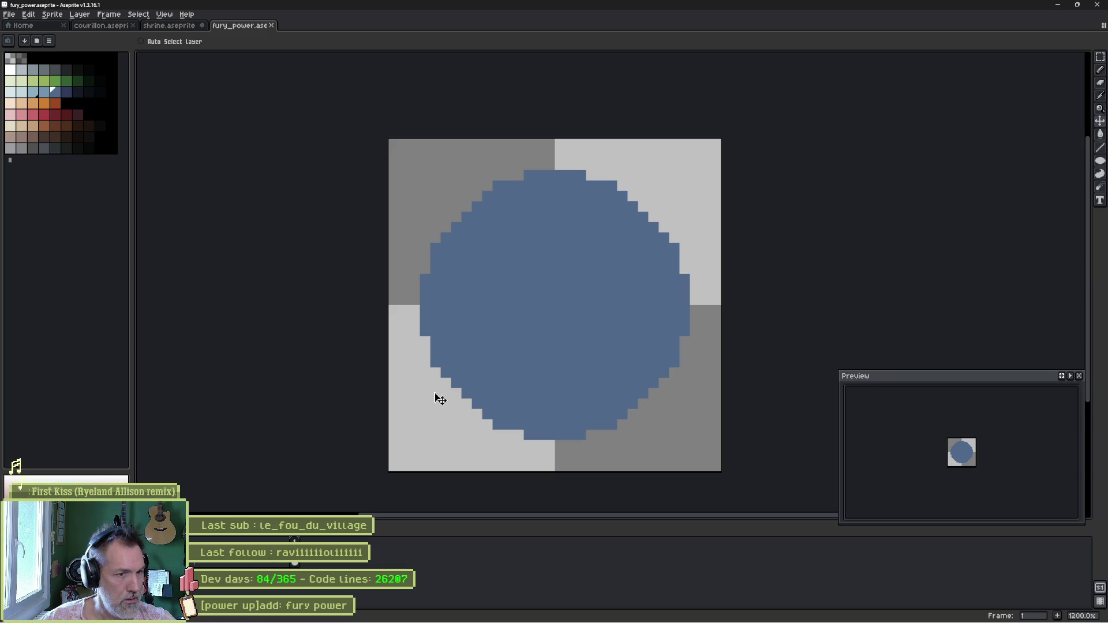
- With the Pencil and a 6px two-blue shading brush, paint a light-blue highlight on the circle's upper-left side
key(b)
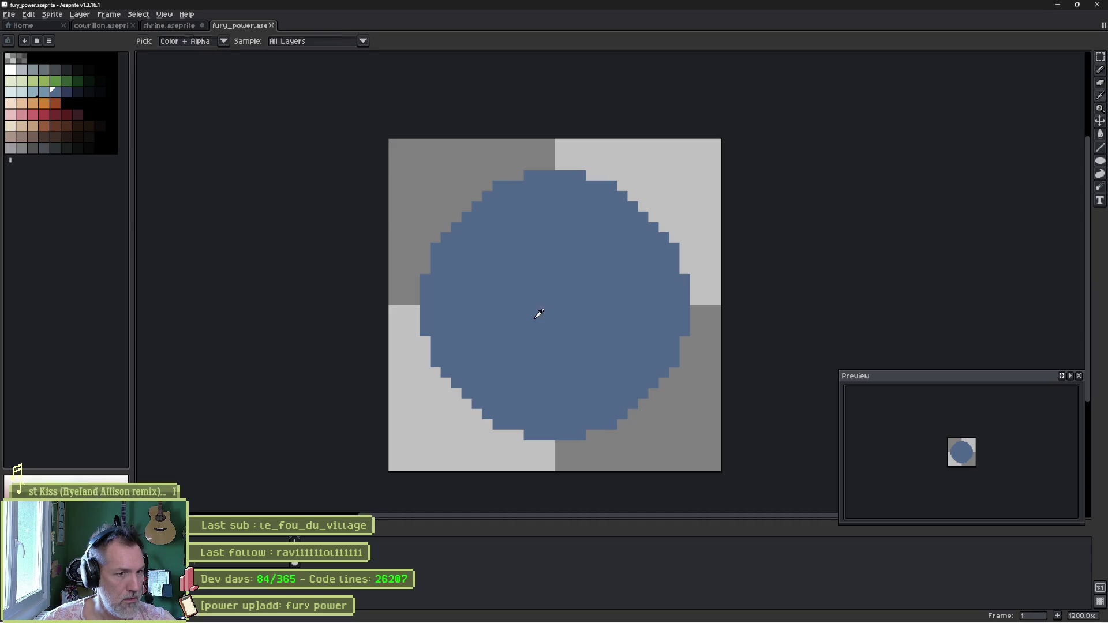
click(48, 93)
shift+click(55, 93)
key(ctrl+2)
mouse_move(444, 254)
mouse_down()
mouse_move(429, 292)
mouse_move(589, 154)
mouse_move(482, 216)
mouse_up()
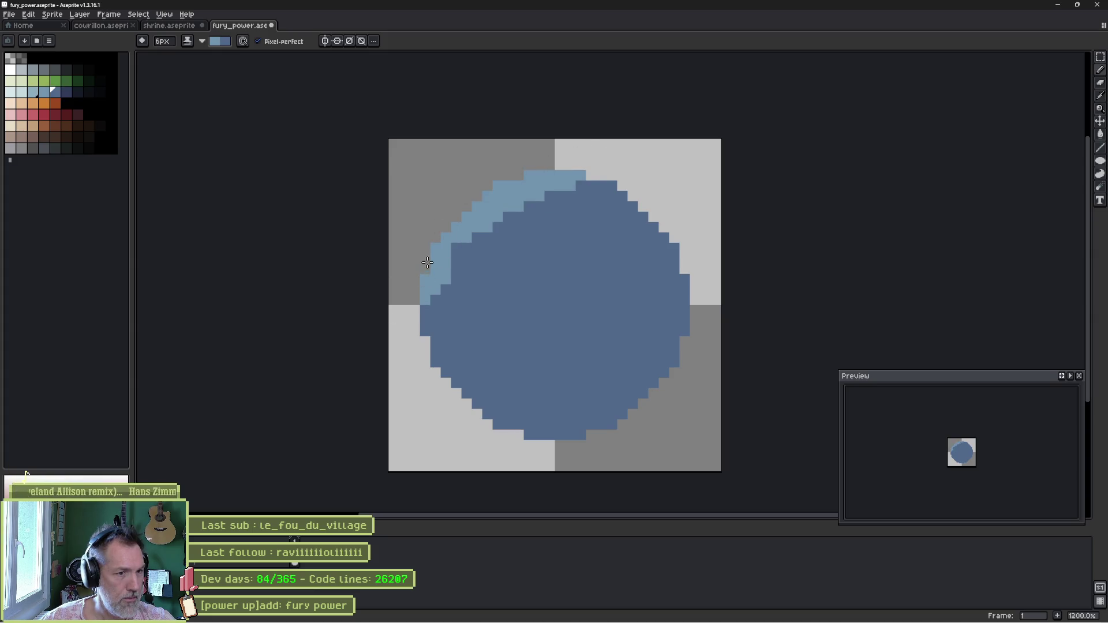
mouse_move(414, 284)
mouse_down()
mouse_move(470, 414)
mouse_move(716, 298)
mouse_up()
- Paint dark navy shading bands along the circle's right and lower-right edge with a smaller brush
click(66, 92)
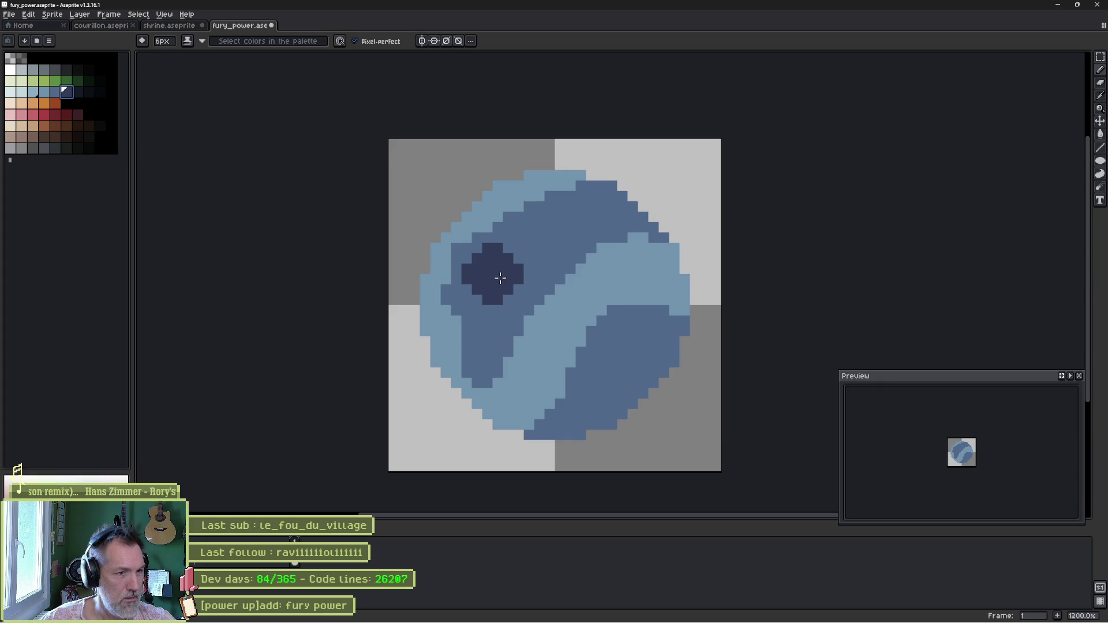
shift+click(55, 92)
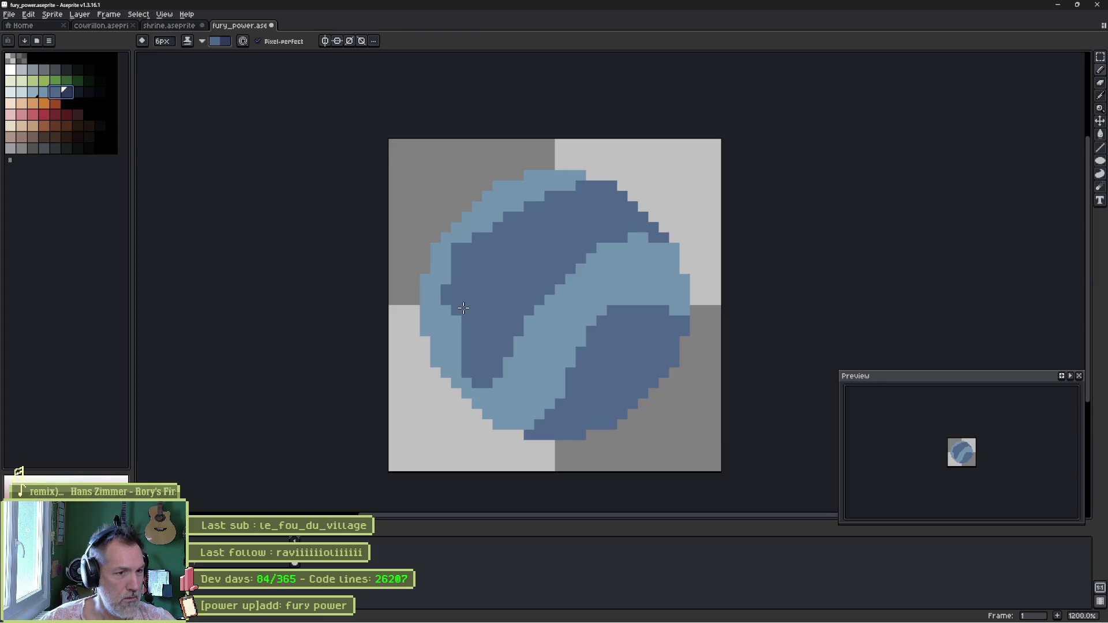
mouse_move(568, 464)
mouse_down()
mouse_move(700, 375)
mouse_move(683, 265)
mouse_move(606, 219)
mouse_move(635, 228)
mouse_move(623, 207)
mouse_move(537, 237)
mouse_move(484, 312)
mouse_move(546, 239)
mouse_up()
key(minus)
key(minus)
key(minus)
key(minus)
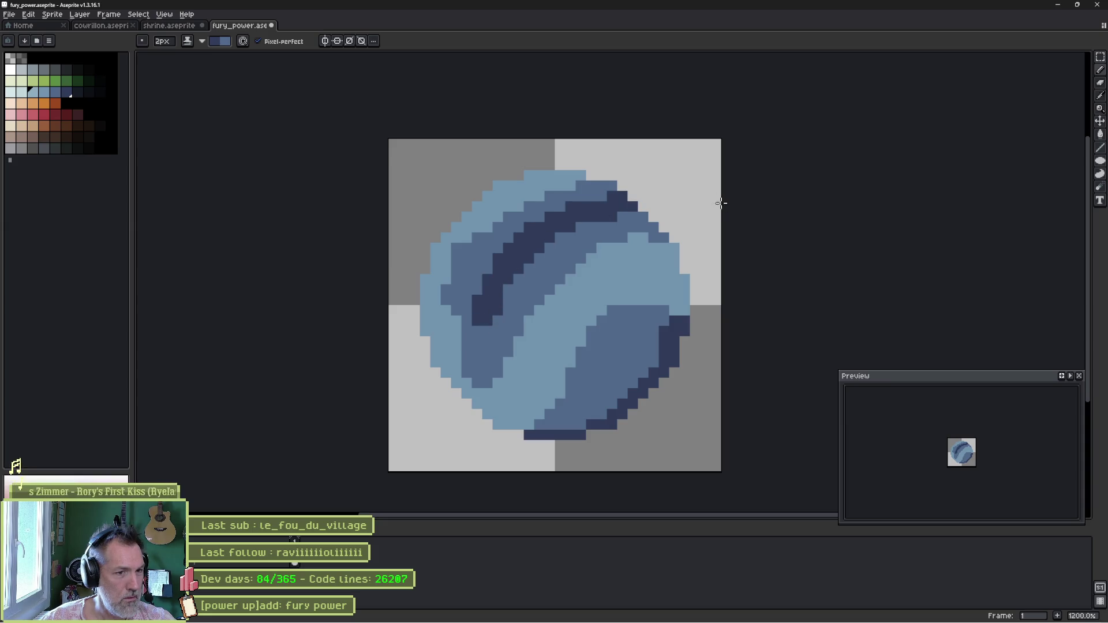
drag(680, 341, 587, 431)
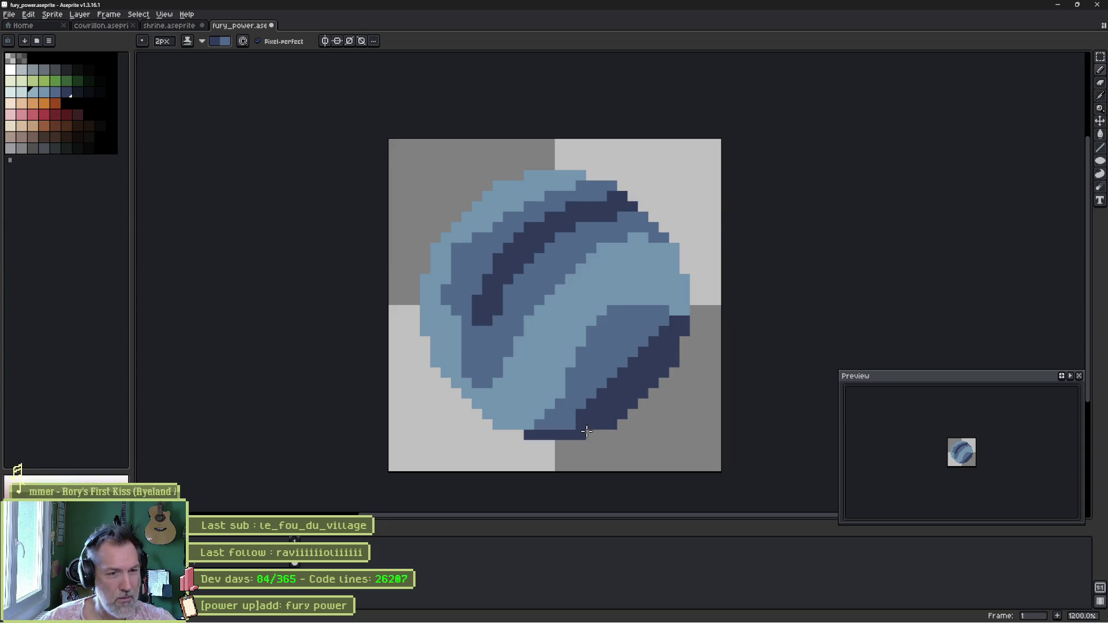
click(516, 290)
click(509, 297)
alt+click(525, 377)
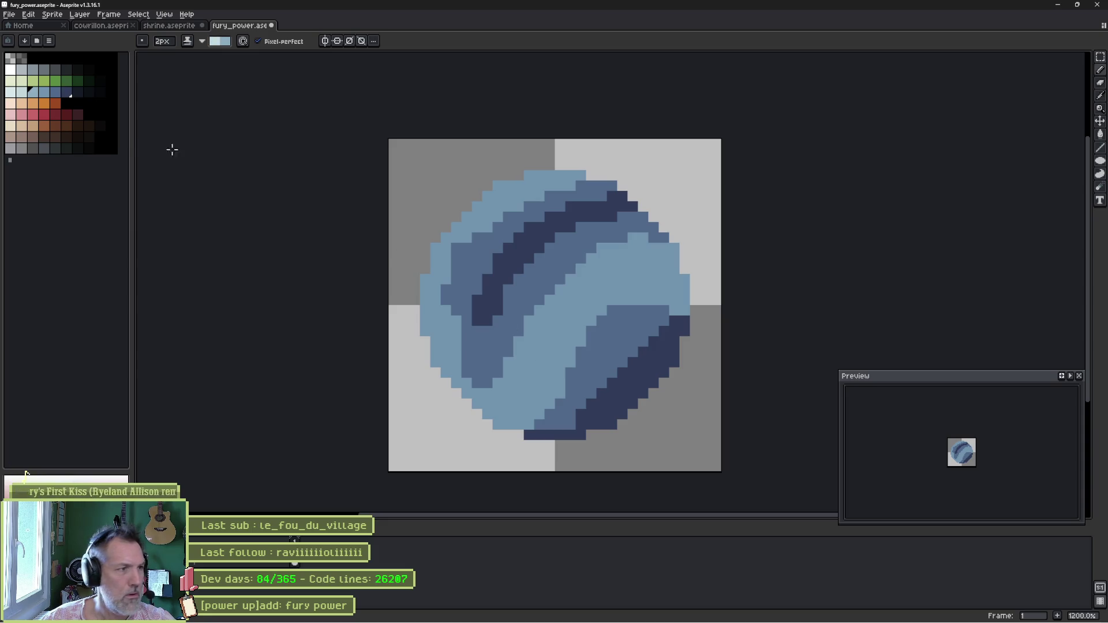
- With a 1px brush, draw thin light-blue highlight streaks and a dark navy bottom-right outline
key(minus)
mouse_move(485, 403)
mouse_down()
mouse_move(530, 373)
mouse_move(571, 312)
mouse_move(668, 280)
mouse_up()
mouse_move(534, 183)
mouse_down()
mouse_move(498, 192)
mouse_move(433, 277)
mouse_move(430, 358)
mouse_move(492, 426)
mouse_up()
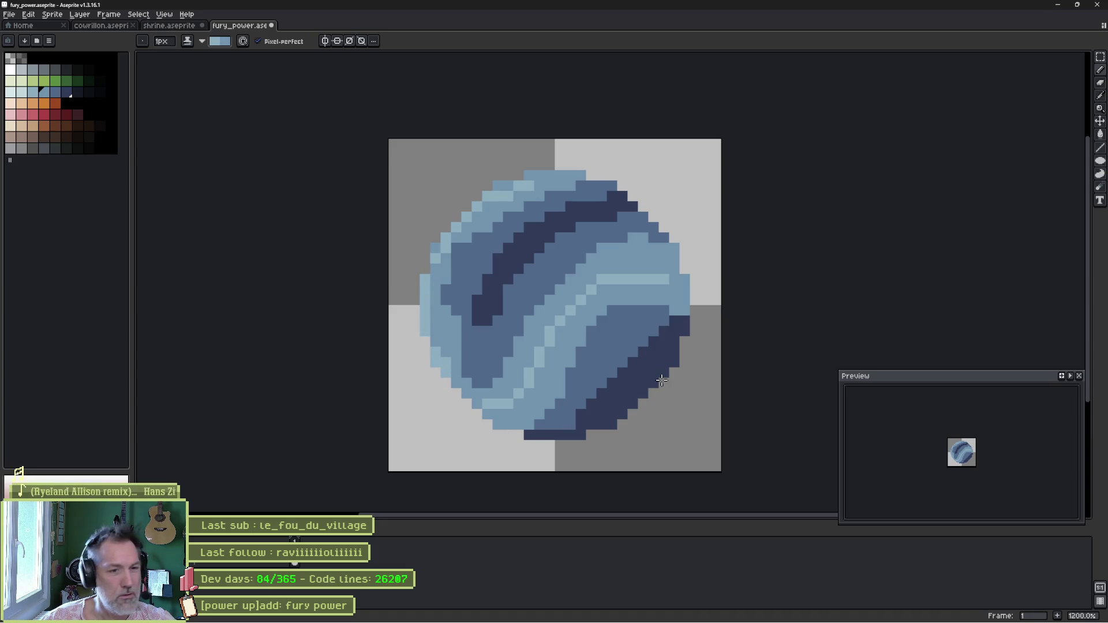
click(71, 94)
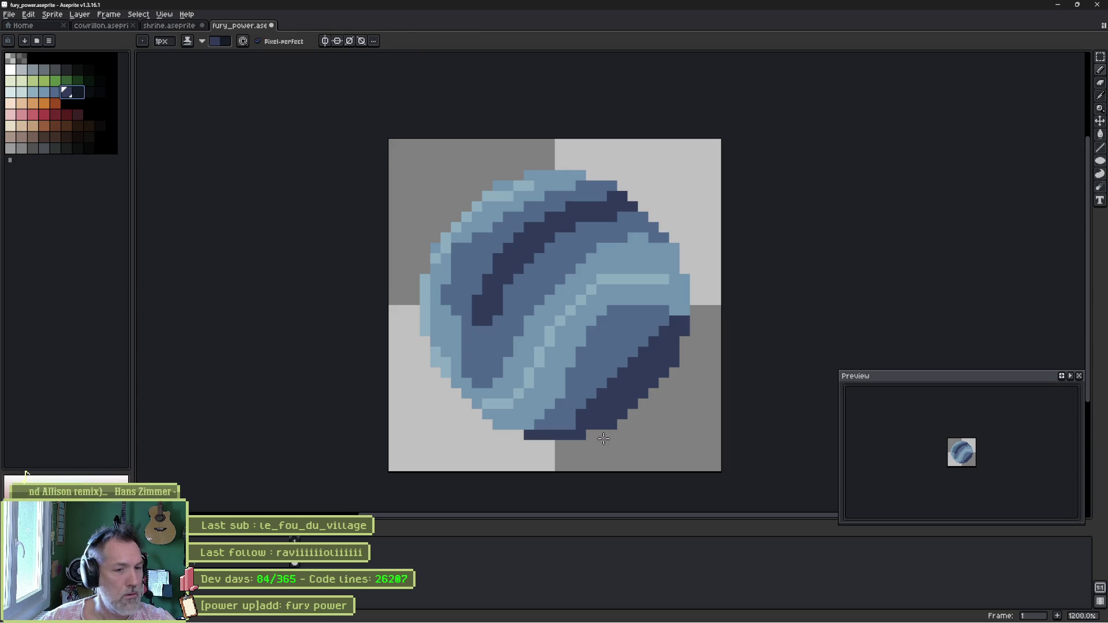
mouse_move(575, 435)
mouse_down()
mouse_move(612, 424)
mouse_move(653, 383)
mouse_up()
drag(613, 423, 682, 345)
drag(521, 250, 622, 205)
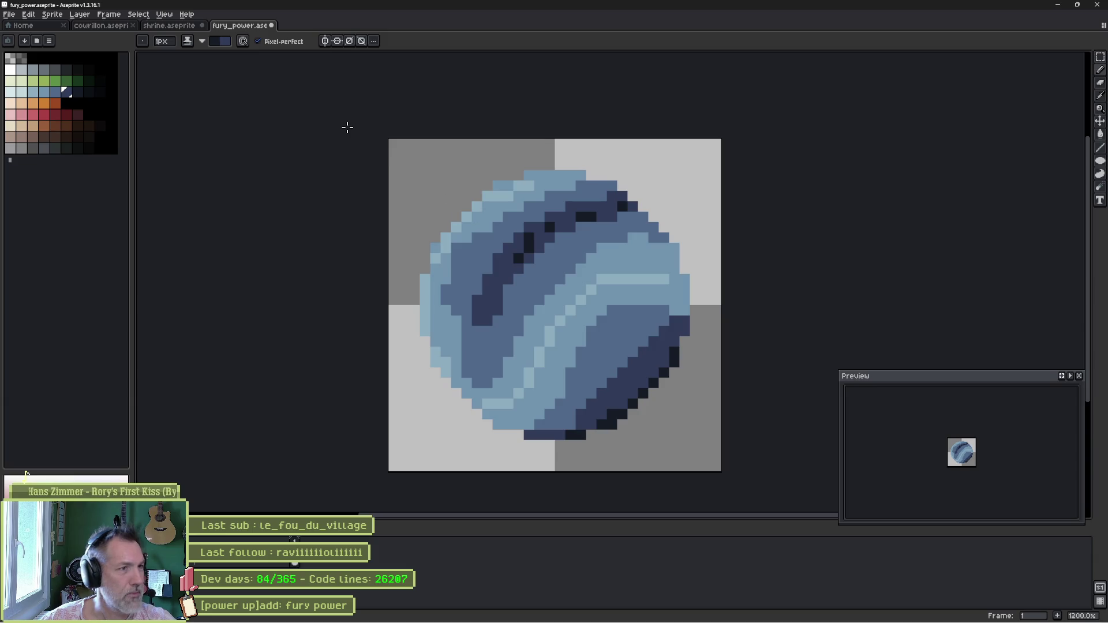
- Save the fury_power sprite and minimise Aseprite to return to Godot
key(ctrl+a)
key(ctrl+d)
key(ctrl+s)
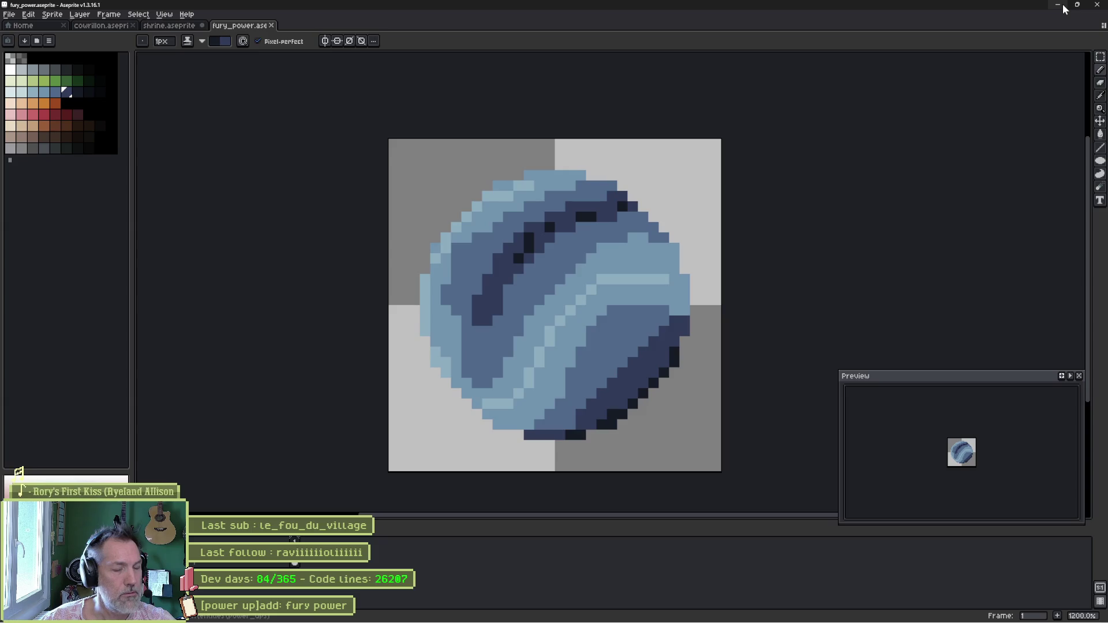
click(1065, 9)
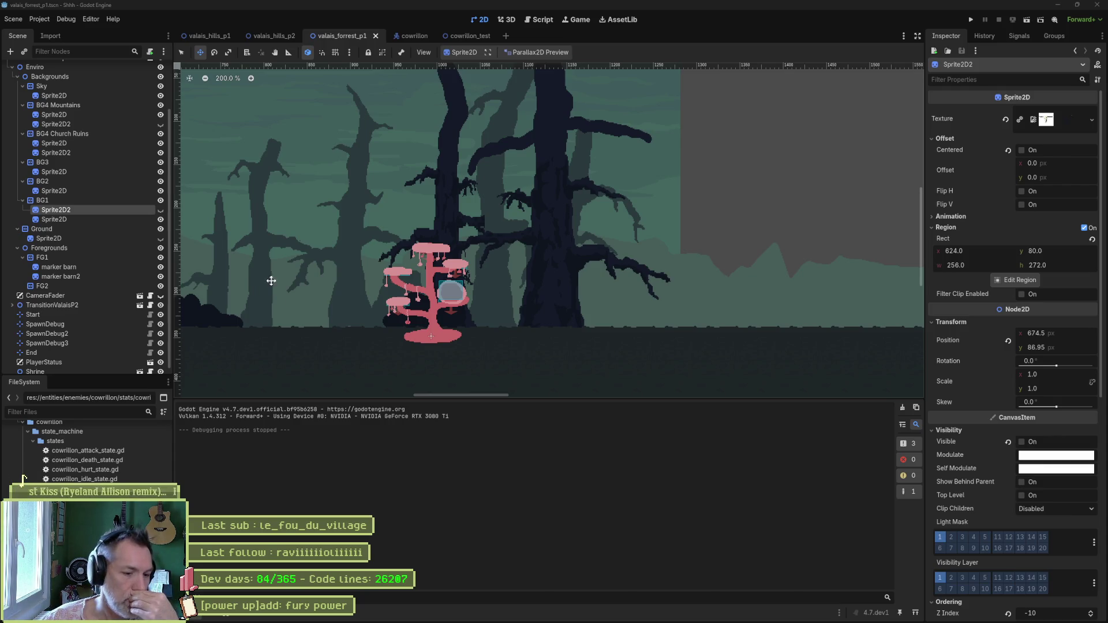
- Add a new empty scene tab next to the valais_forrest_p1 forest scene
scroll(125, 210, up, 2)
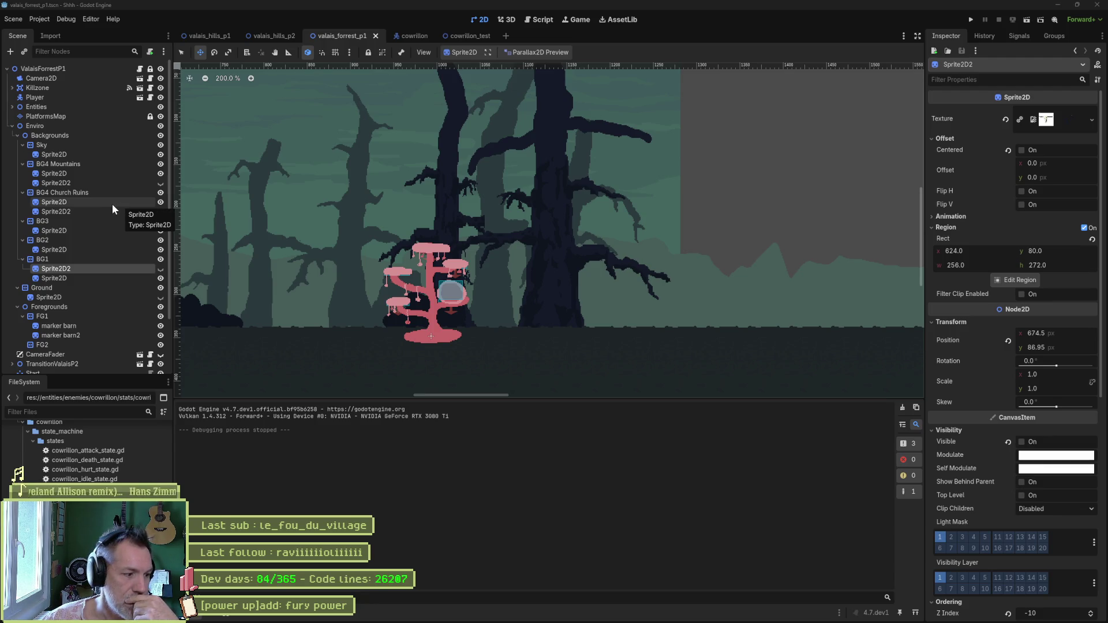
click(506, 36)
- Create a 2D Scene root and rename it FuryPower
click(42, 82)
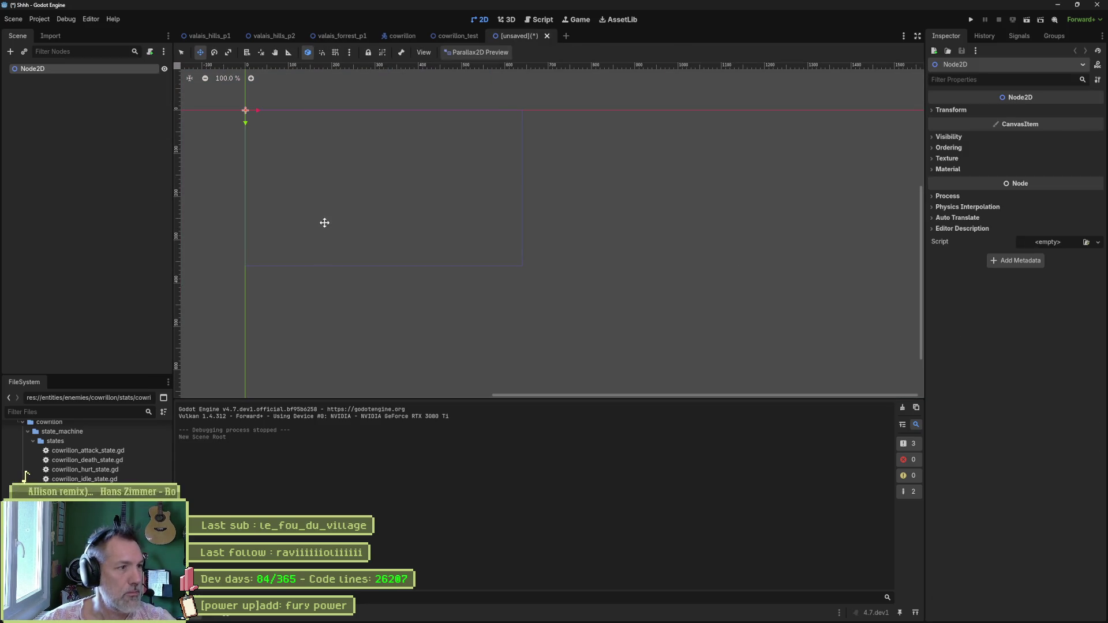
double_click(82, 71)
text(FuryPower)
key(Return)
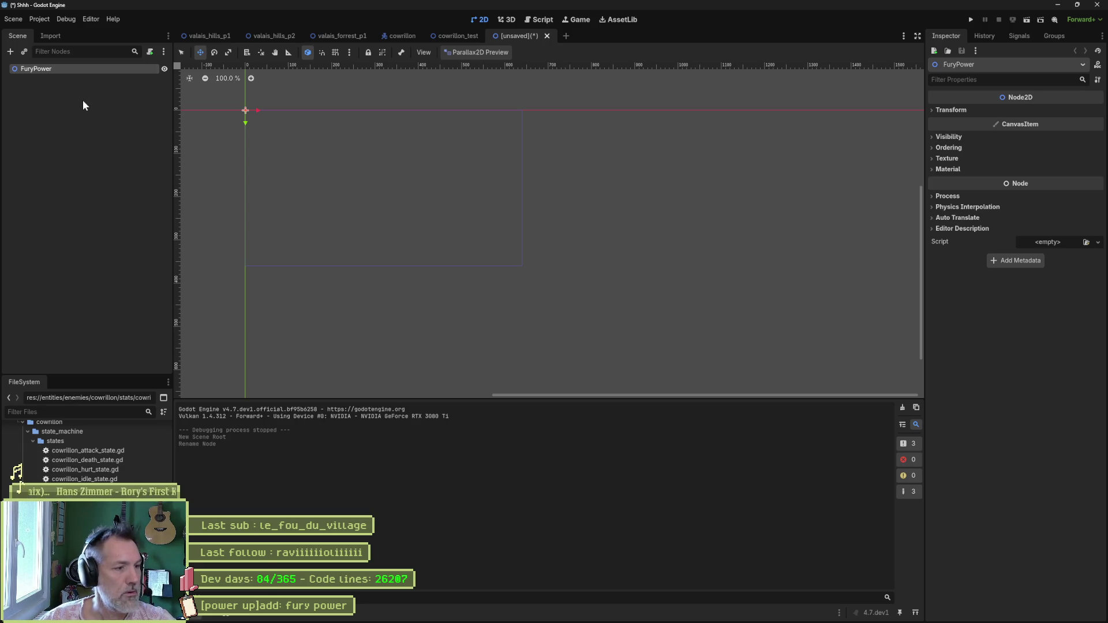
- Attach a script whose path goes into a new fury folder under entities/power_ups
key(ctrl+alt+a)
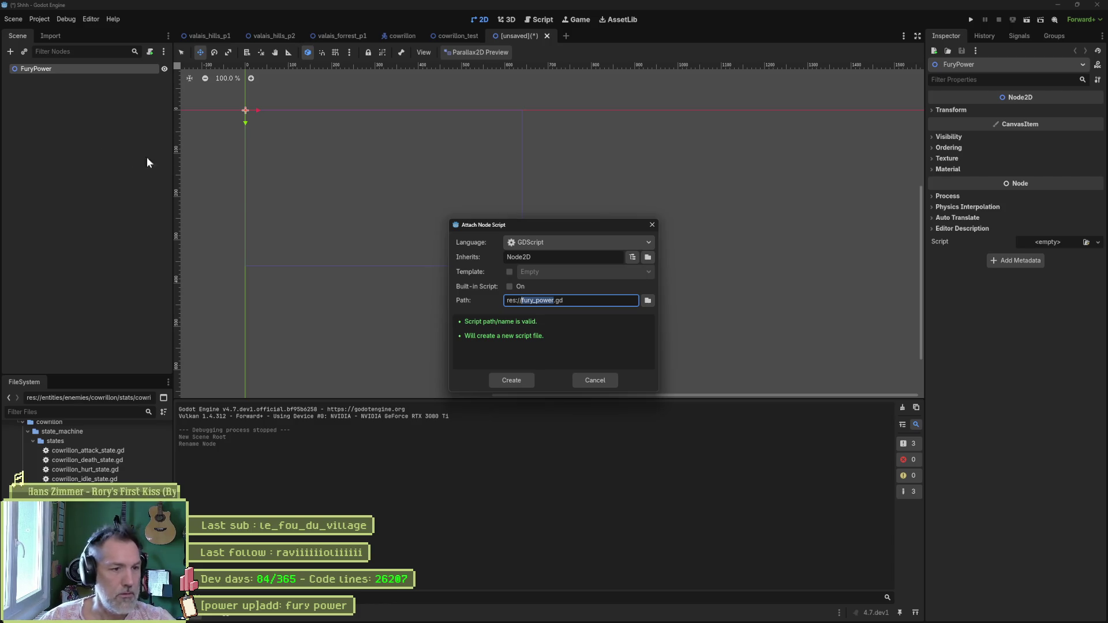
click(649, 301)
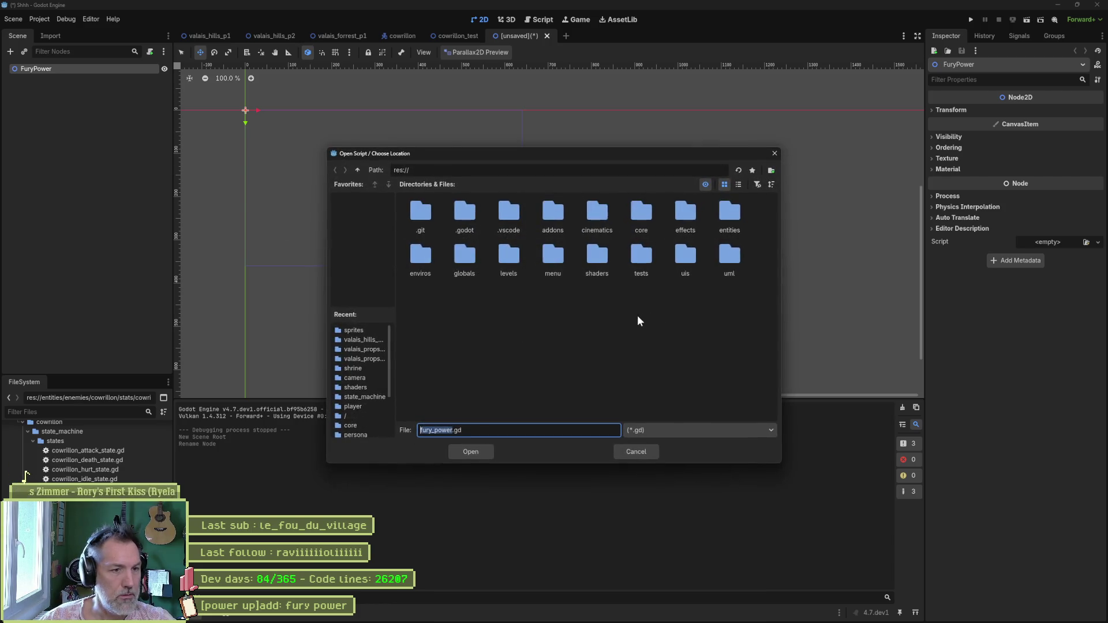
double_click(727, 219)
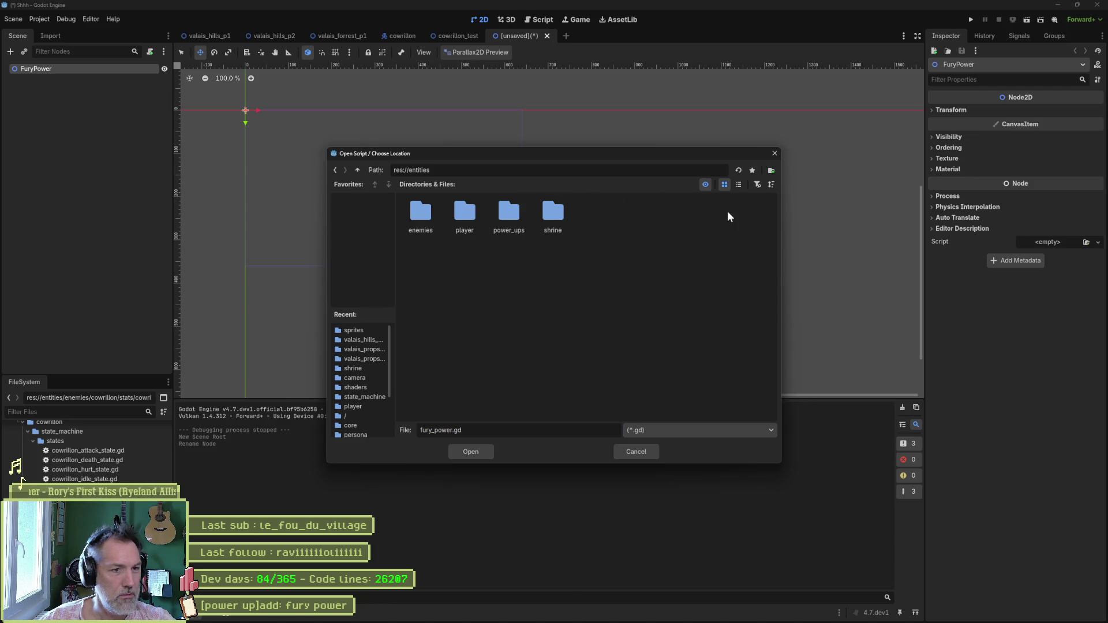
double_click(509, 217)
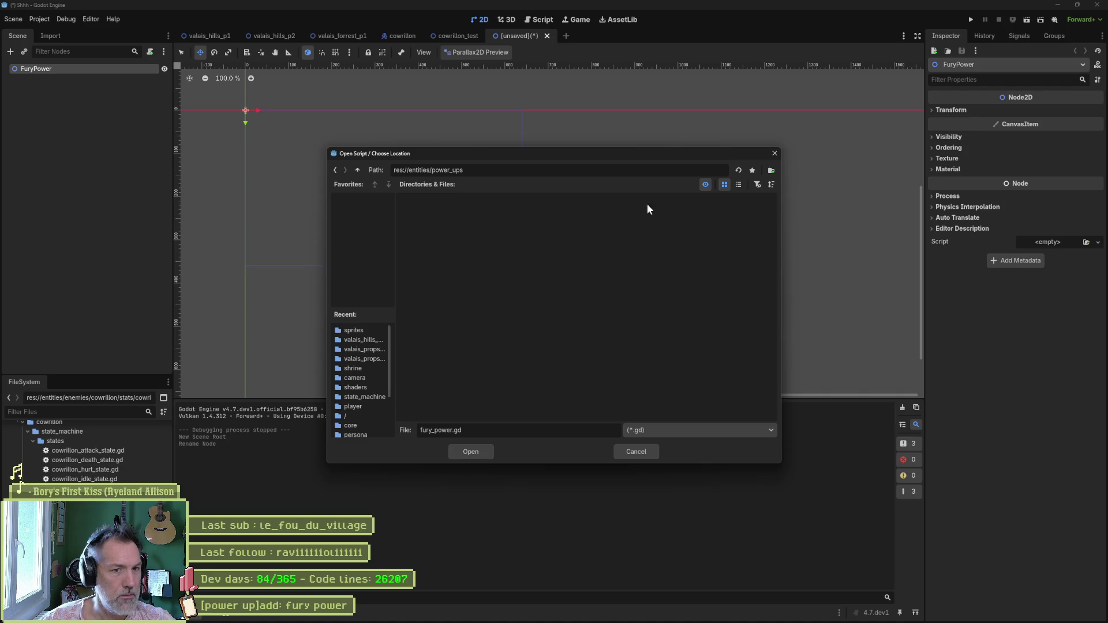
click(771, 170)
text(fur)
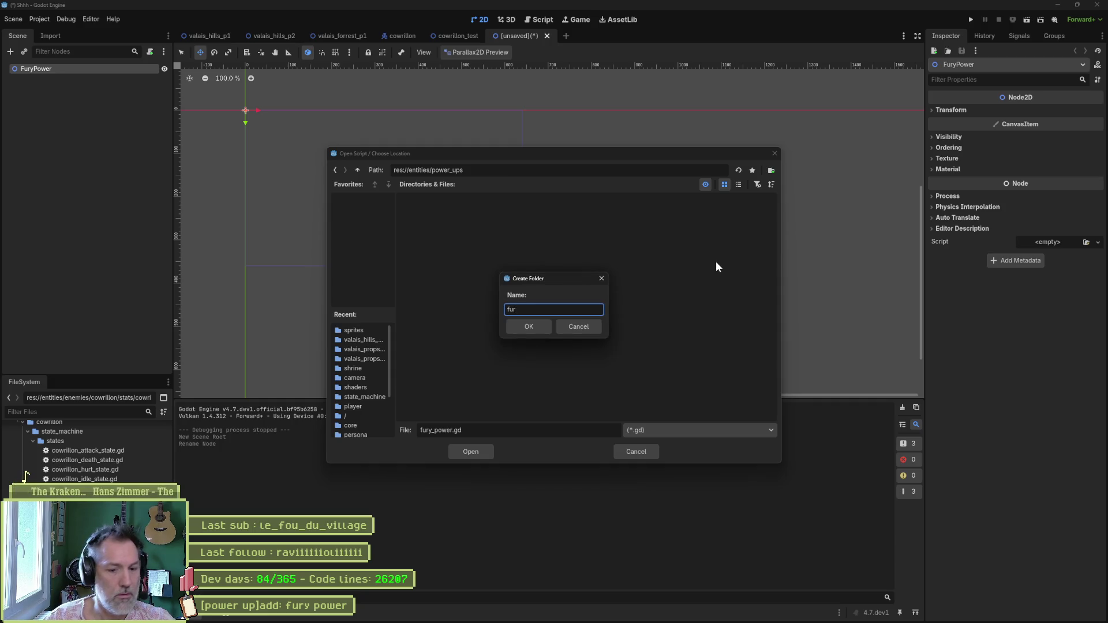
text(y)
key(Return)
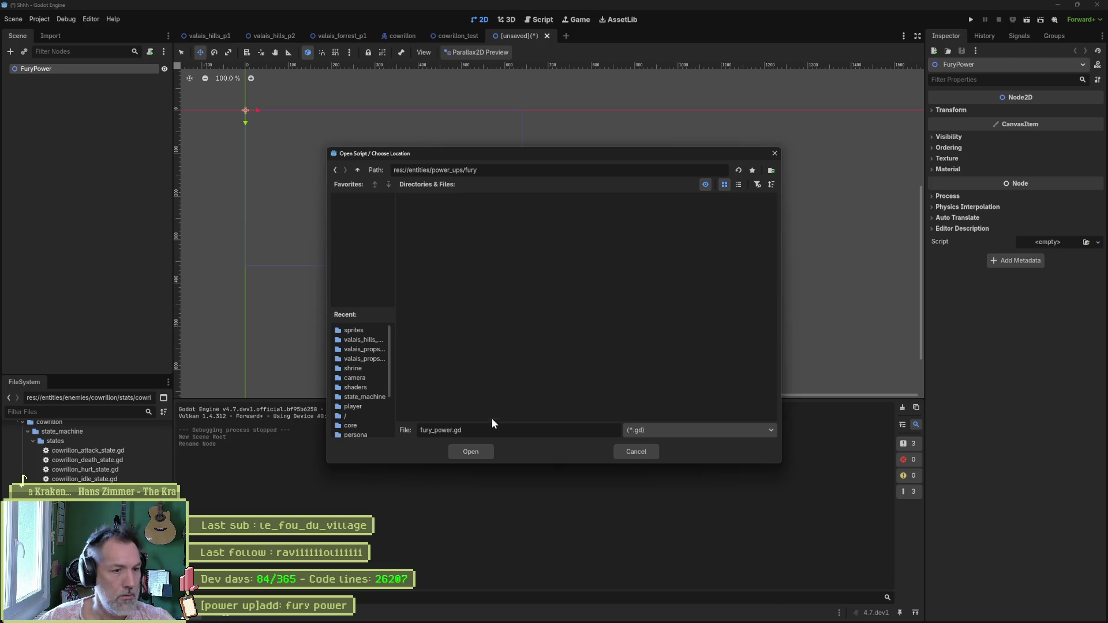
click(476, 453)
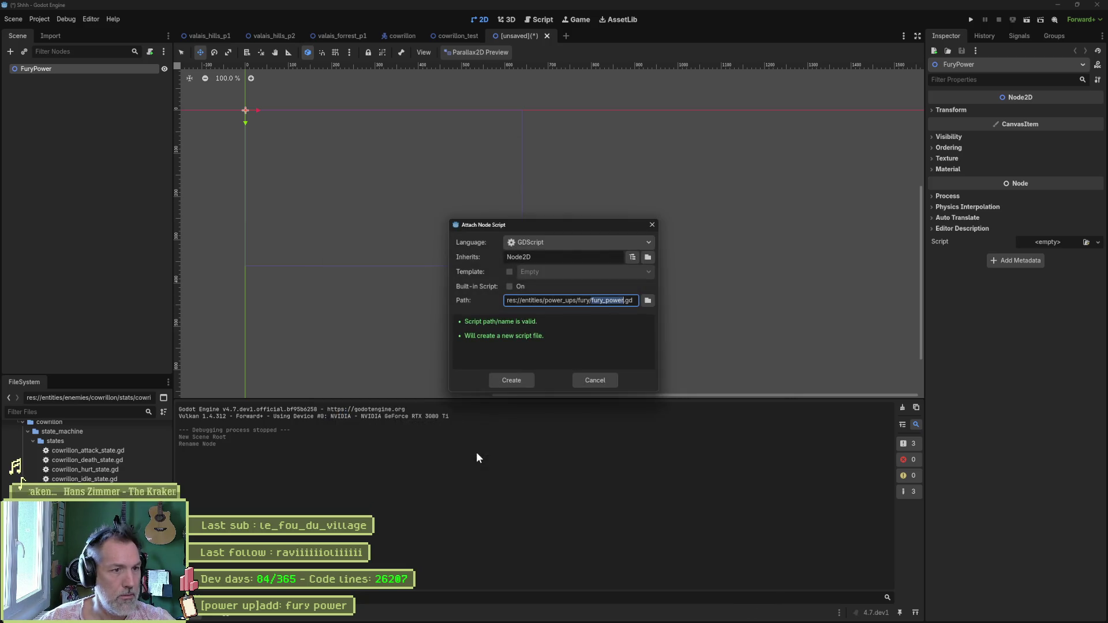
- Create fury_power.gd and add 'class_name FuryPower' above extends Node2D
click(511, 381)
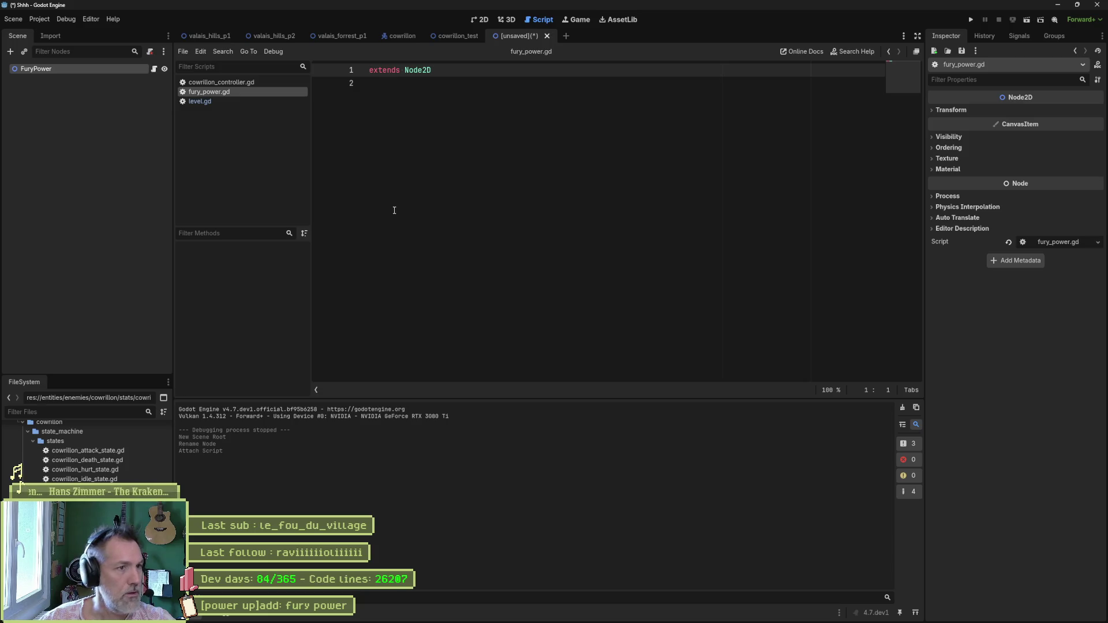
key(Return)
key(Up)
text(class)
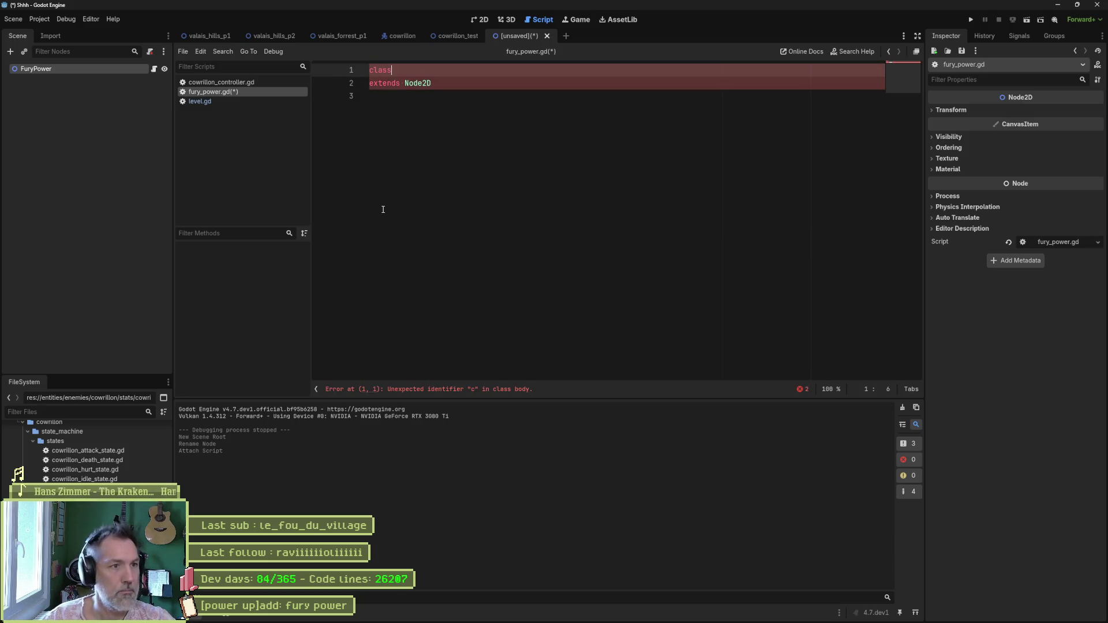
text(_name FuryPower)
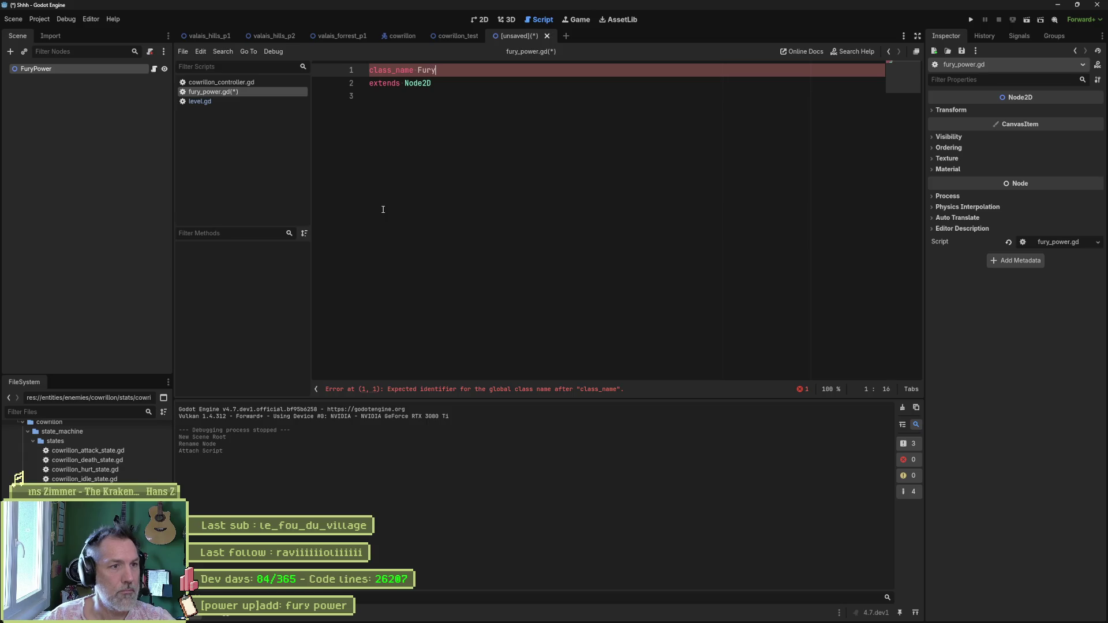
key(Down)
key(Down)
key(Return)
key(Return)
- Save the scene as fury_power.tscn in entities/power_ups
key(ctrl+s)
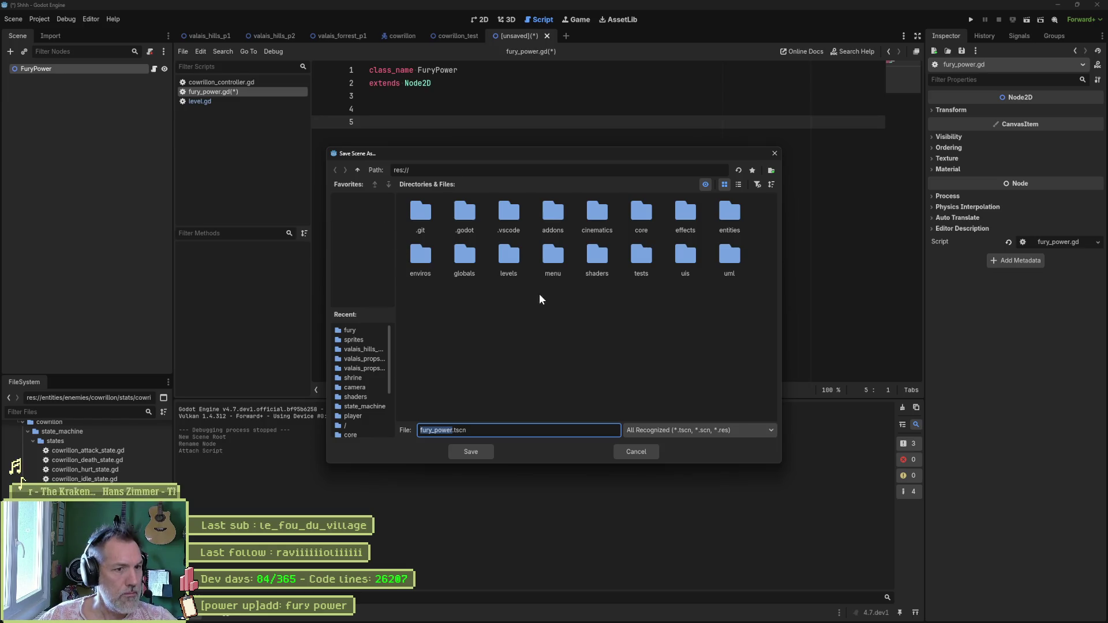
double_click(729, 211)
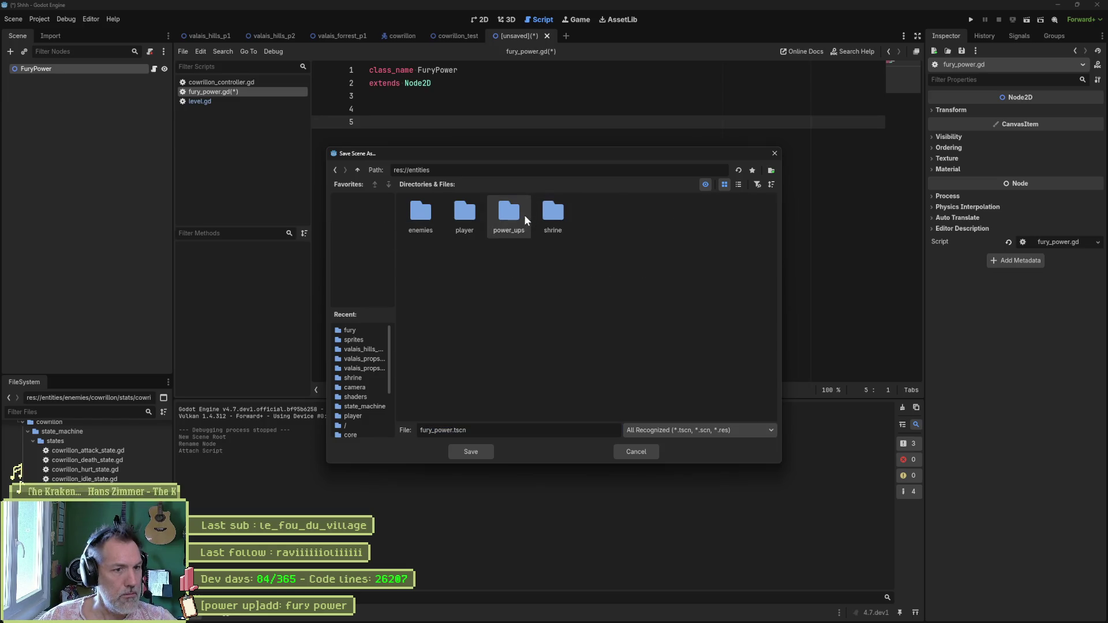
double_click(523, 215)
click(469, 450)
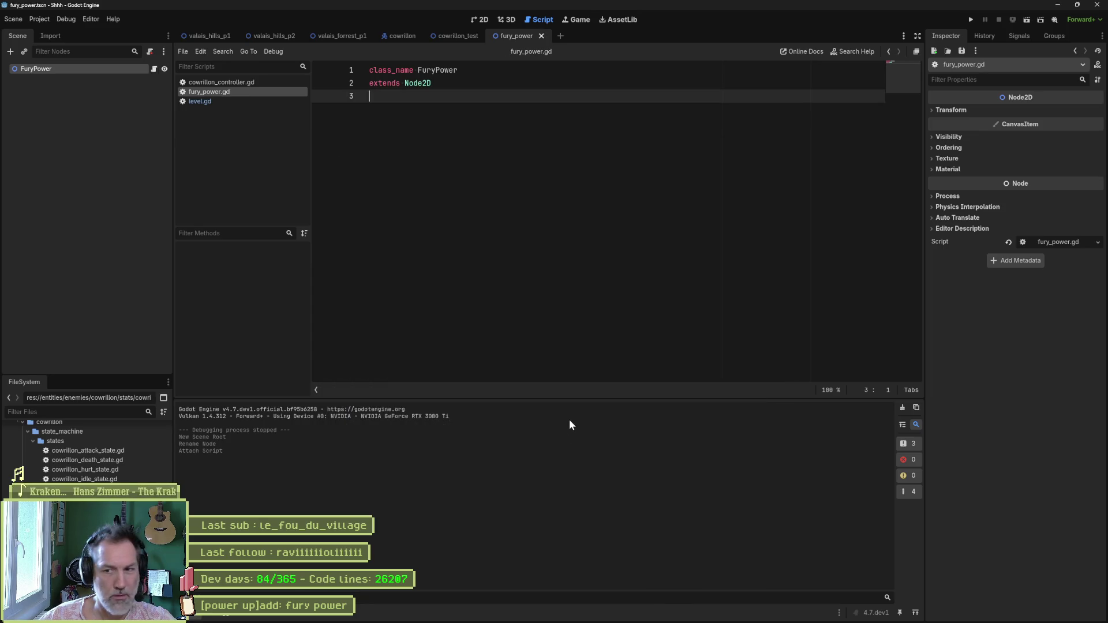
- Add a Sprite2D and an AnimationPlayer as children of FuryPower in the 2D view
click(480, 20)
key(ctrl+a)
text(sprite)
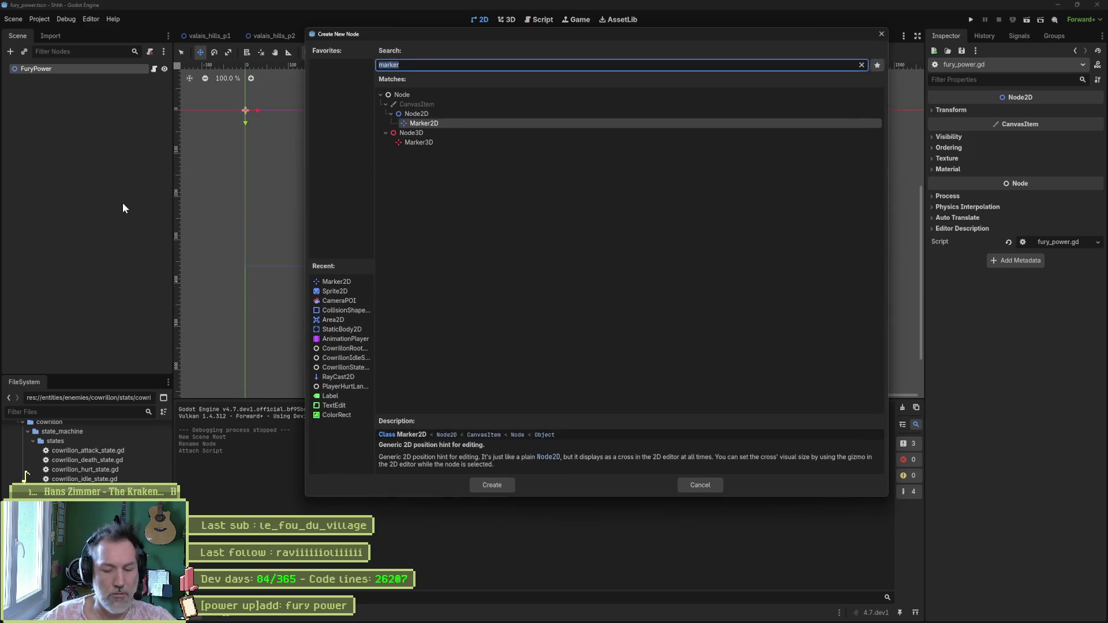
key(Return)
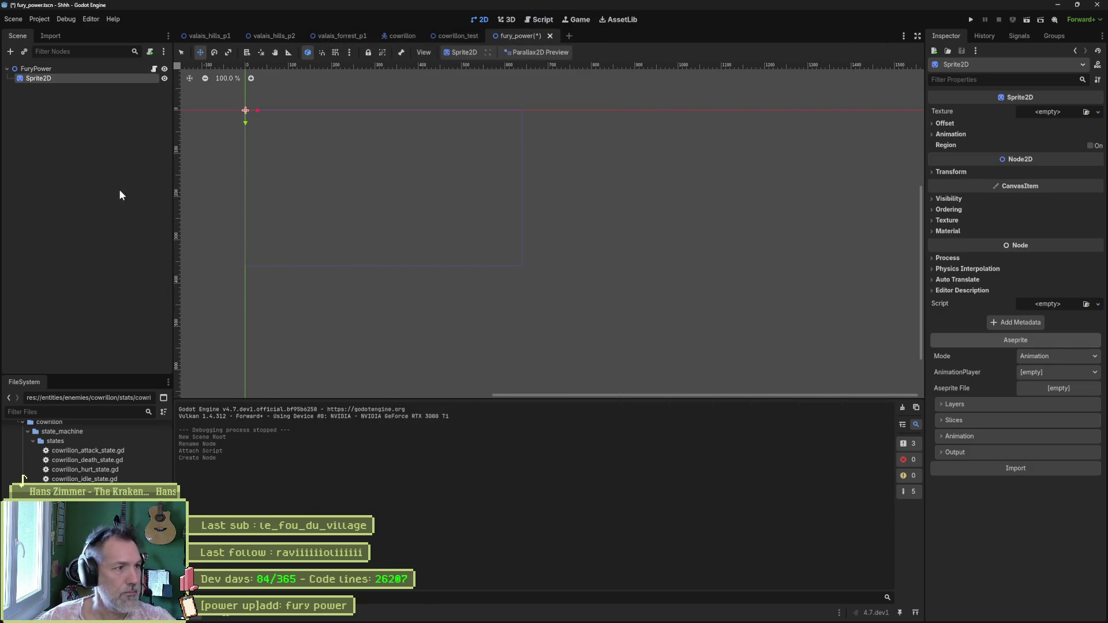
click(75, 72)
key(ctrl+a)
text(animationp)
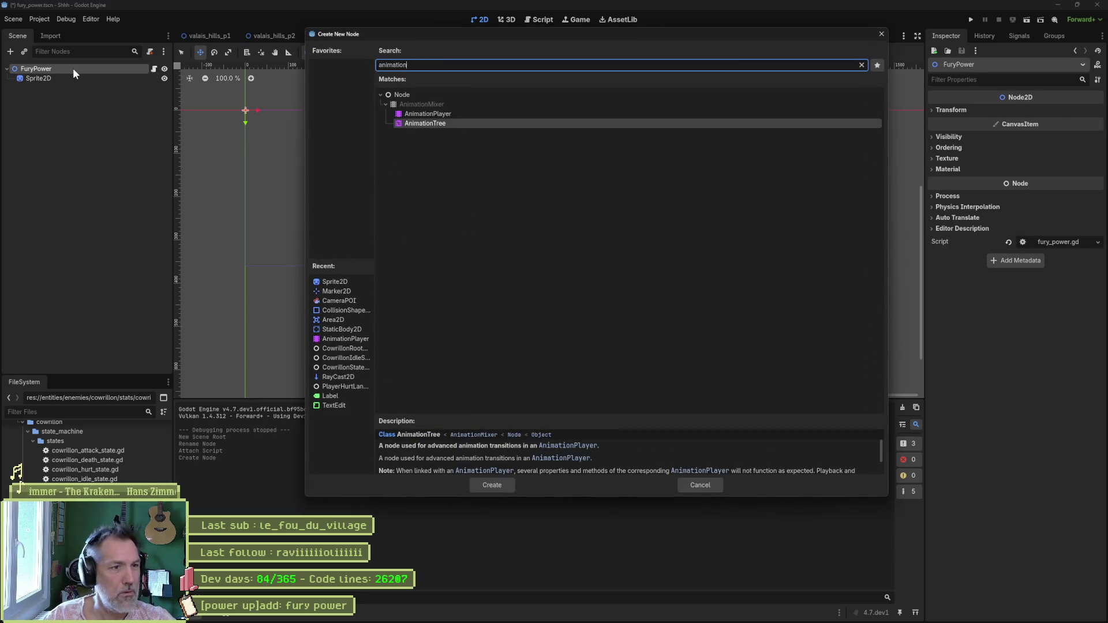
key(Return)
- Save the scene and set the Sprite2D's Aseprite AnimationPlayer to AnimationPlayer
click(41, 78)
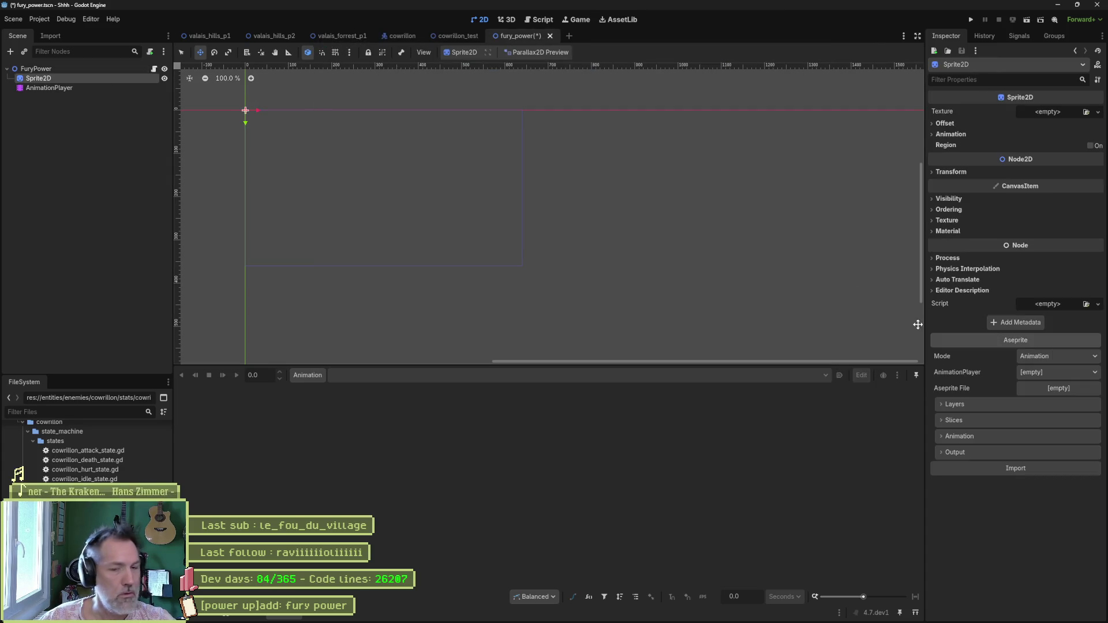
key(ctrl+s)
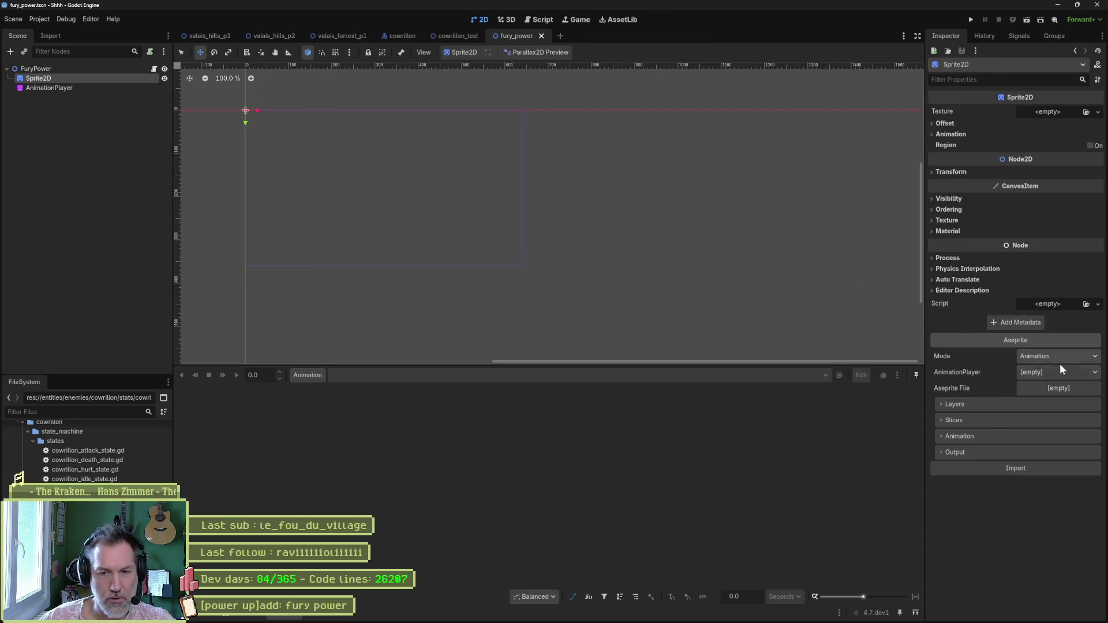
click(1061, 373)
click(1056, 399)
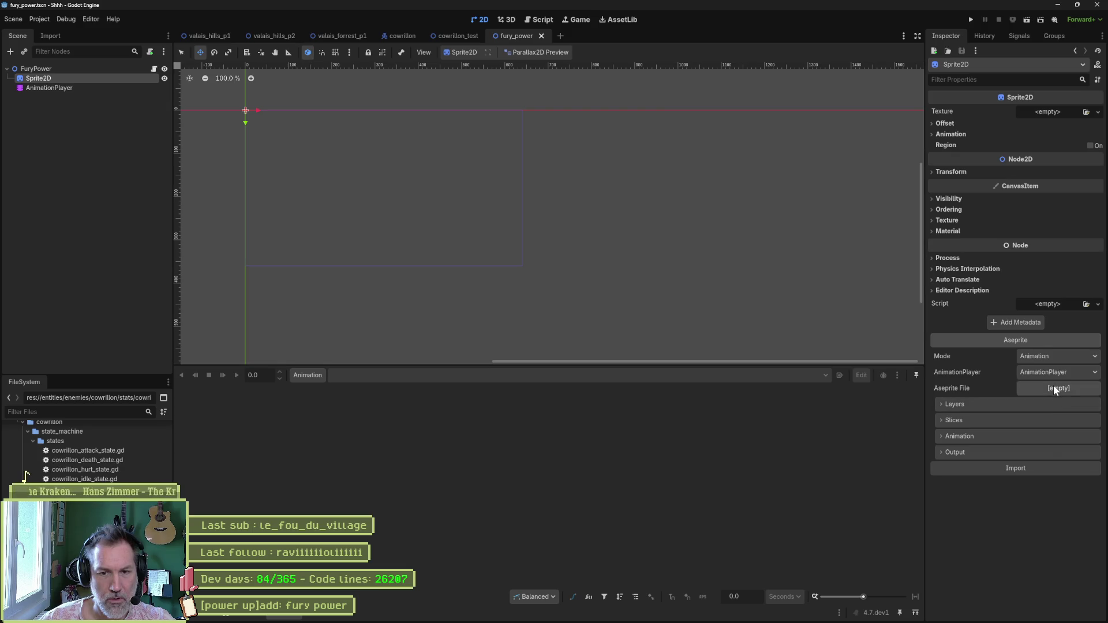
click(1054, 386)
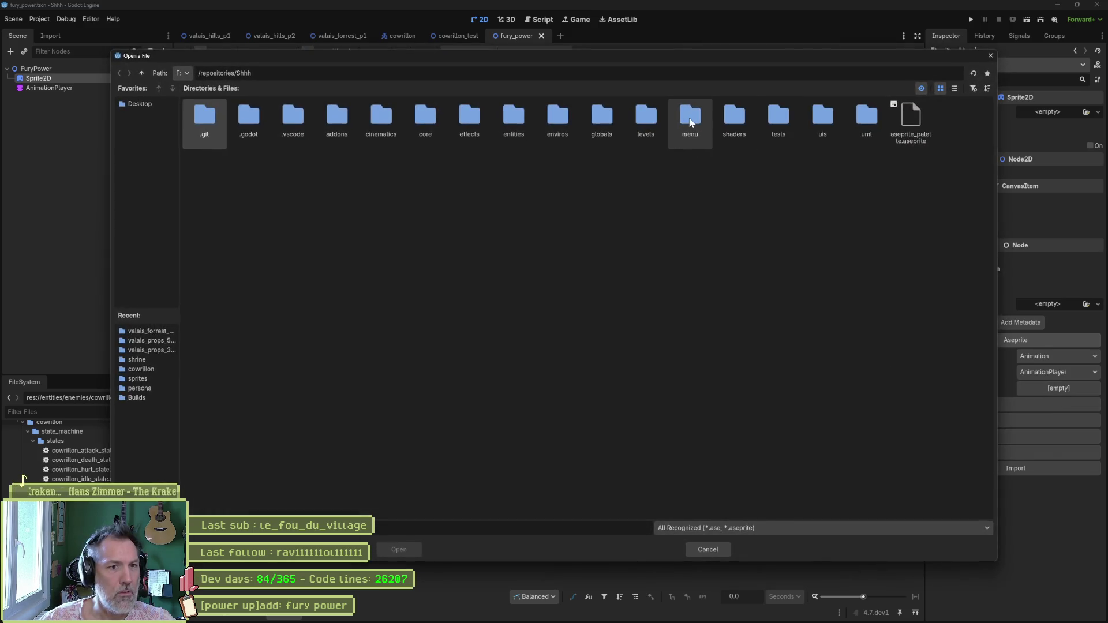
- Move fury_power.aseprite into the entities/power_ups/fury folder
double_click(500, 120)
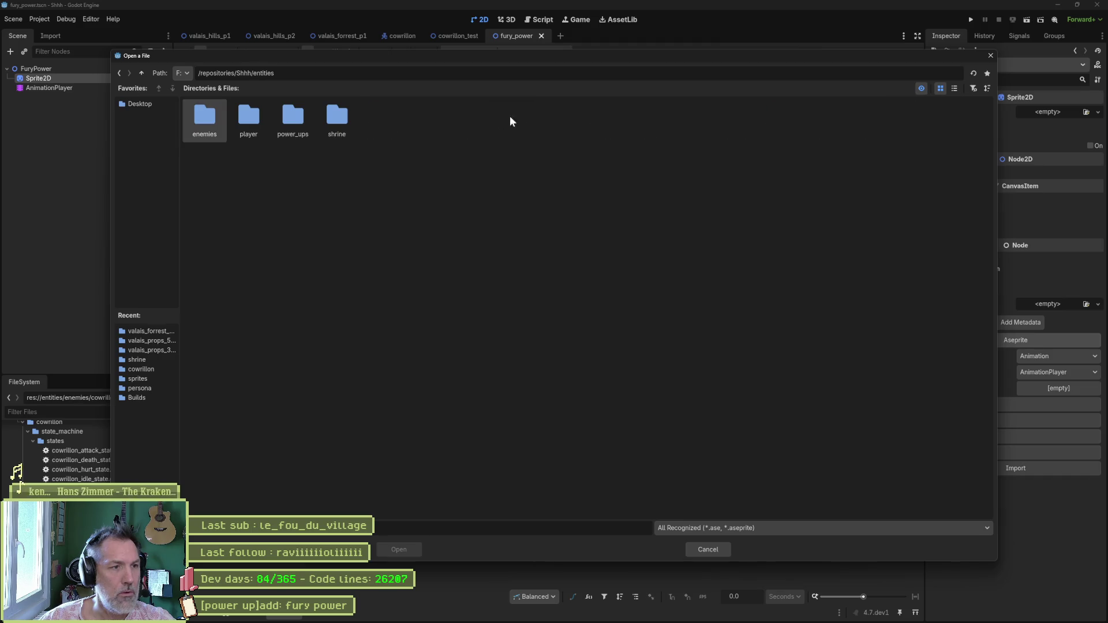
double_click(293, 120)
double_click(222, 119)
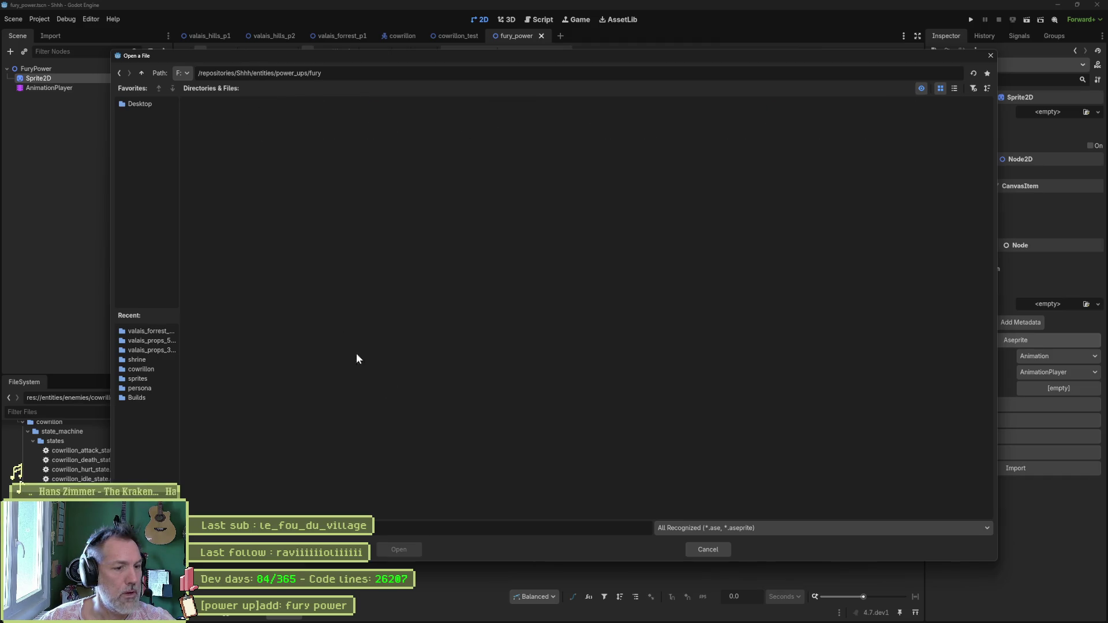
mouse_move(401, 595)
key(Escape)
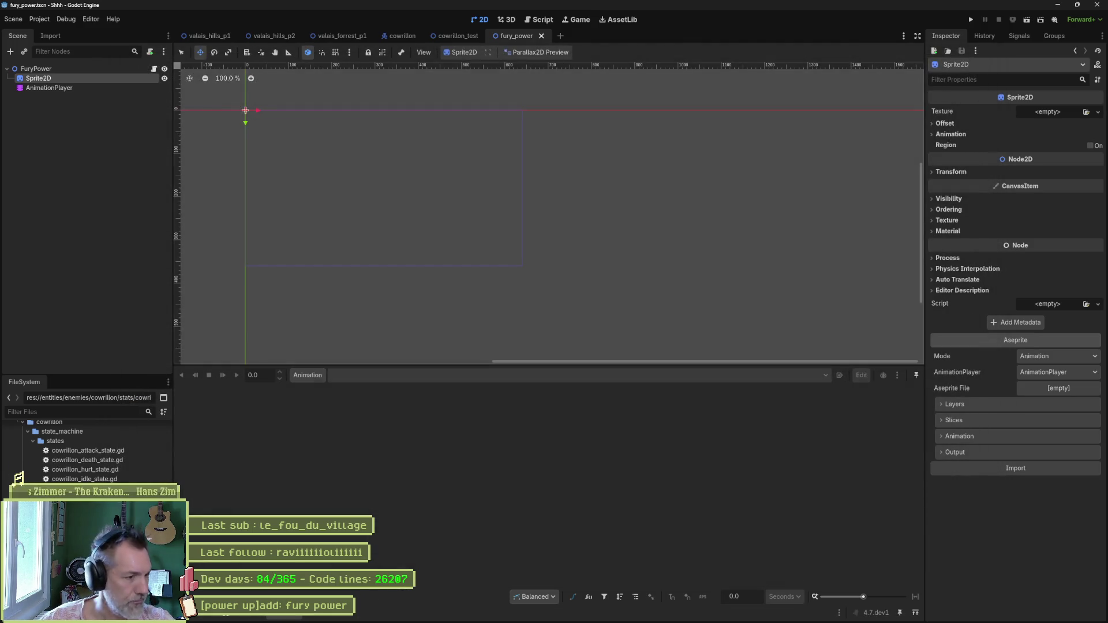
scroll(32, 443, down, 5)
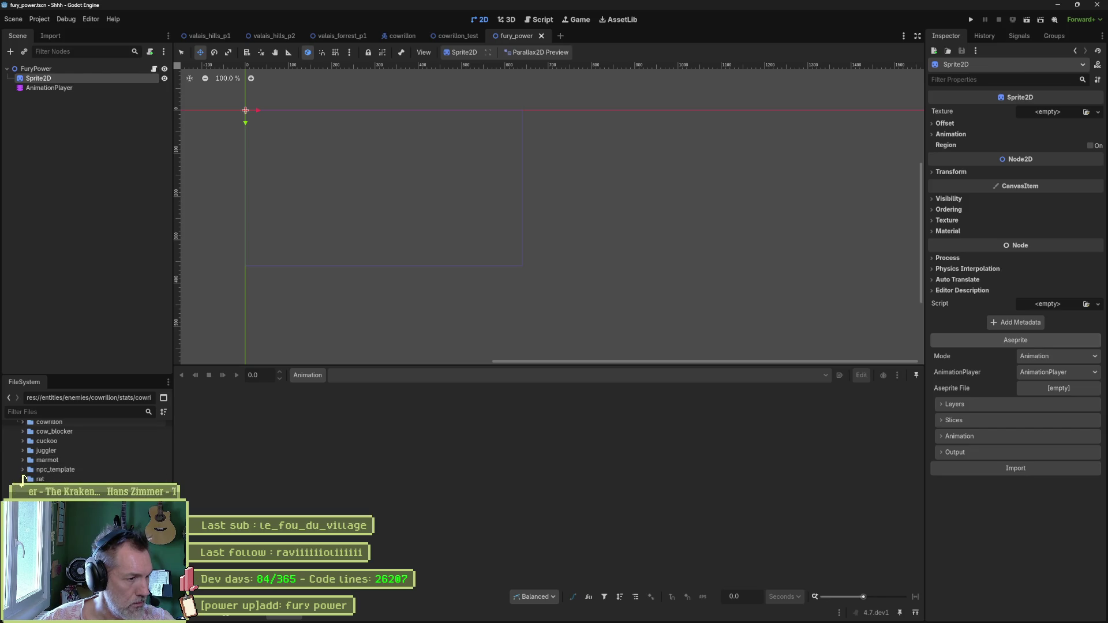
drag(46, 479, 87, 423)
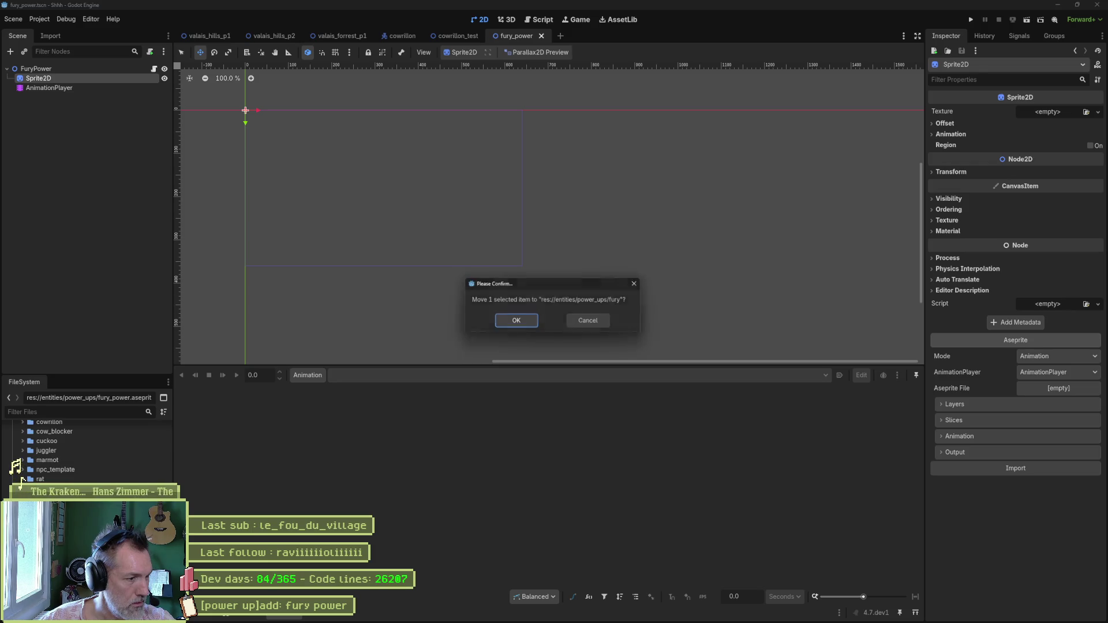
click(514, 323)
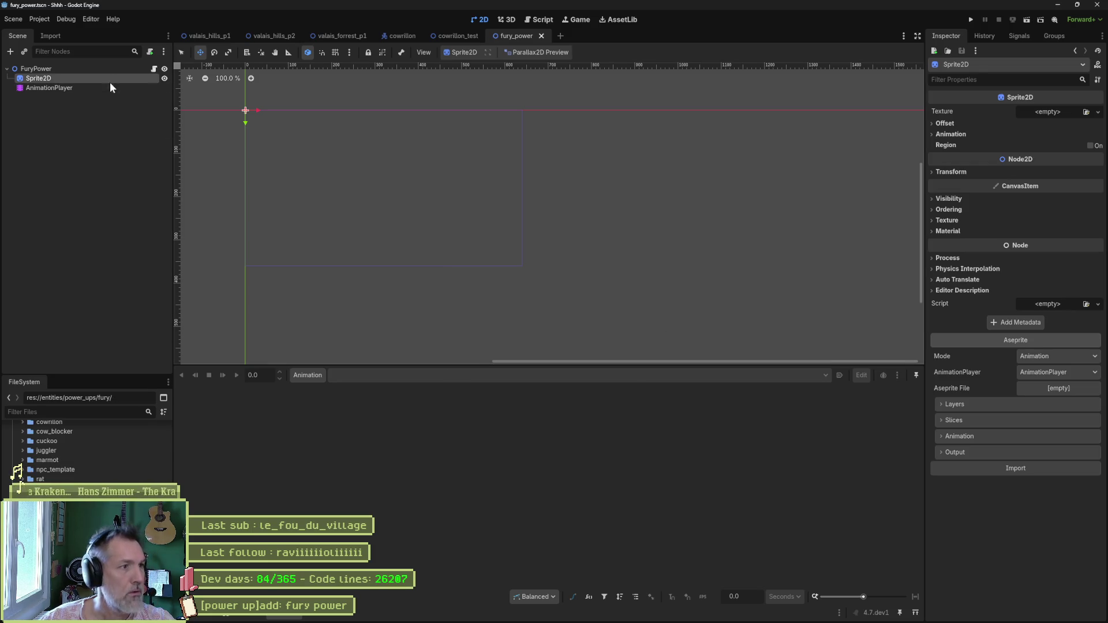
- Choose fury/fury_power.aseprite as the sprite's Aseprite file and import it
click(1058, 388)
double_click(520, 123)
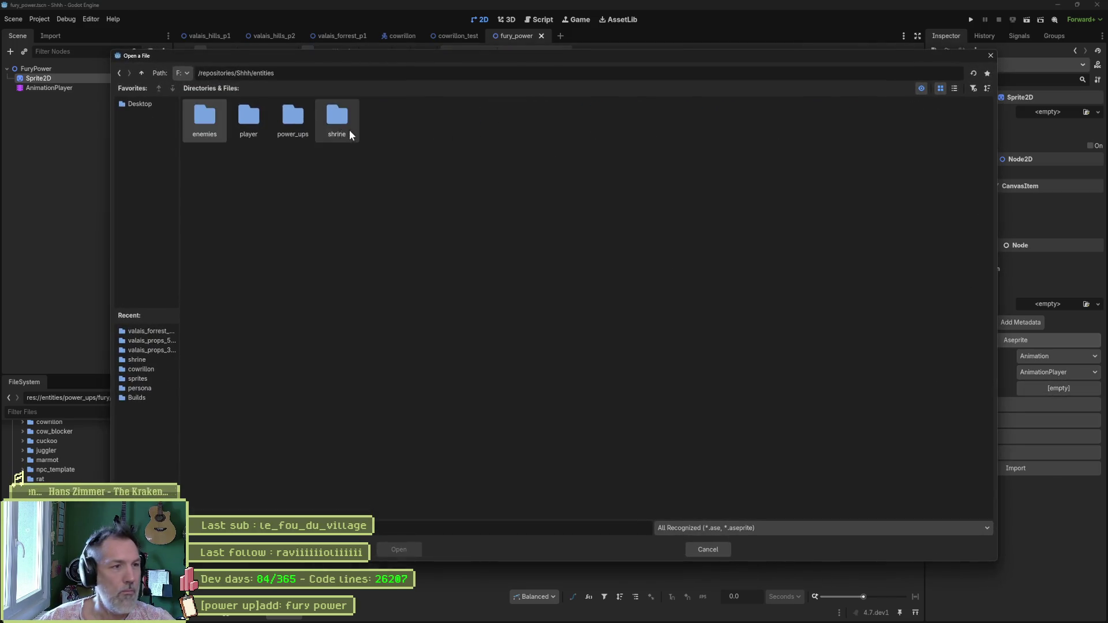
double_click(303, 120)
double_click(216, 112)
double_click(213, 121)
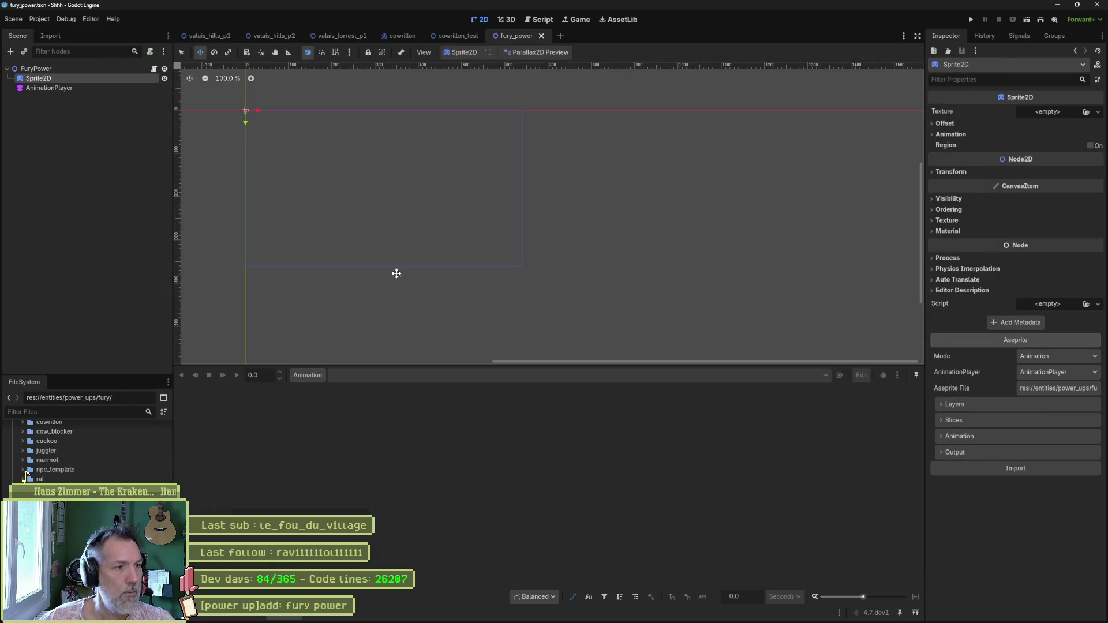
click(1022, 474)
- Add an Area2D under FuryPower with a CollisionShape2D child
key(f)
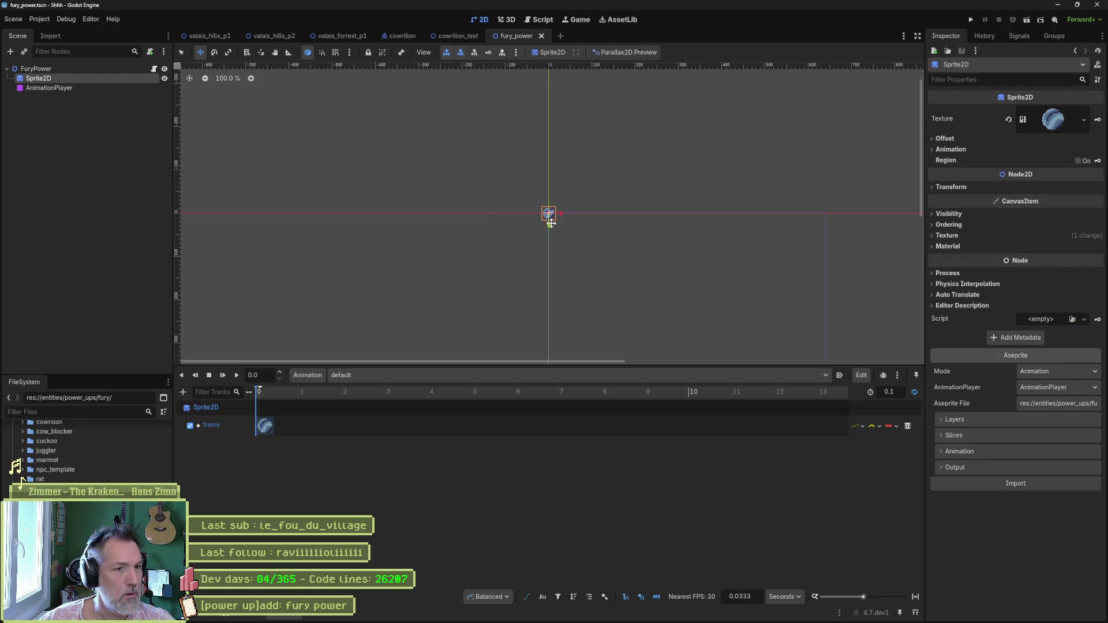
scroll(553, 223, up, 5)
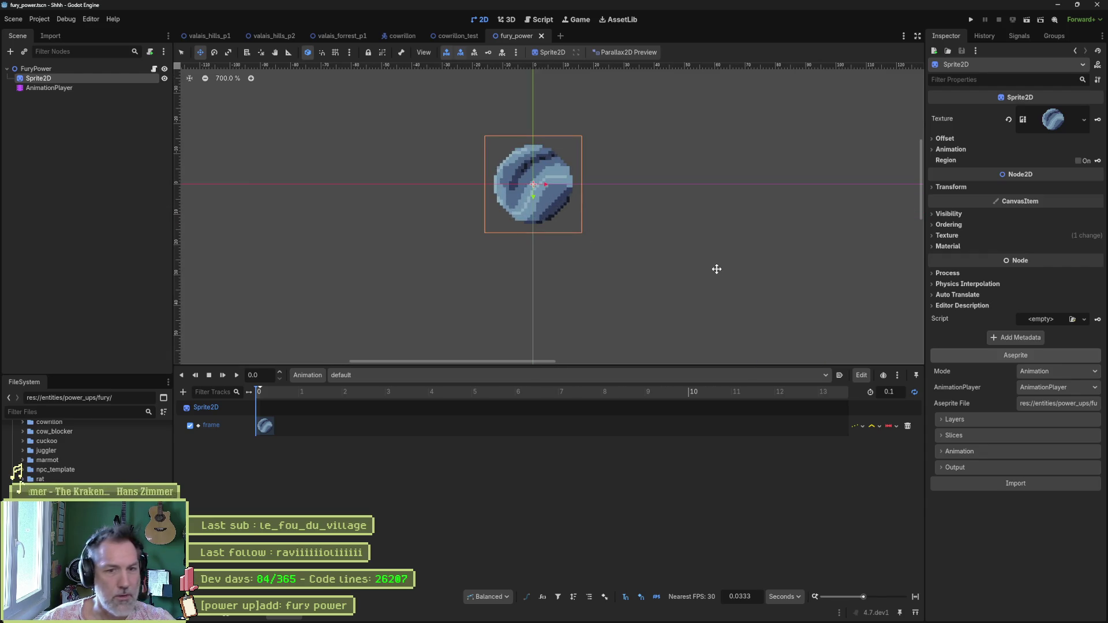
click(78, 71)
key(ctrl+a)
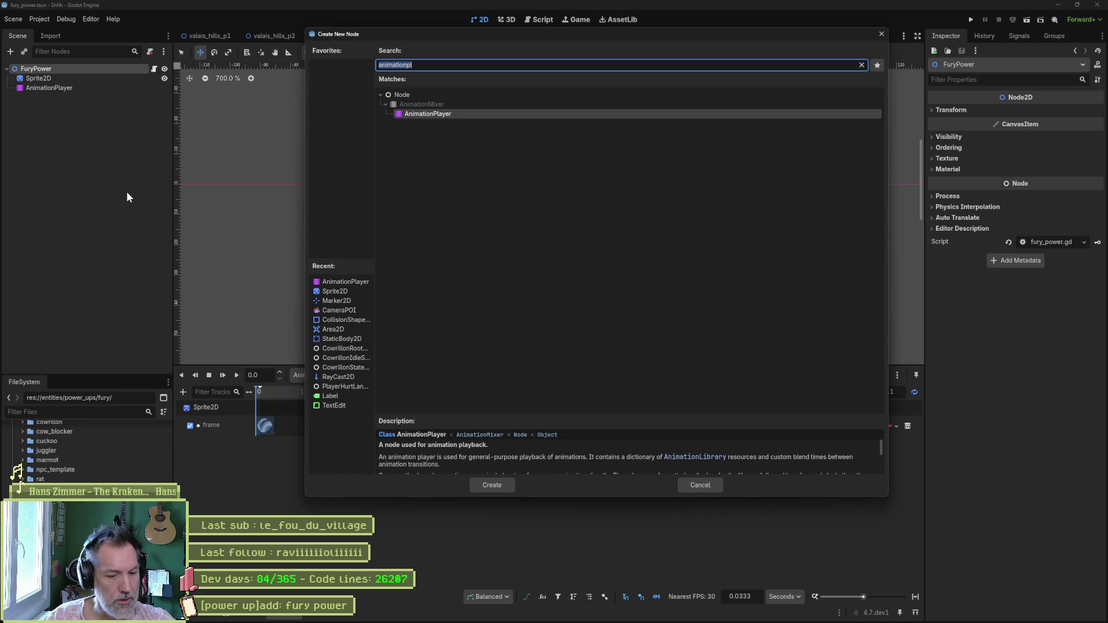
text(are)
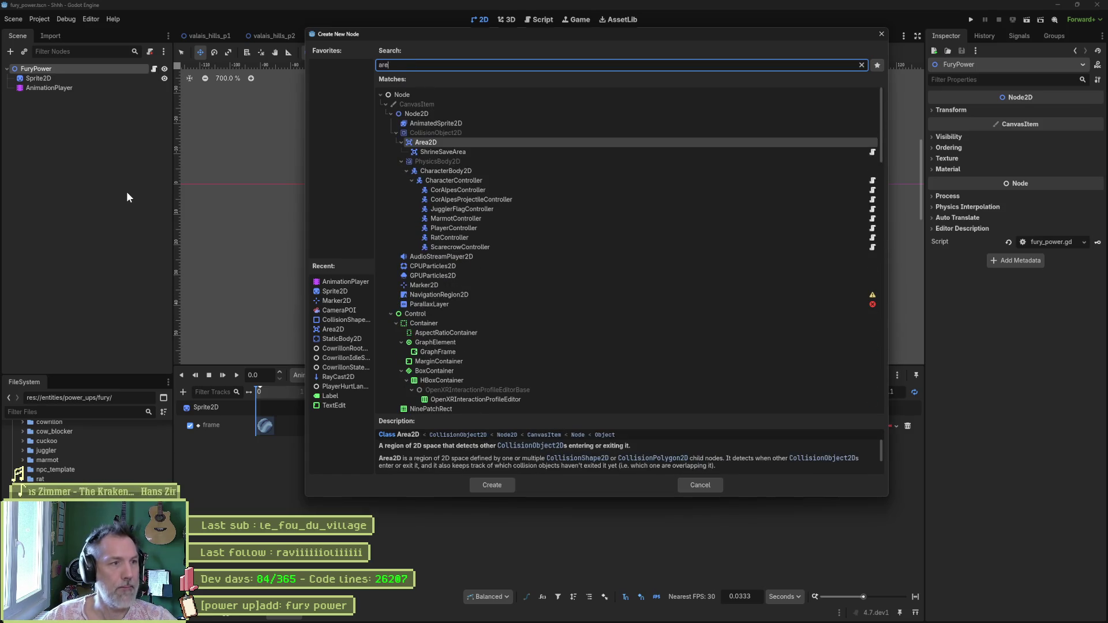
key(Return)
key(ctrl+a)
text(shape)
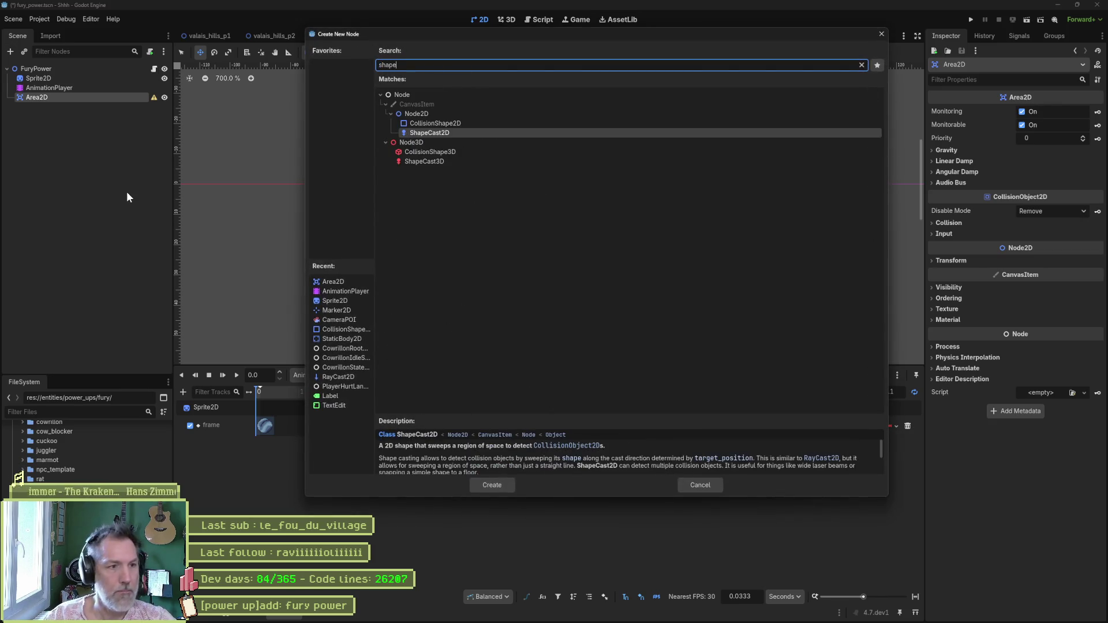
key(Up)
key(Return)
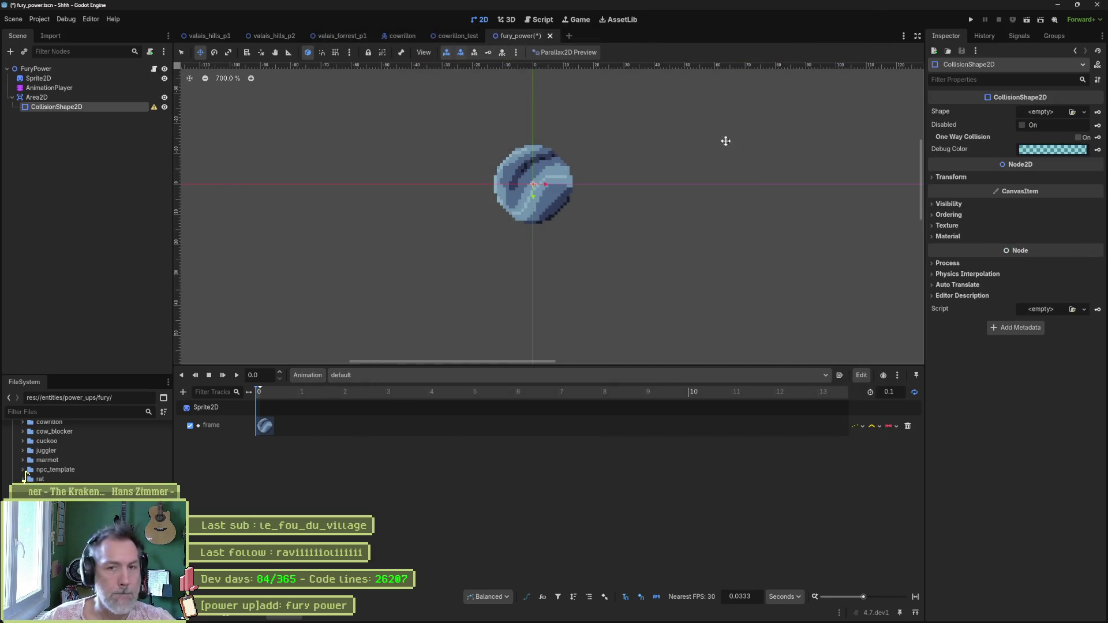
- Give the collision a new CircleShape2D and enlarge its radius to cover the orb
click(1060, 112)
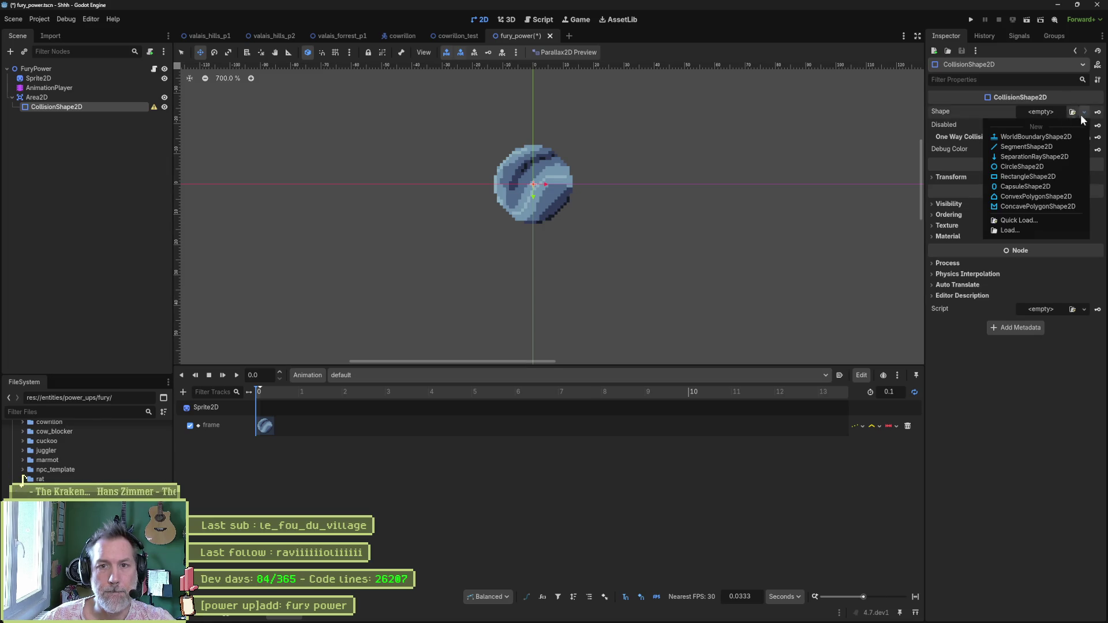
click(1033, 167)
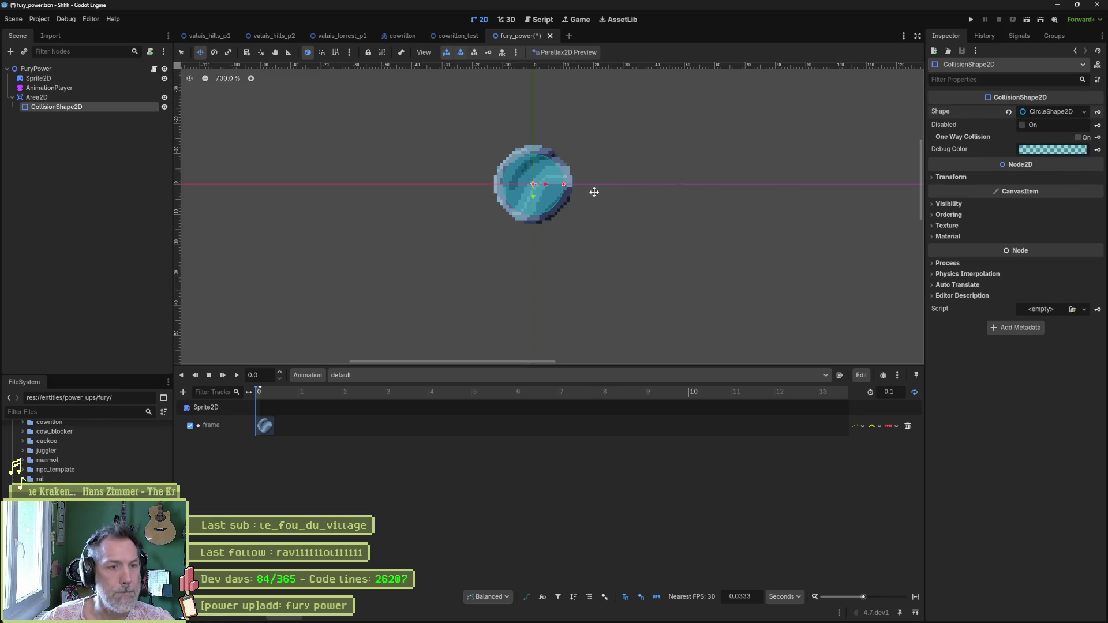
scroll(573, 199, up, 1)
scroll(573, 199, up, 1)
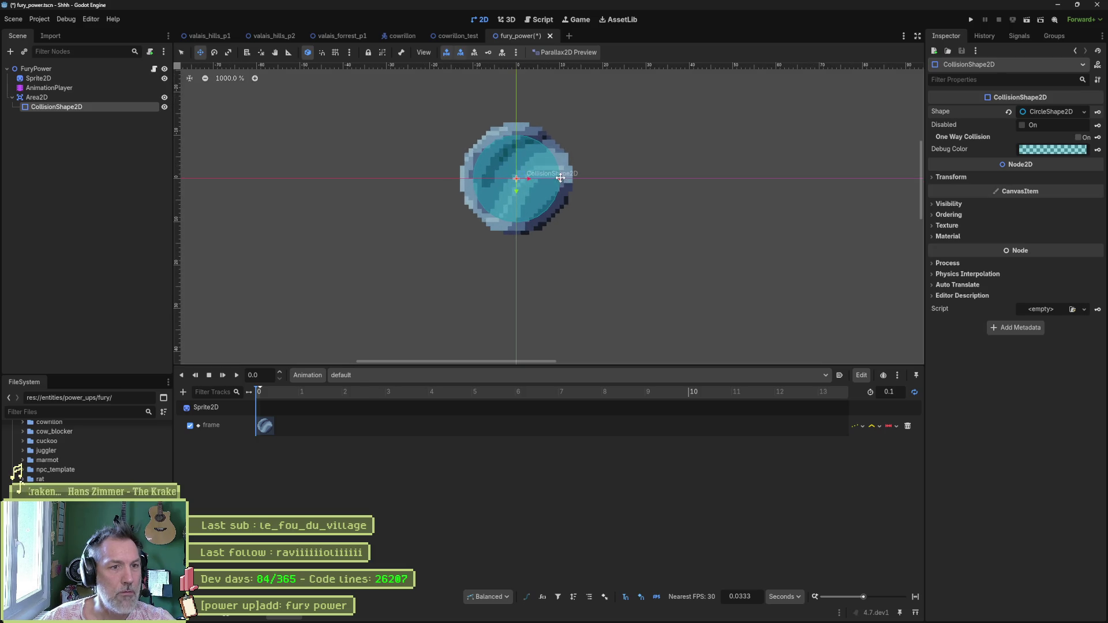
drag(559, 178, 572, 178)
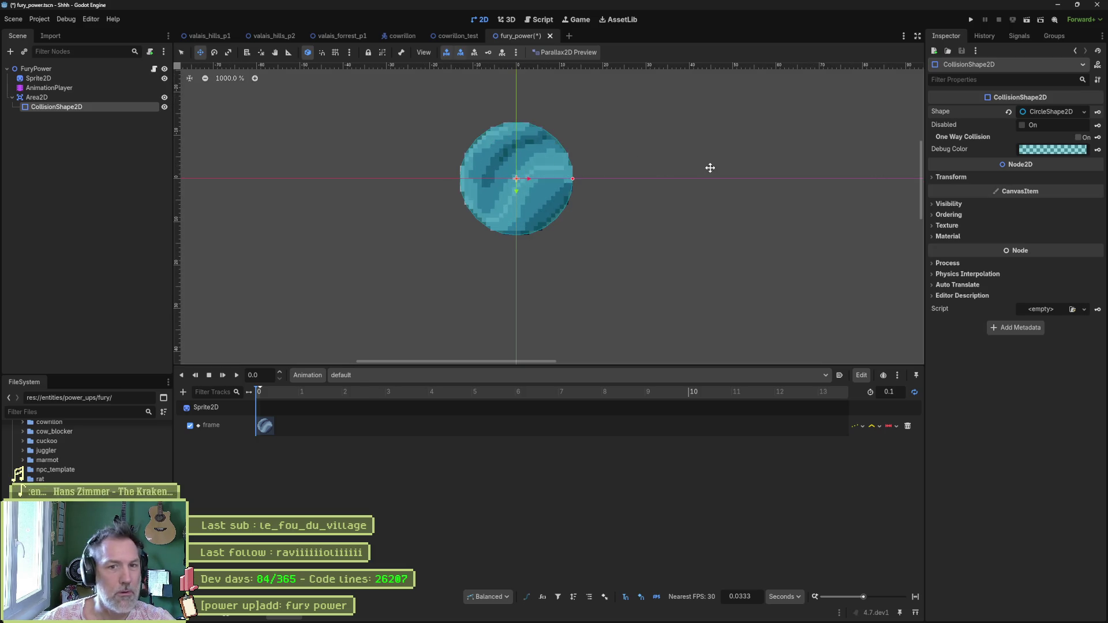
- From the Area2D's collision options, name 2D physics layer 8 'power_up' in Project Settings
click(102, 99)
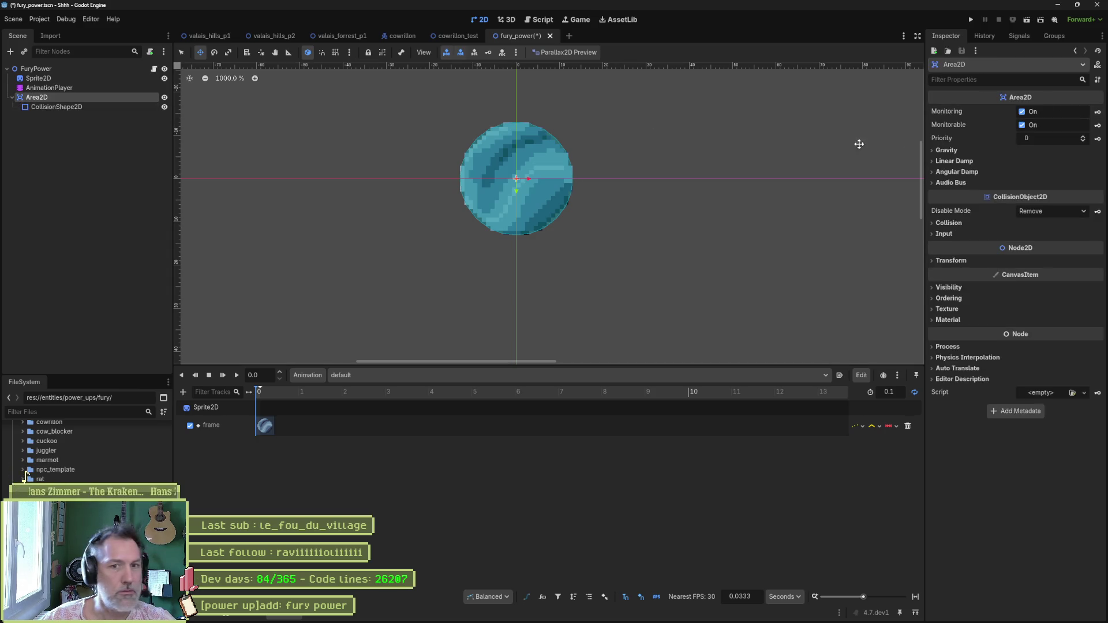
click(969, 223)
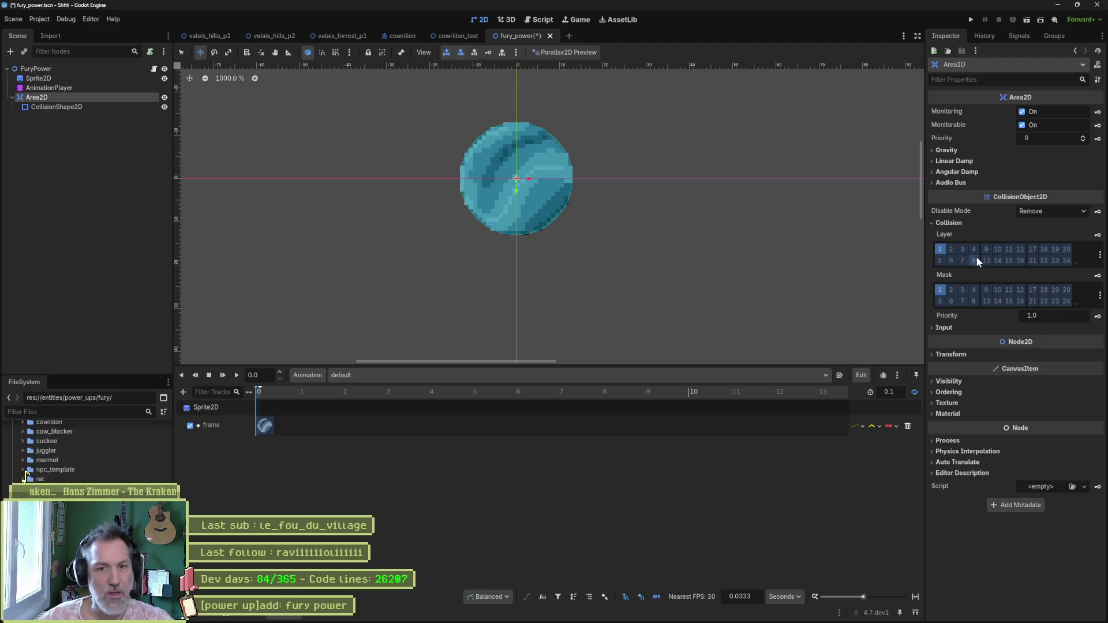
click(1100, 255)
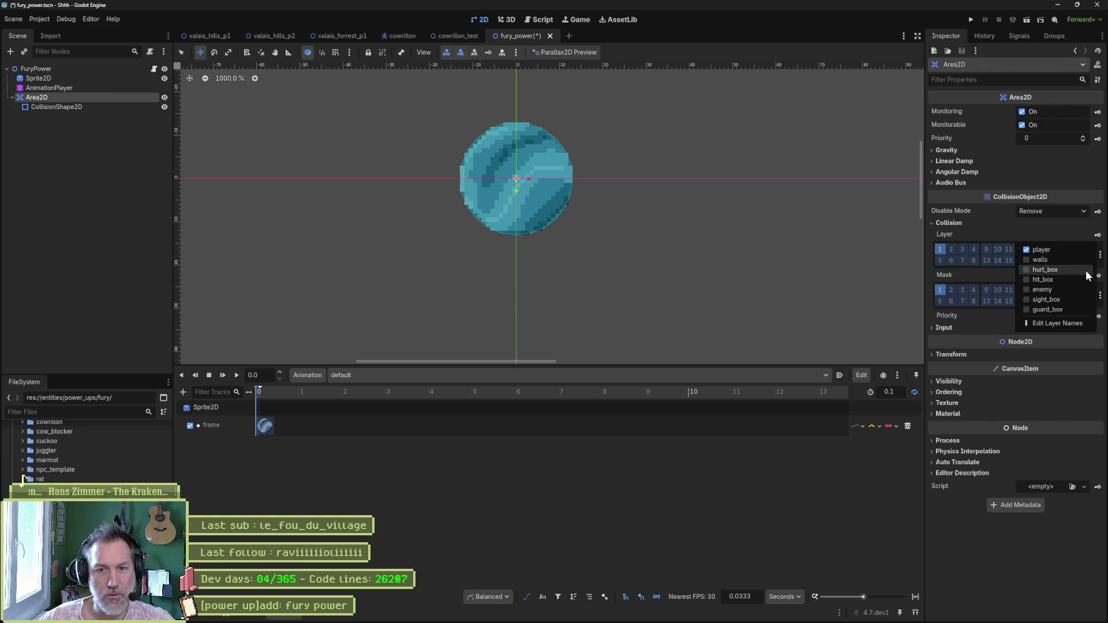
click(1058, 320)
click(626, 233)
text(power_up)
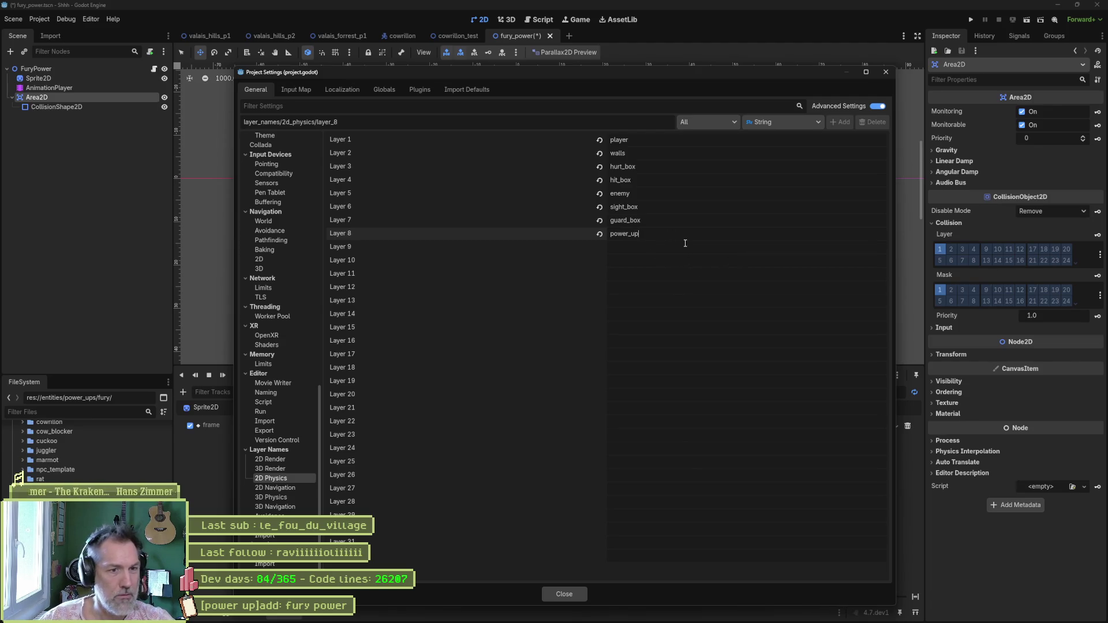
click(565, 594)
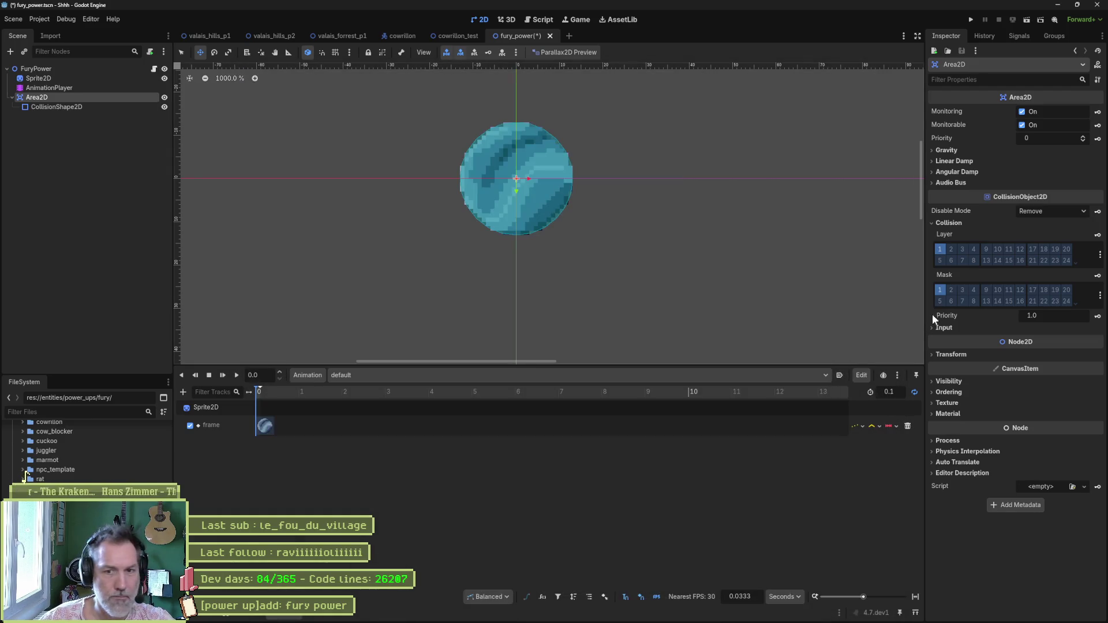
- Enable collision layer 8 on the Area2D, then start a quick-open search for a scene
click(973, 261)
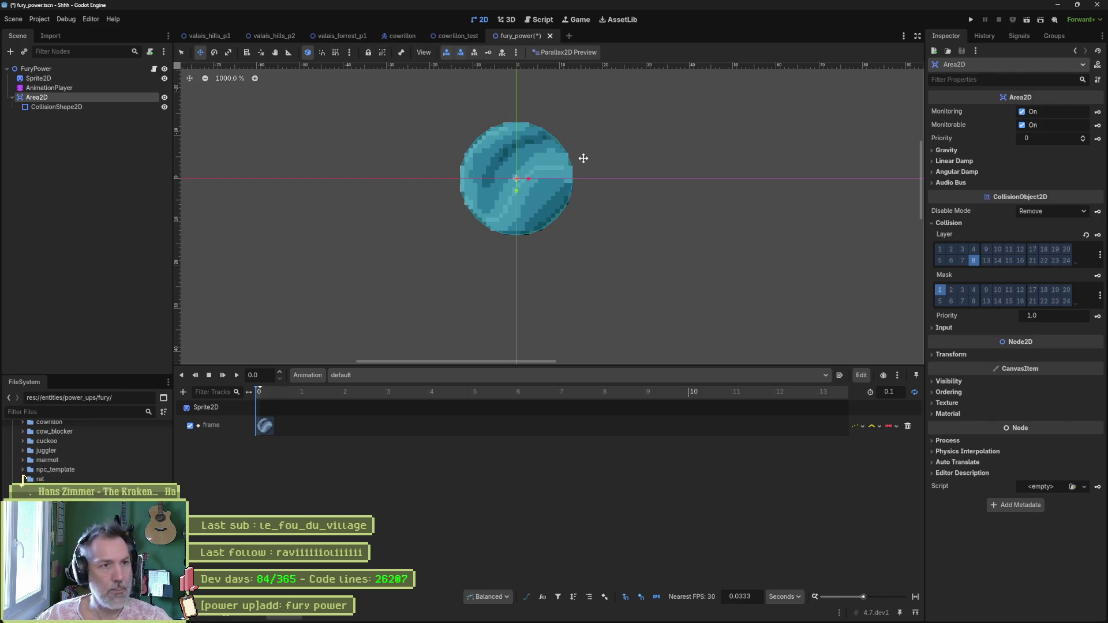
key(alt+shift+o)
- Open Player.tscn, inspect the Body and Player collision layer and mask, then return to FuryPower
text(player.)
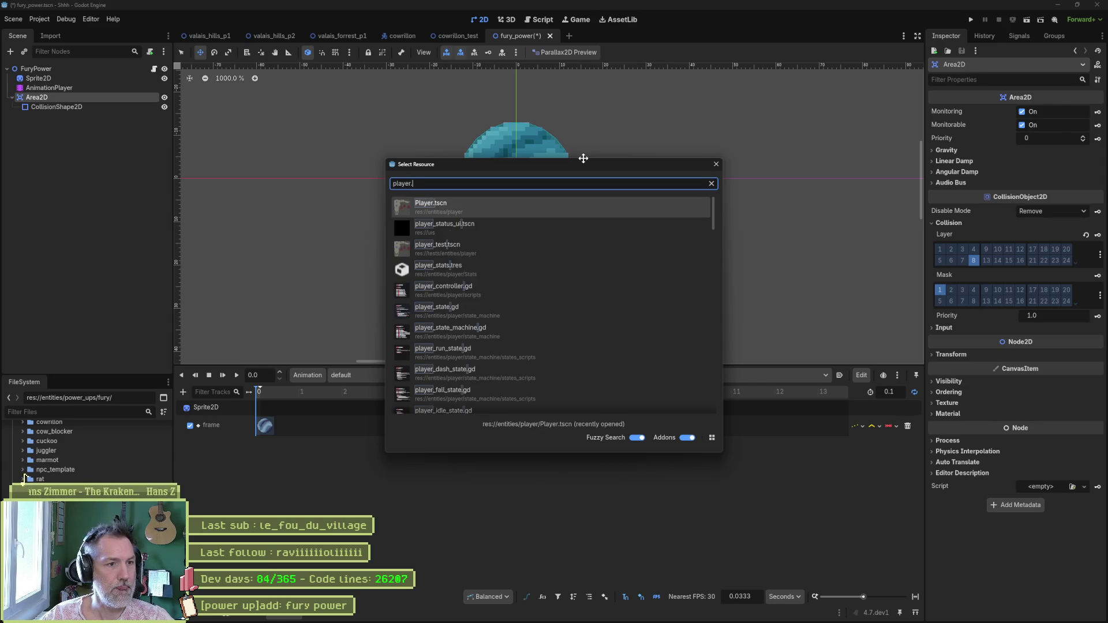
key(Return)
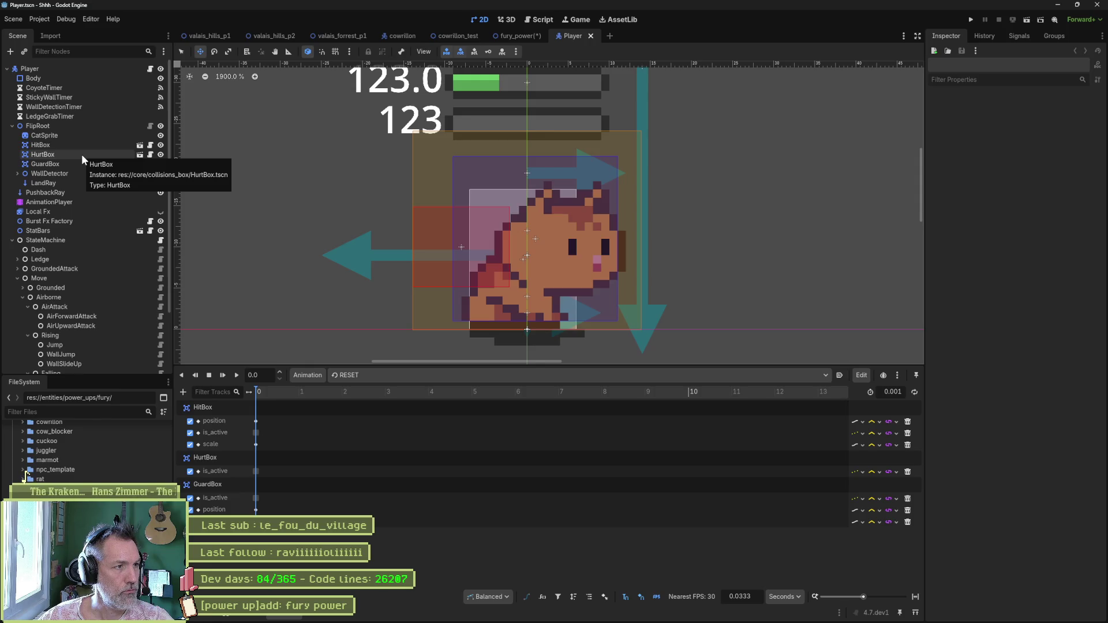
click(119, 77)
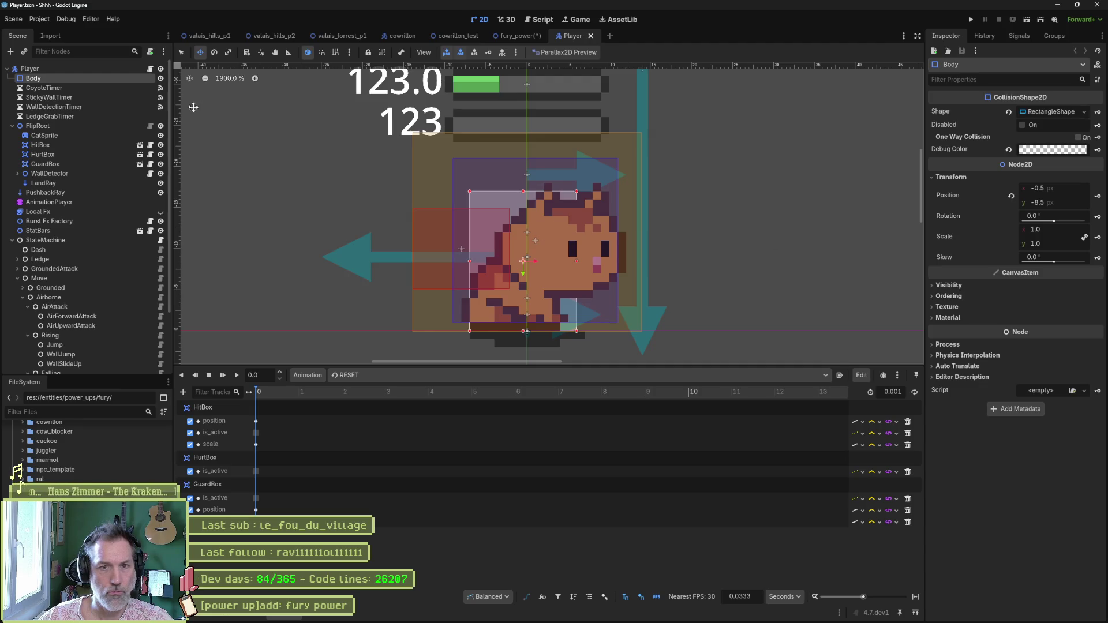
click(49, 70)
scroll(975, 308, down, 15)
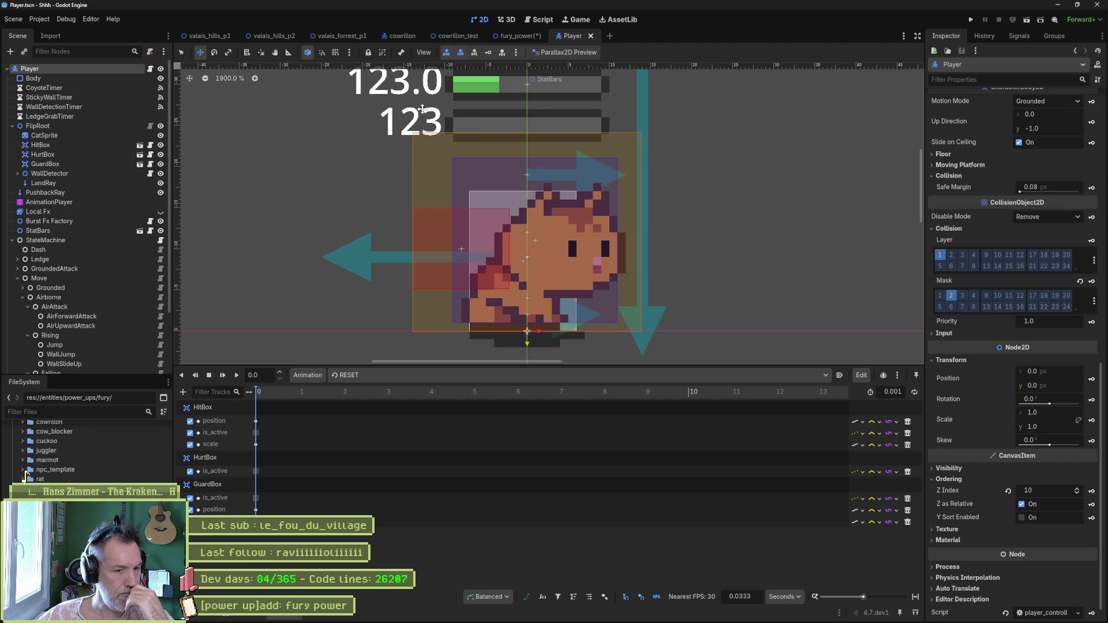
click(520, 35)
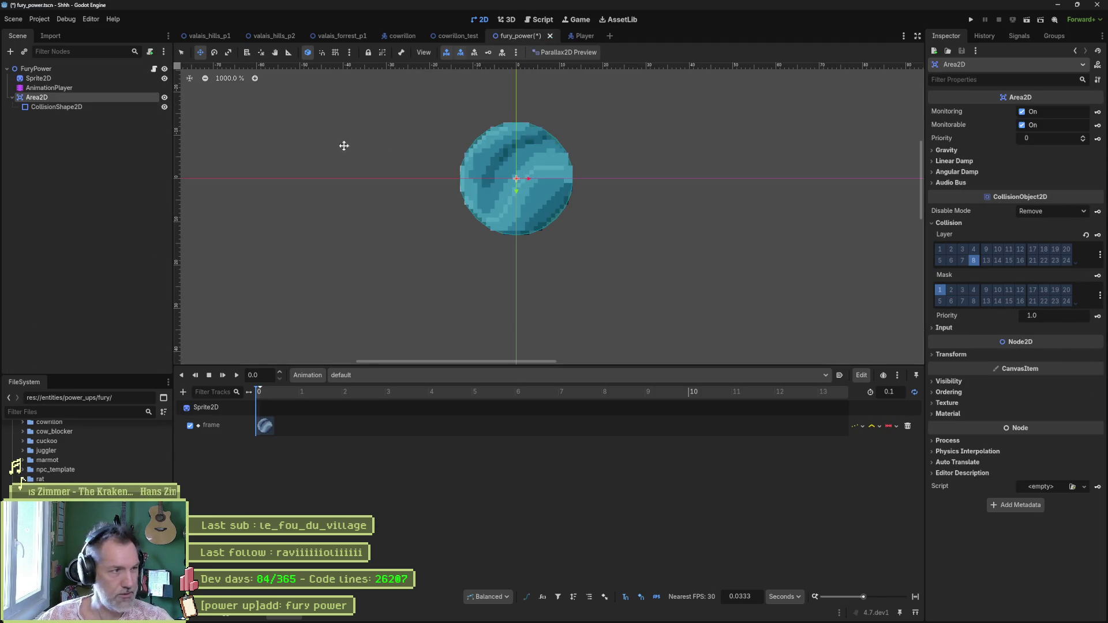
- Open fury_power.gd and start a _ready function below the class header
click(154, 70)
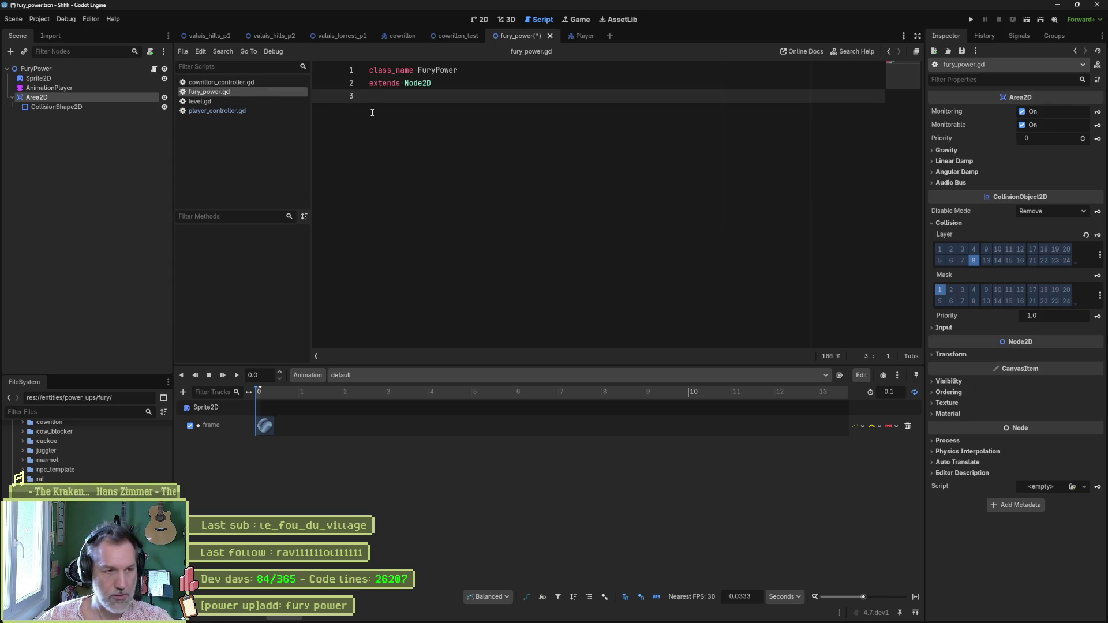
key(Return)
key(Return)
key(Return)
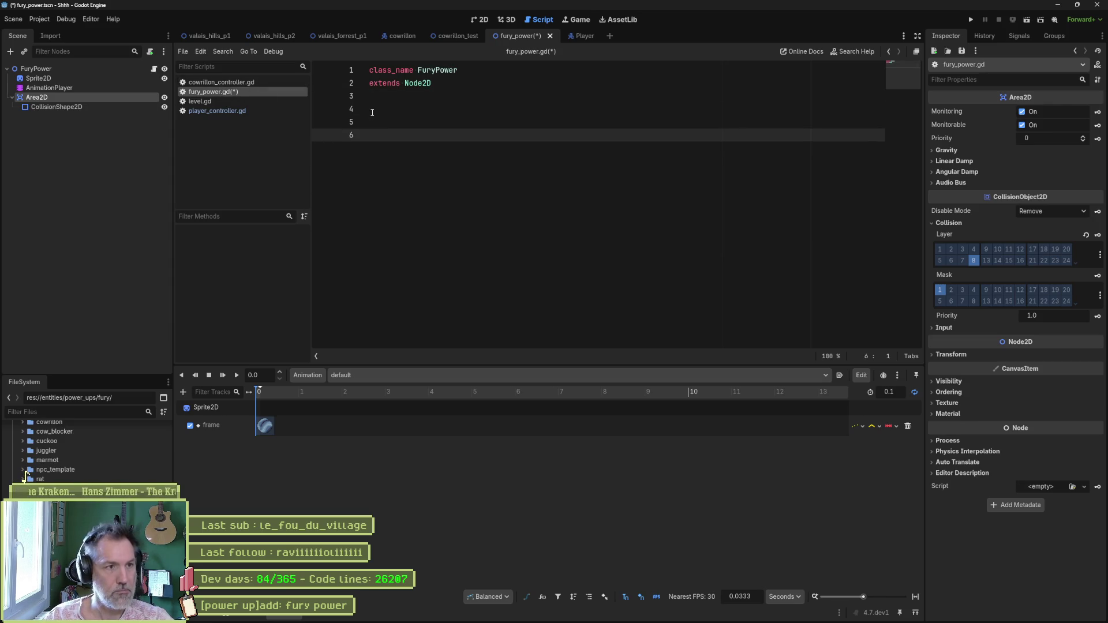
text(func _re)
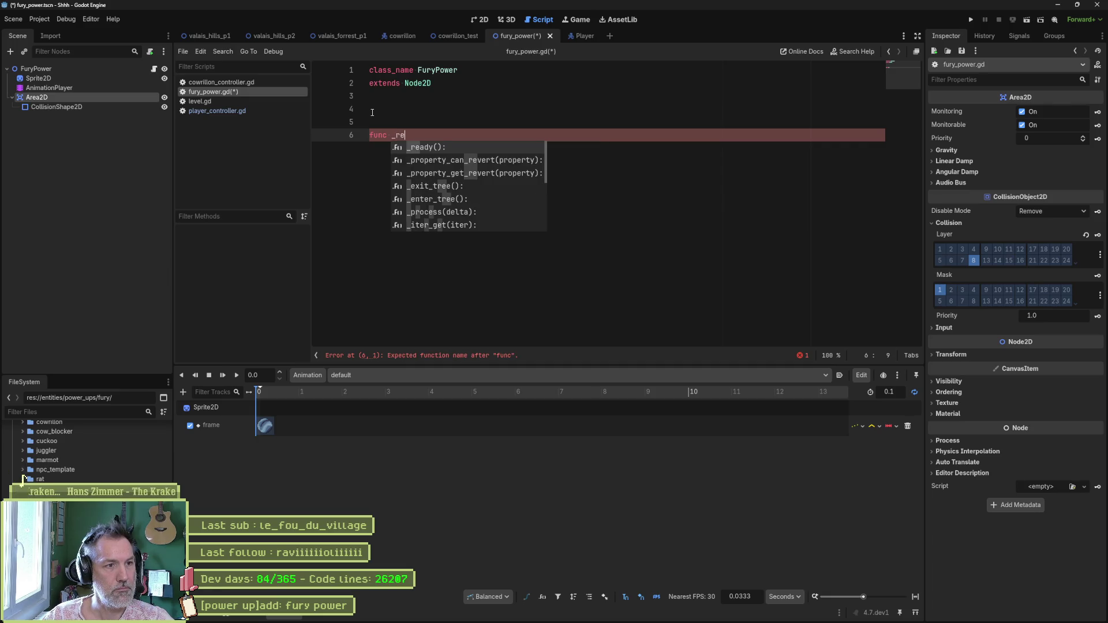
key(Return)
key(Return)
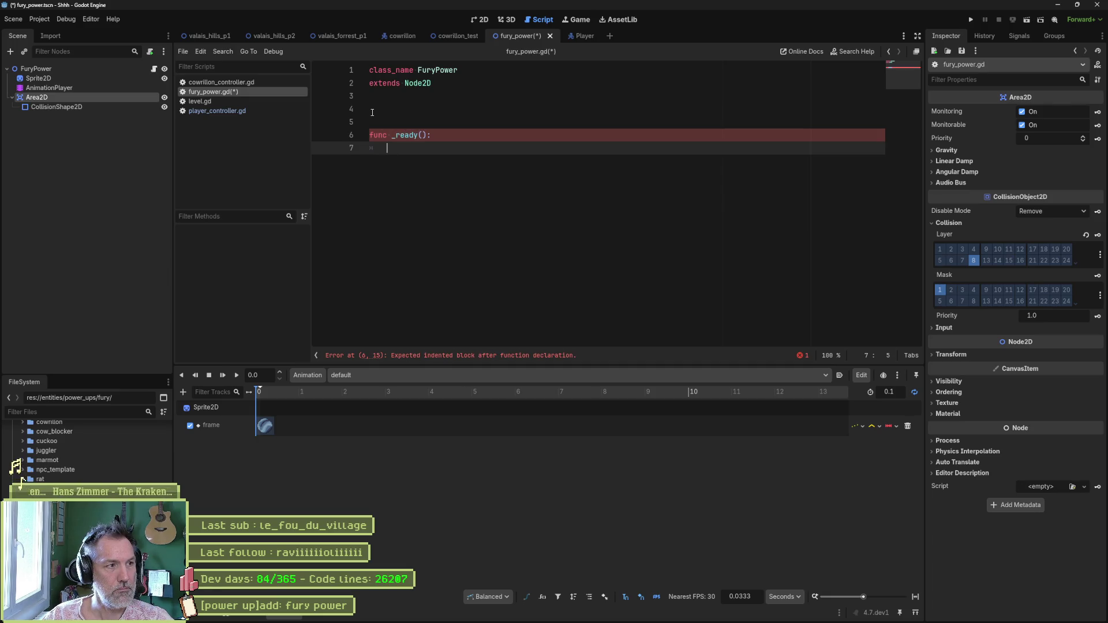
click(32, 100)
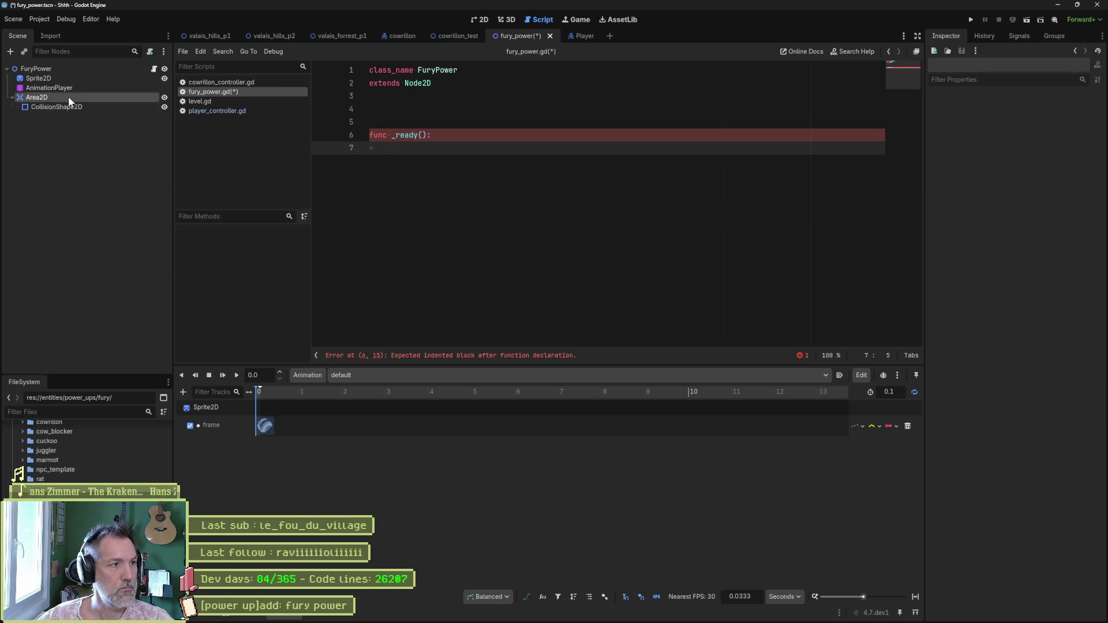
drag(68, 96, 403, 109)
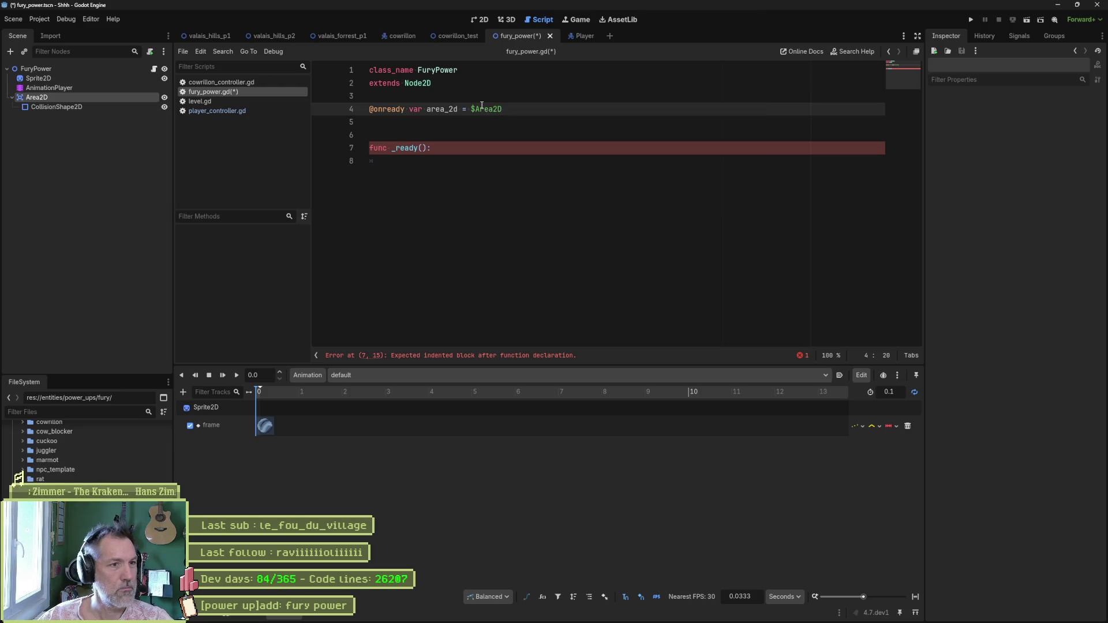
key(Up)
key(Return)
key(Return)
key(Down)
key(Down)
key(Return)
key(Down)
key(Down)
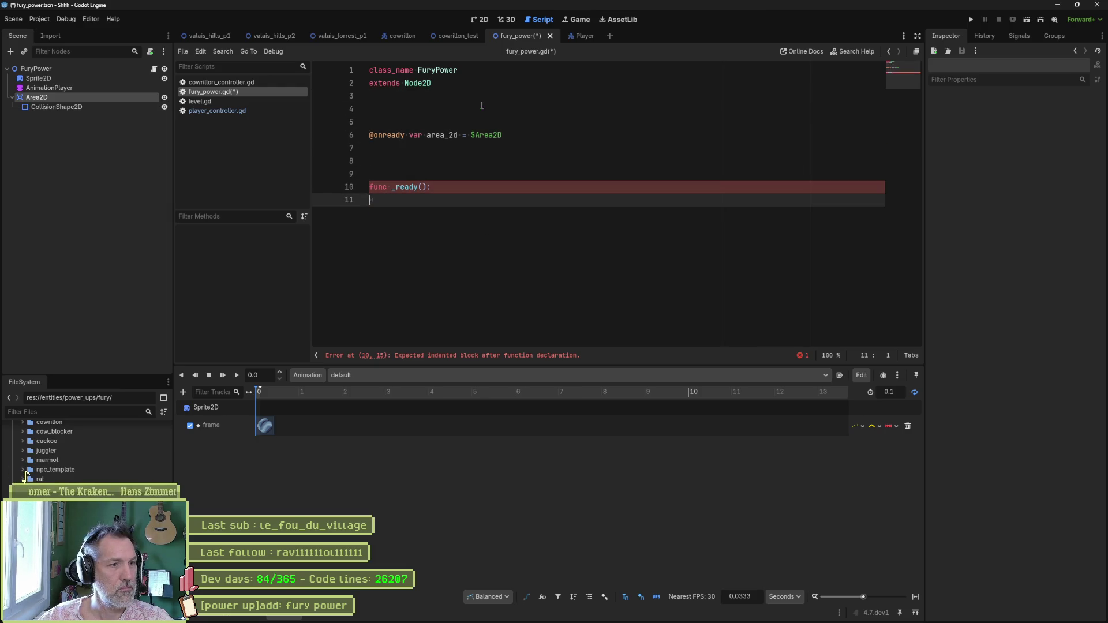
- In _ready, connect area_2d's area_entered signal to _on_area_entered
text(area_2d.)
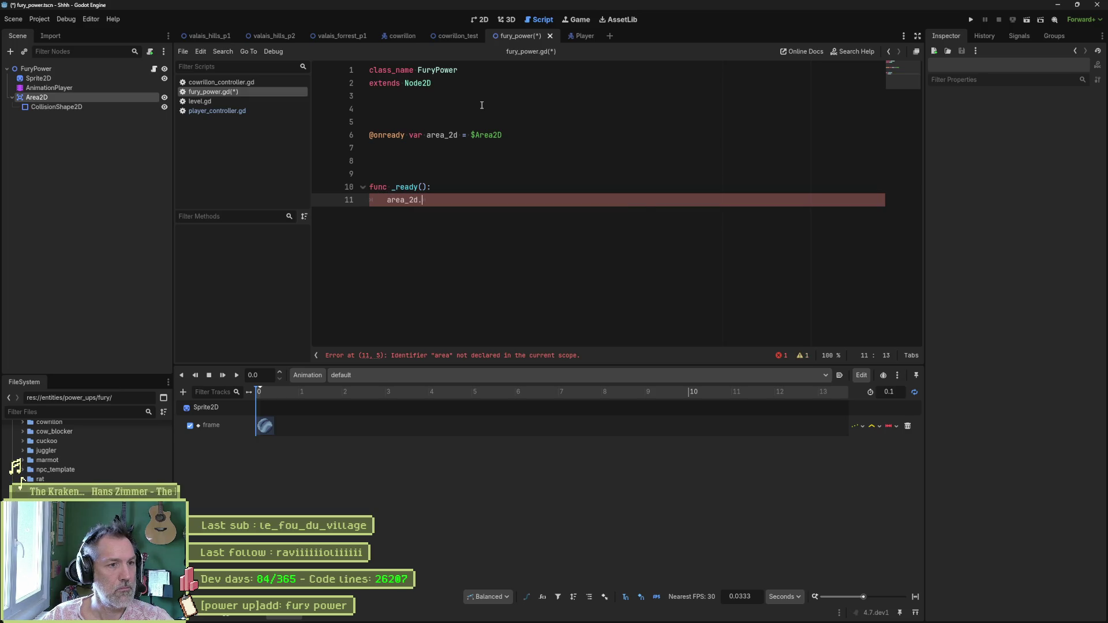
text(con)
key(Return)
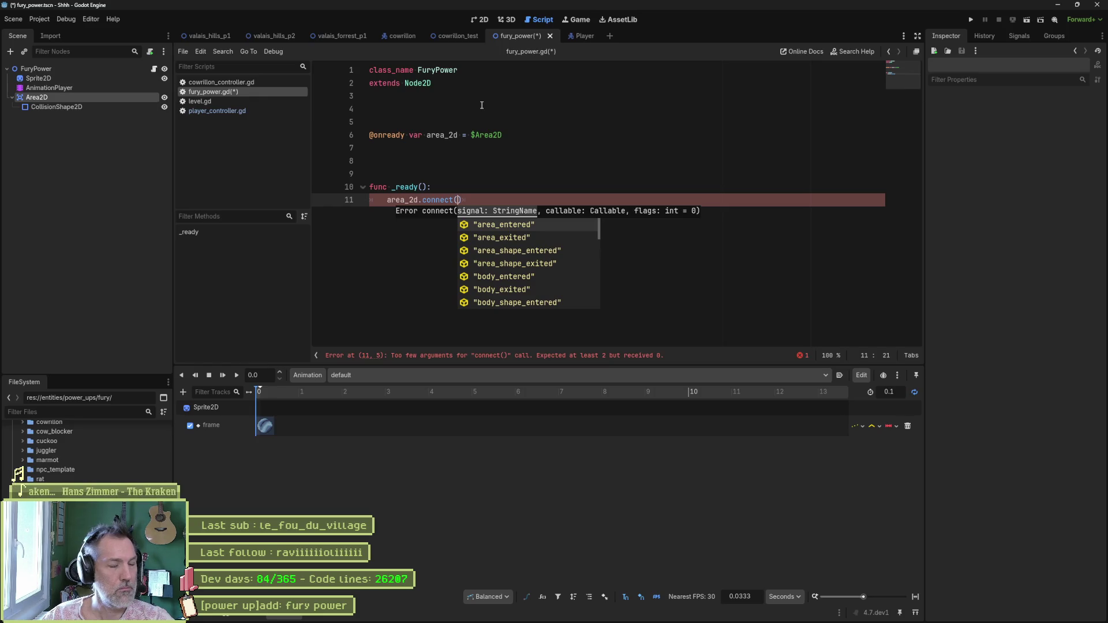
key(Return)
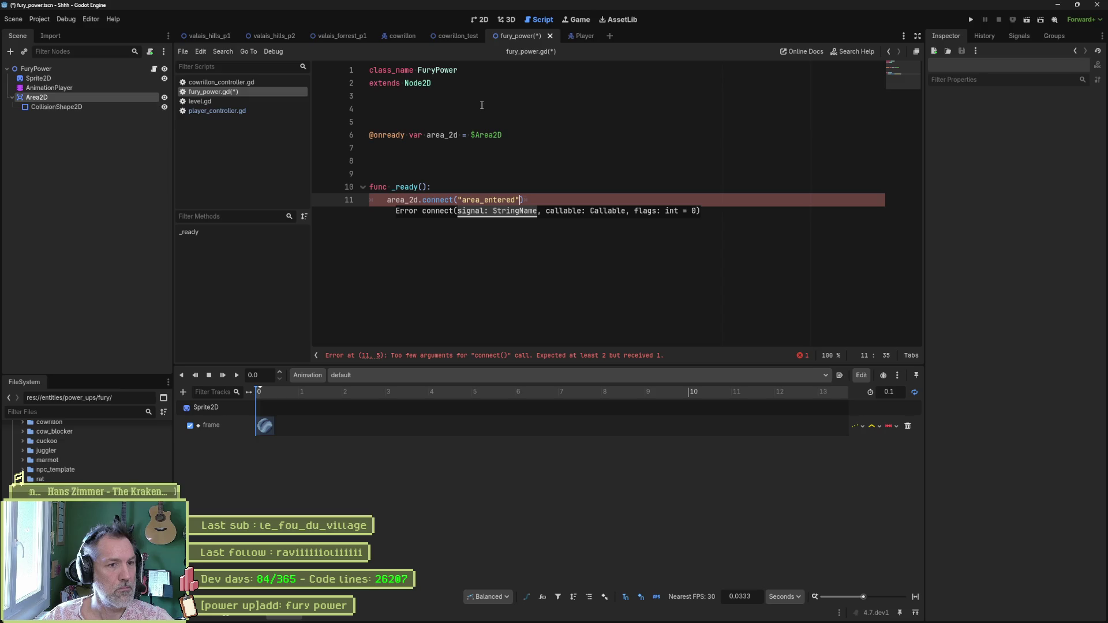
key(Left)
key(ctrl+shift+Left)
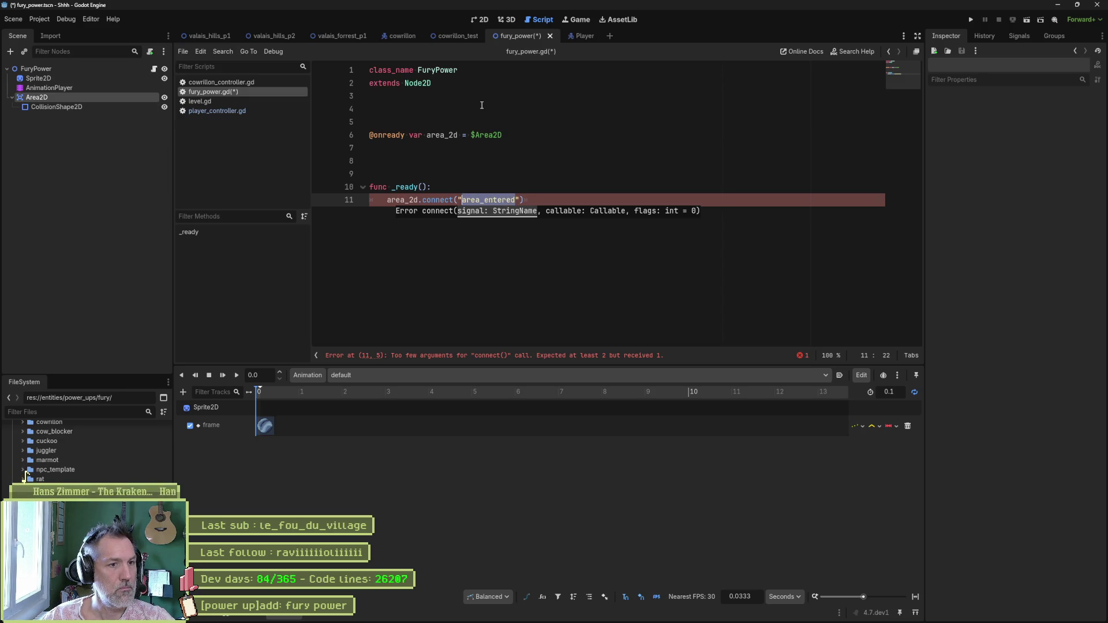
key(BackSpace)
key(BackSpace)
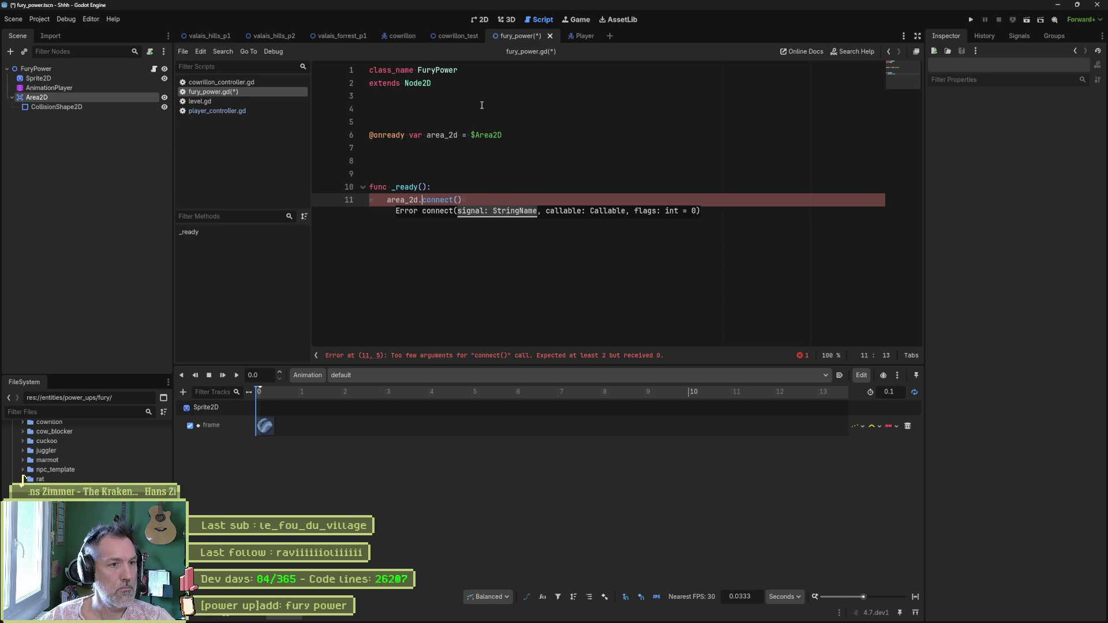
text(area_entered)
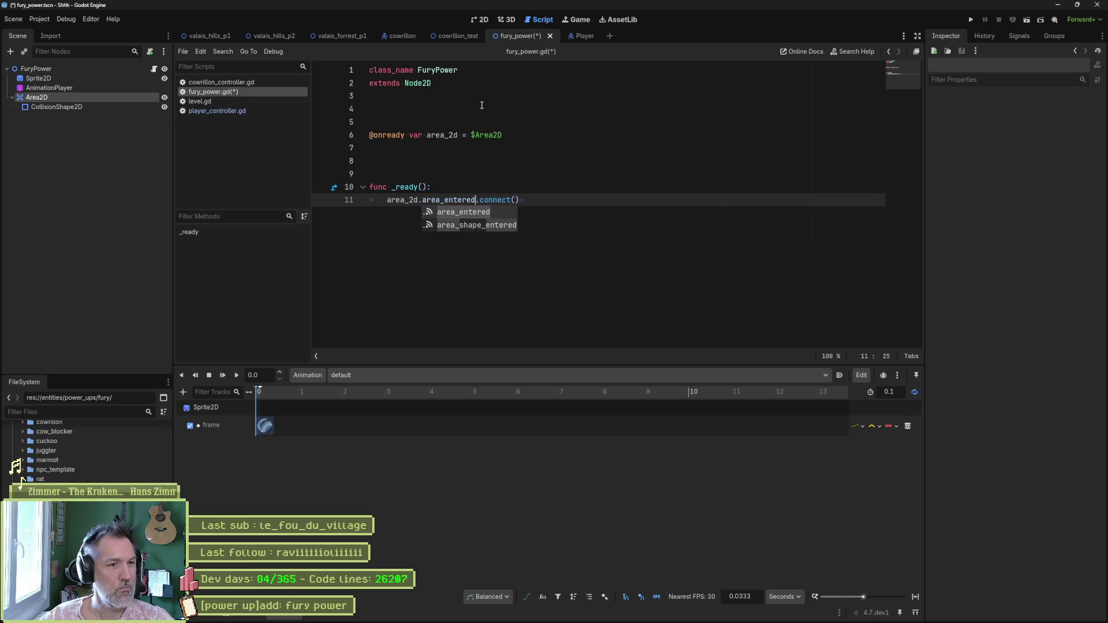
key(End)
text(_on_area_entered)
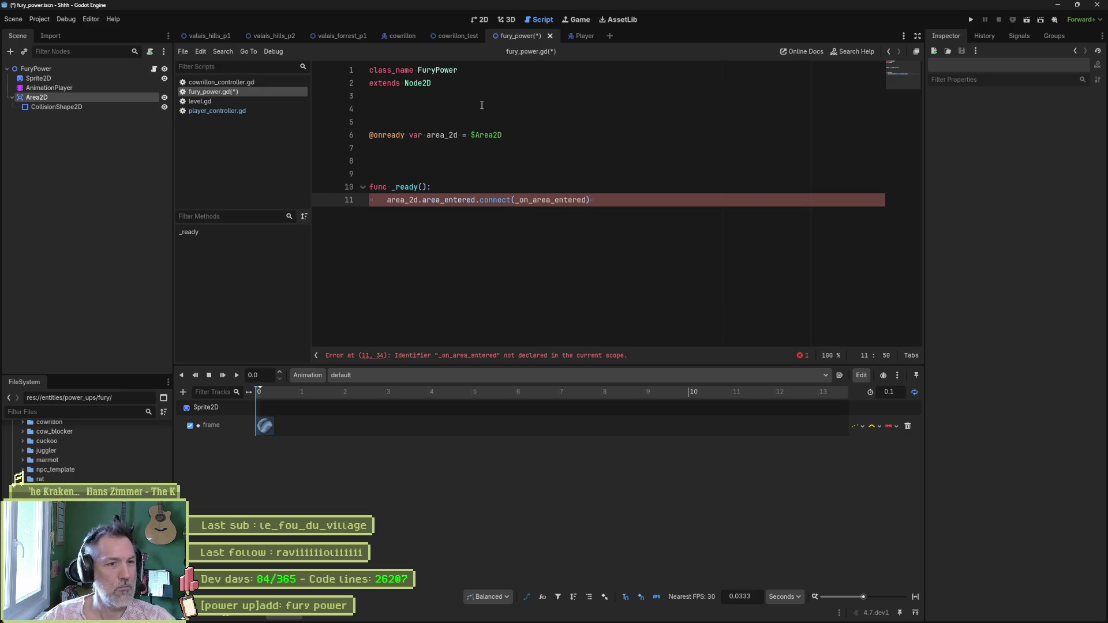
- Write func _on_area_entered() -> void: with a print_debug("entered") body
key(End)
key(Return)
key(Return)
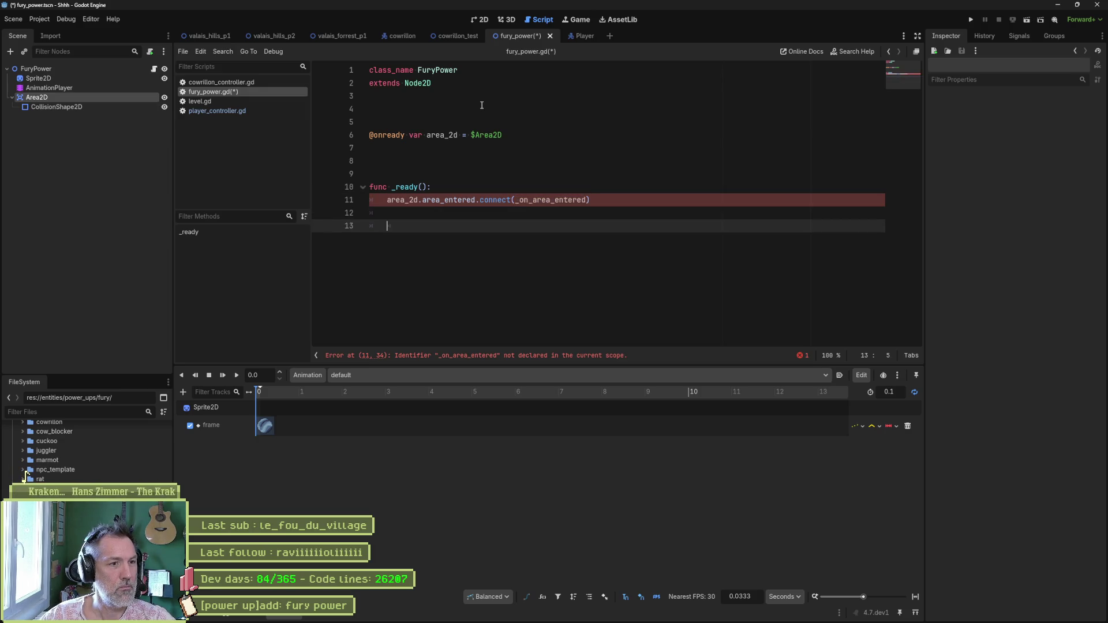
key(Return)
key(BackSpace)
text(func _on_area_entered() -)
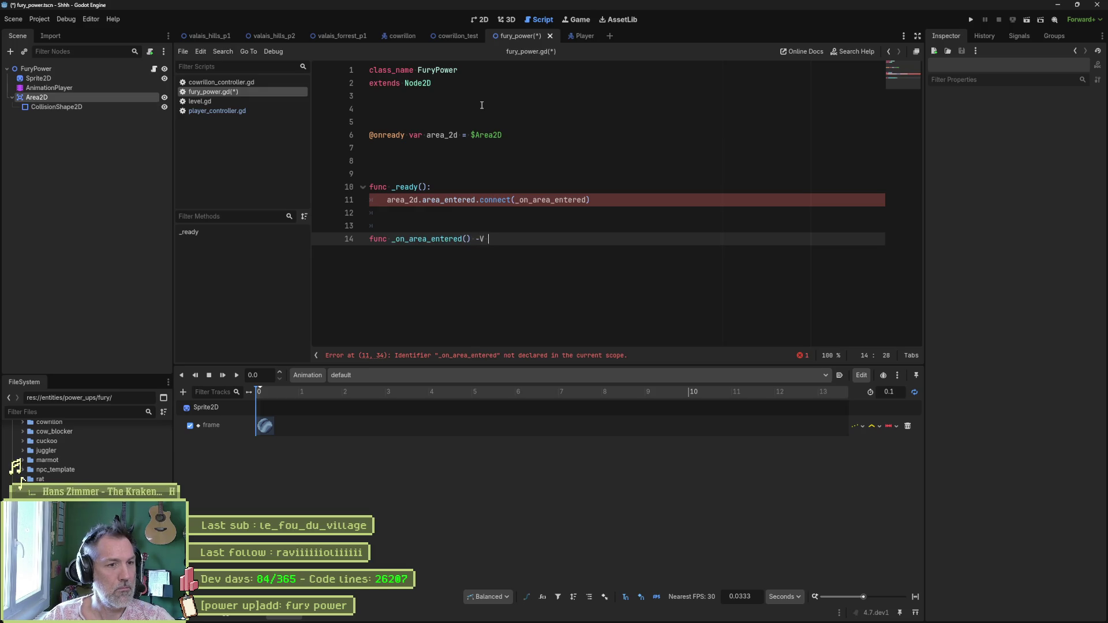
text(> void:)
key(Up)
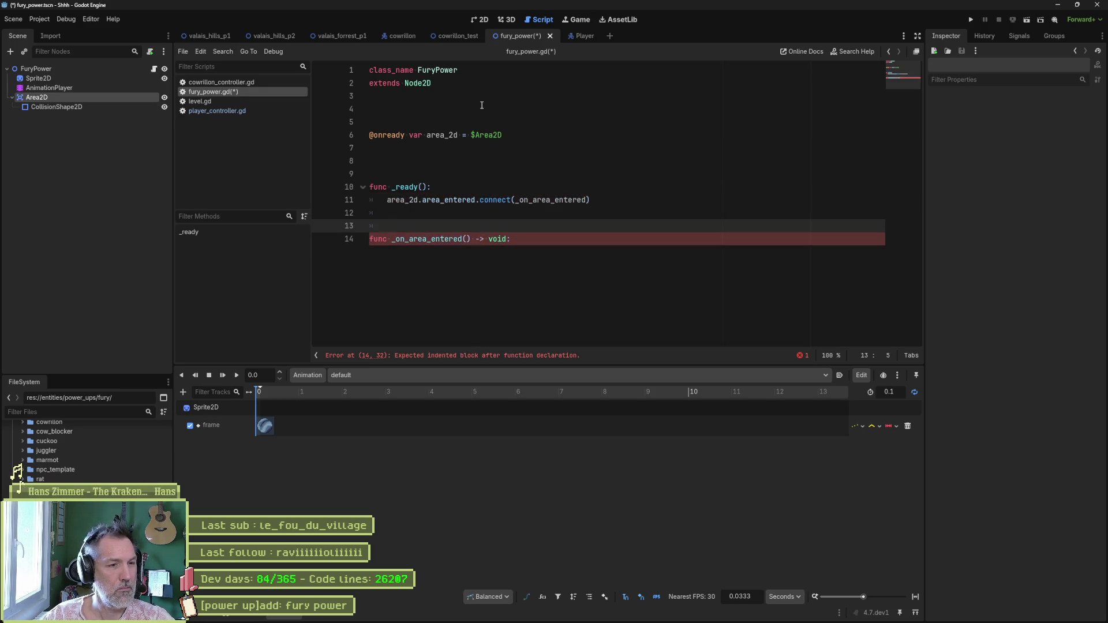
key(Down)
key(End)
key(Return)
text(p)
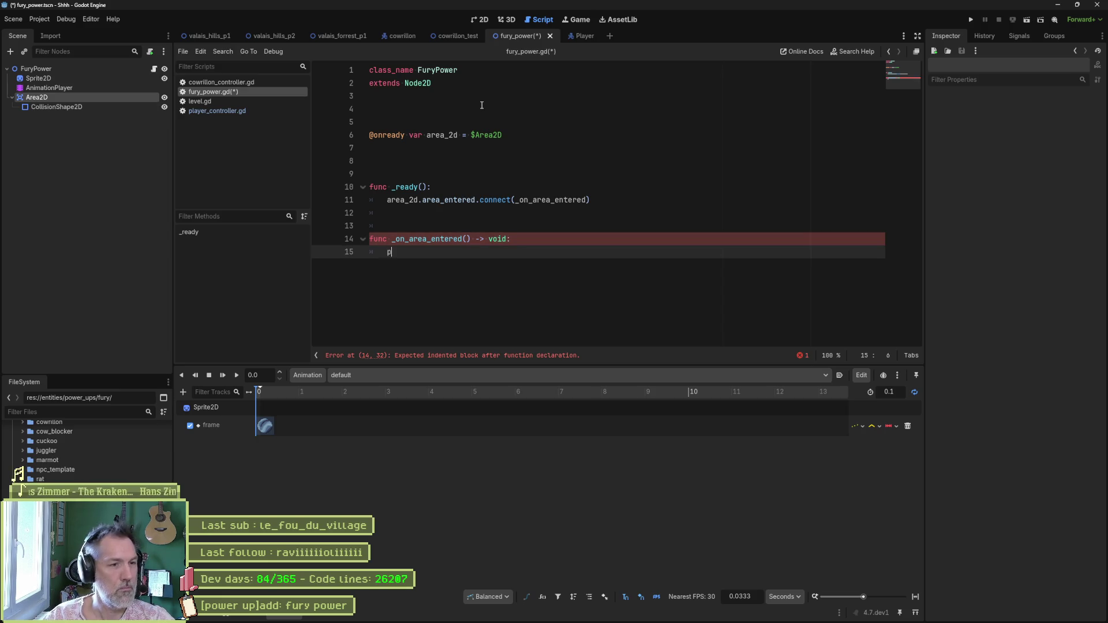
text(rint_debug(")
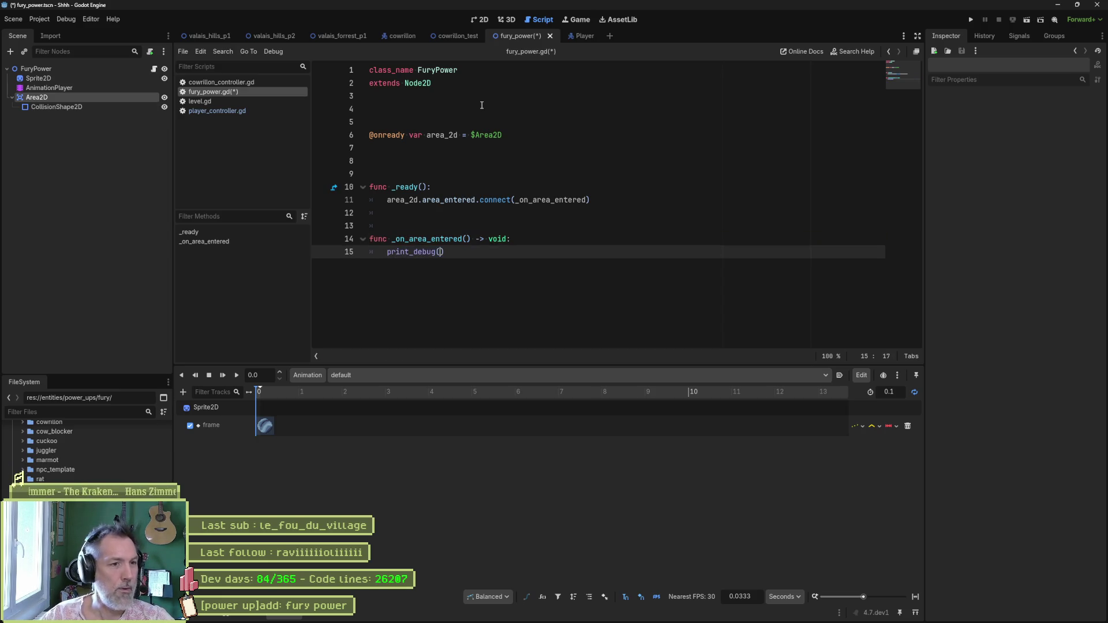
text(entered)
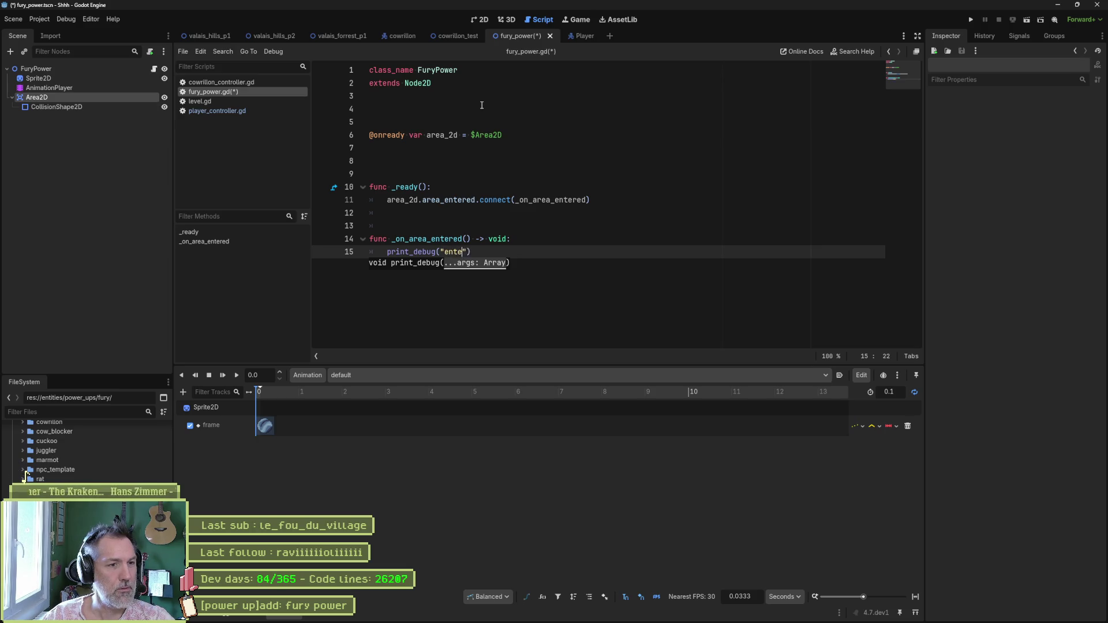
- Save the script and open the Area2D documentation for area_entered
key(ctrl+s)
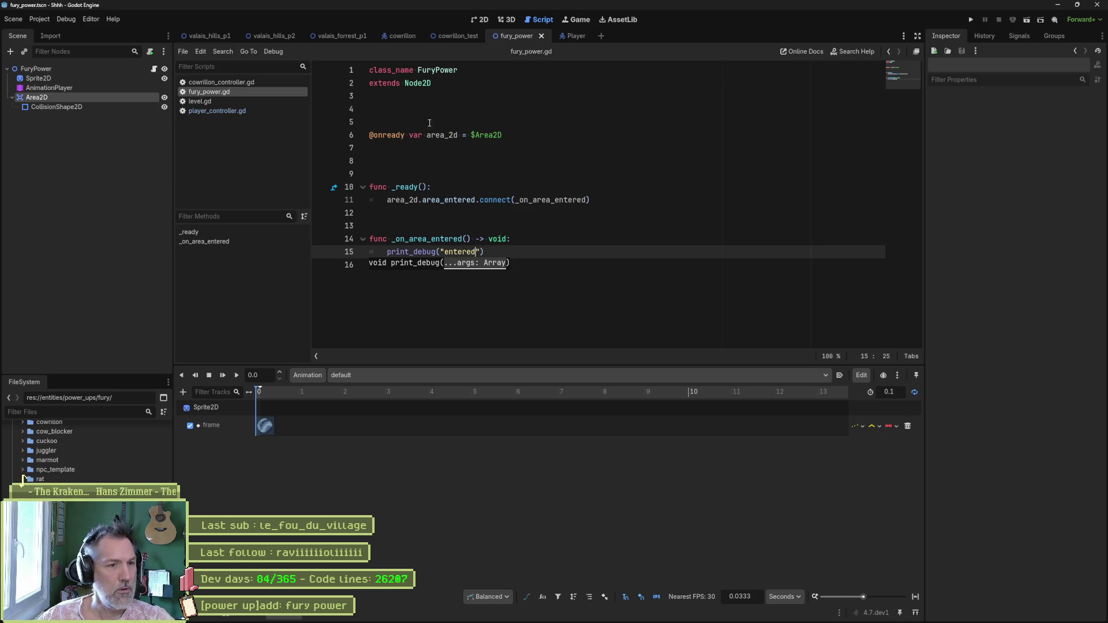
click(542, 211)
ctrl+click(456, 202)
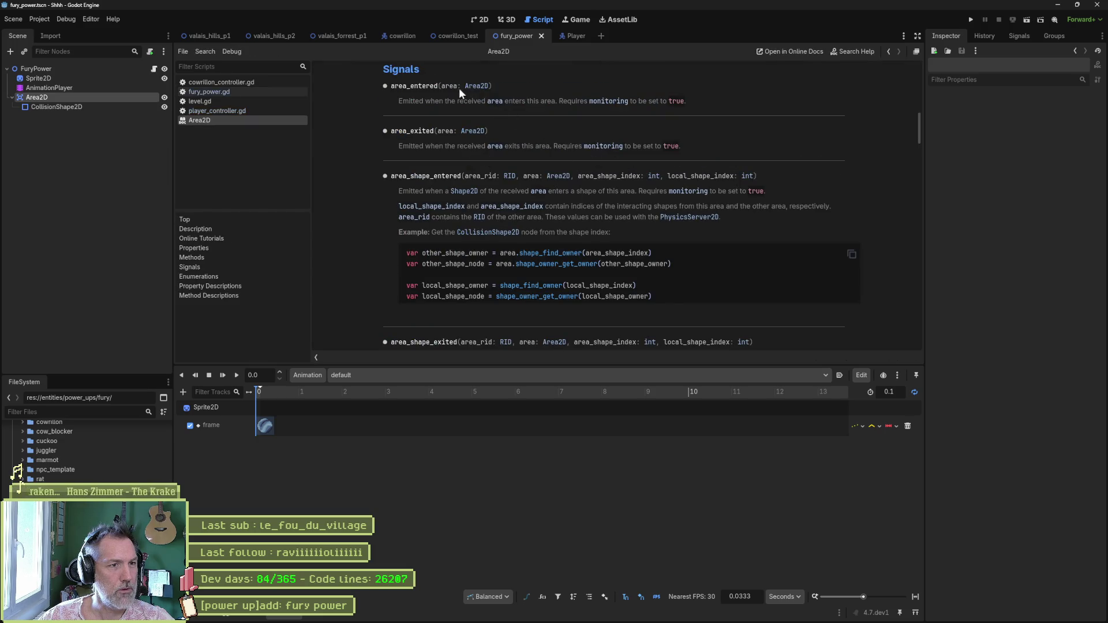
- Give the handler an _area: Area2D parameter copied from the docs
drag(442, 84, 489, 87)
key(ctrl+c)
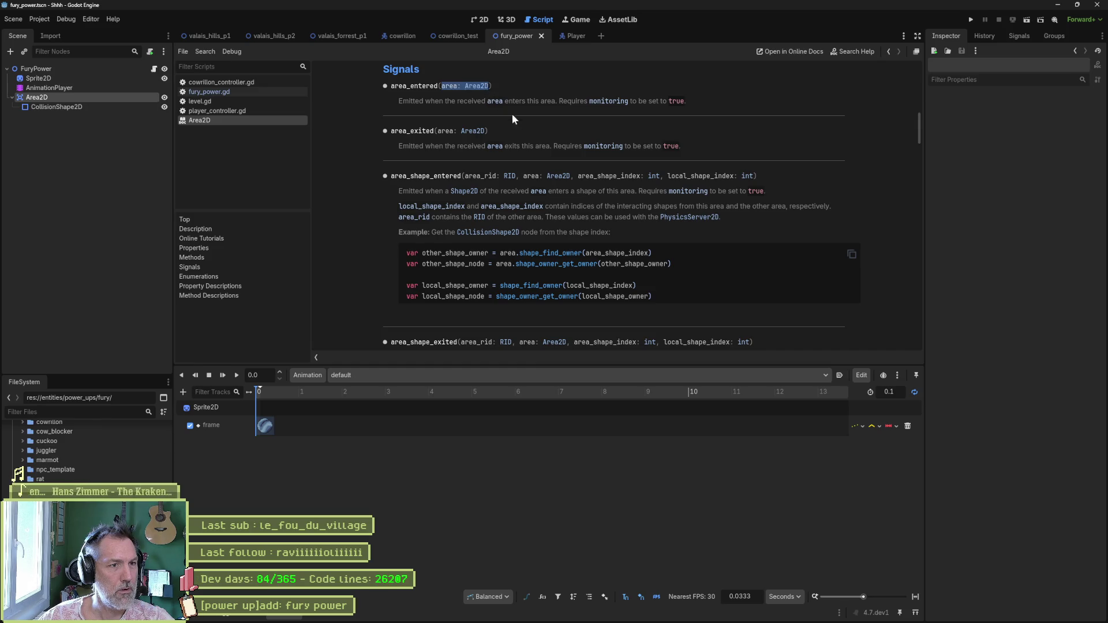
key(ctrl+w)
click(465, 239)
key(ctrl+v)
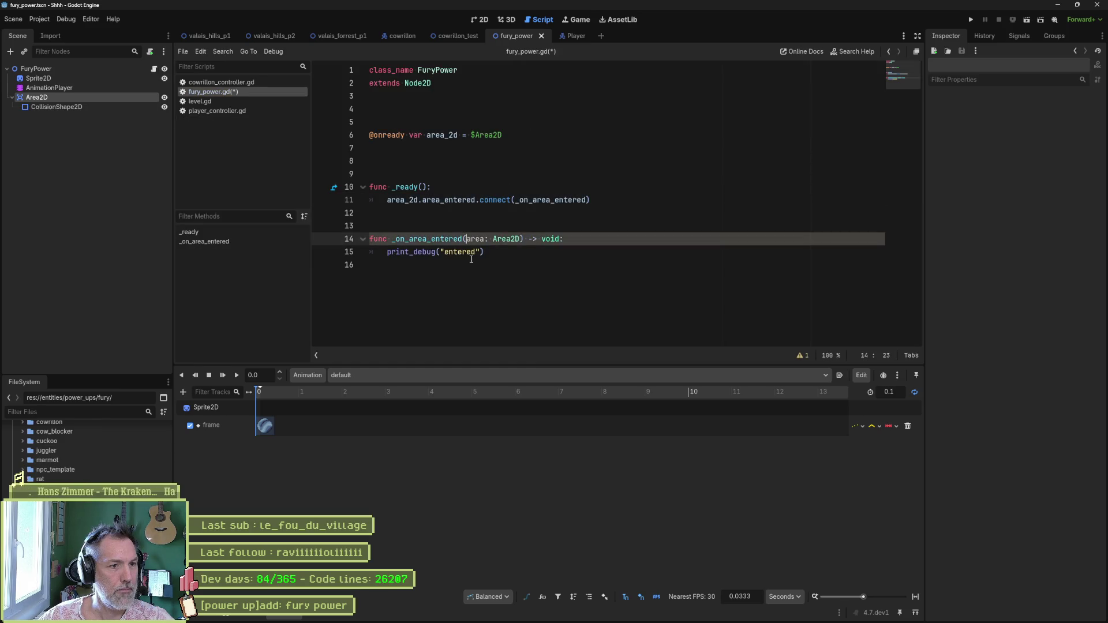
text(_)
- Change the debug print to "power up" and save the script
double_click(473, 252)
text(power up)
key(ctrl+s)
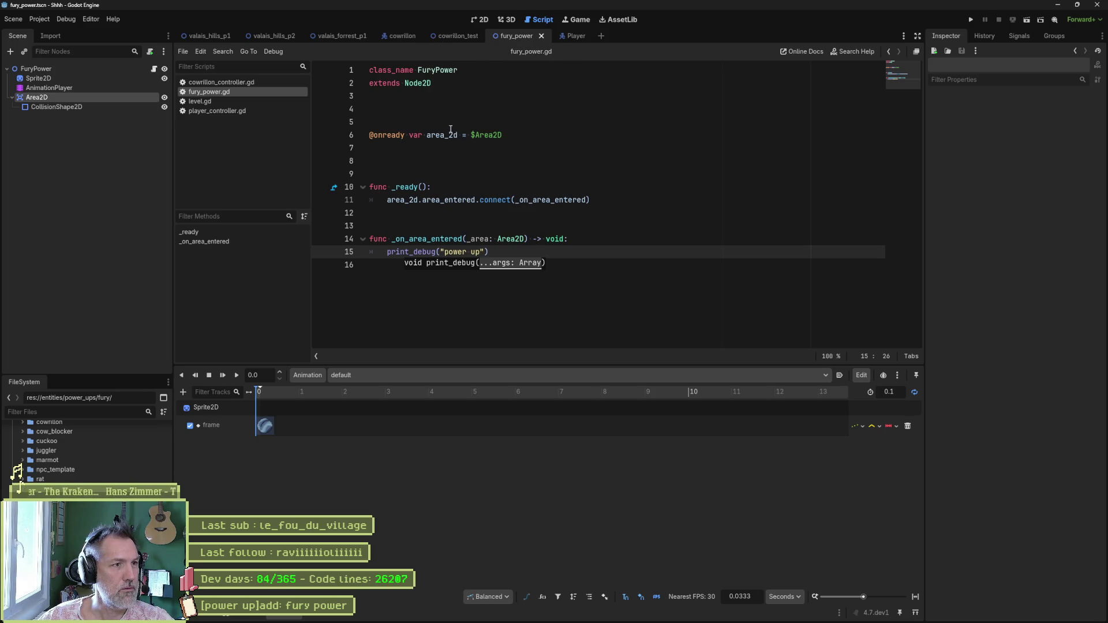
- Open the quick file search with an empty query
key(alt+shift+o)
text(c)
key(BackSpace)
- Open shrine_test.tscn from the search results in the 2D view
text(shri)
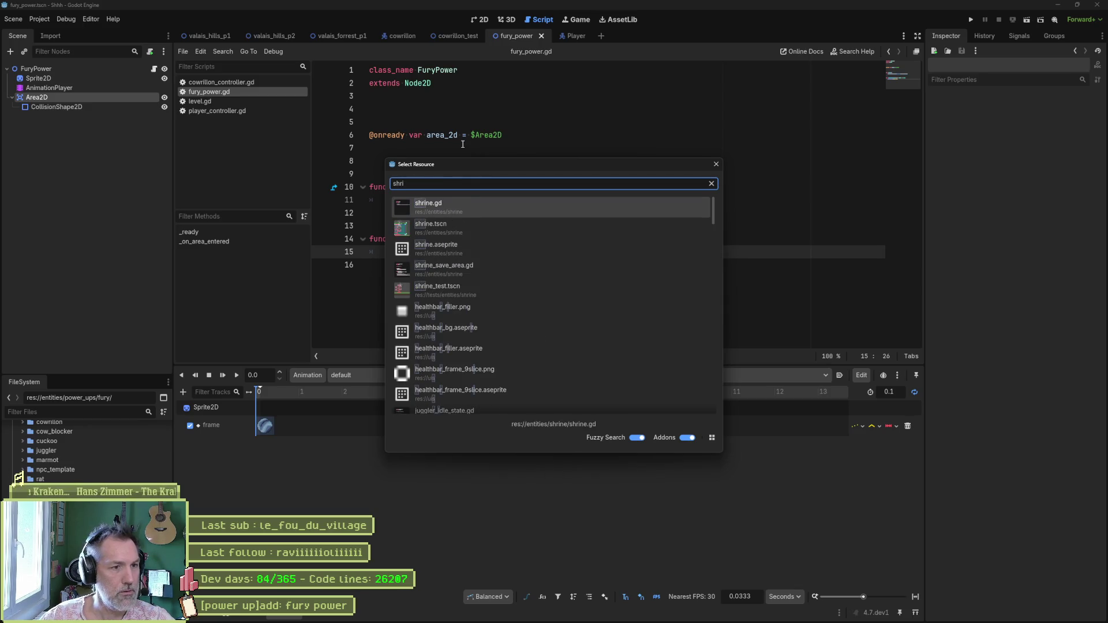
key(Down)
key(Down)
key(Down)
key(Return)
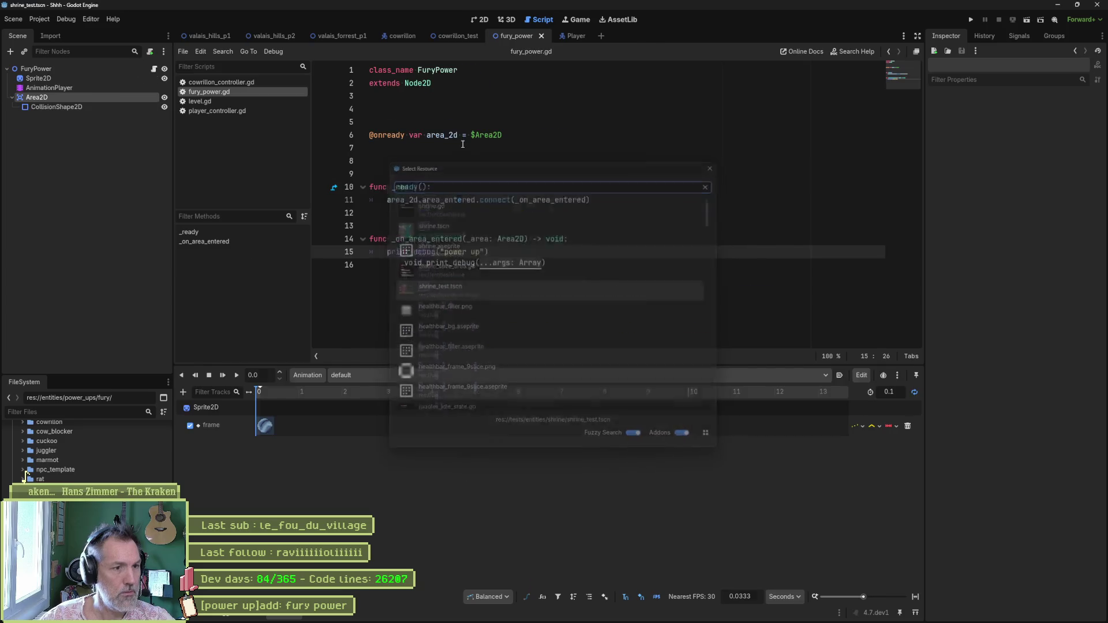
click(475, 22)
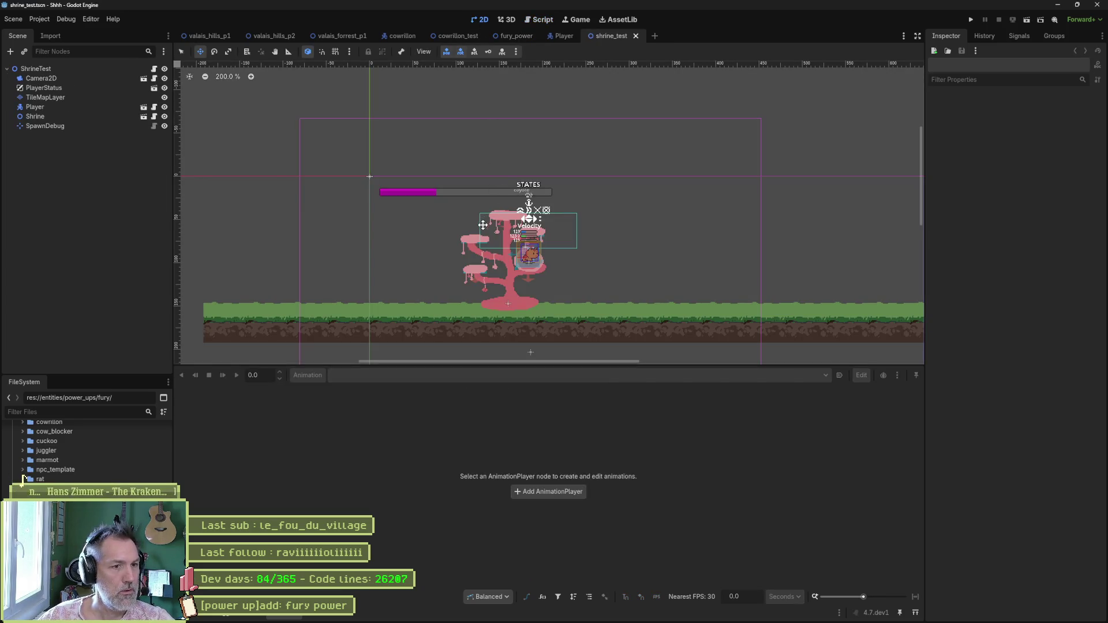
- Move the Player node further left on the ground
click(87, 107)
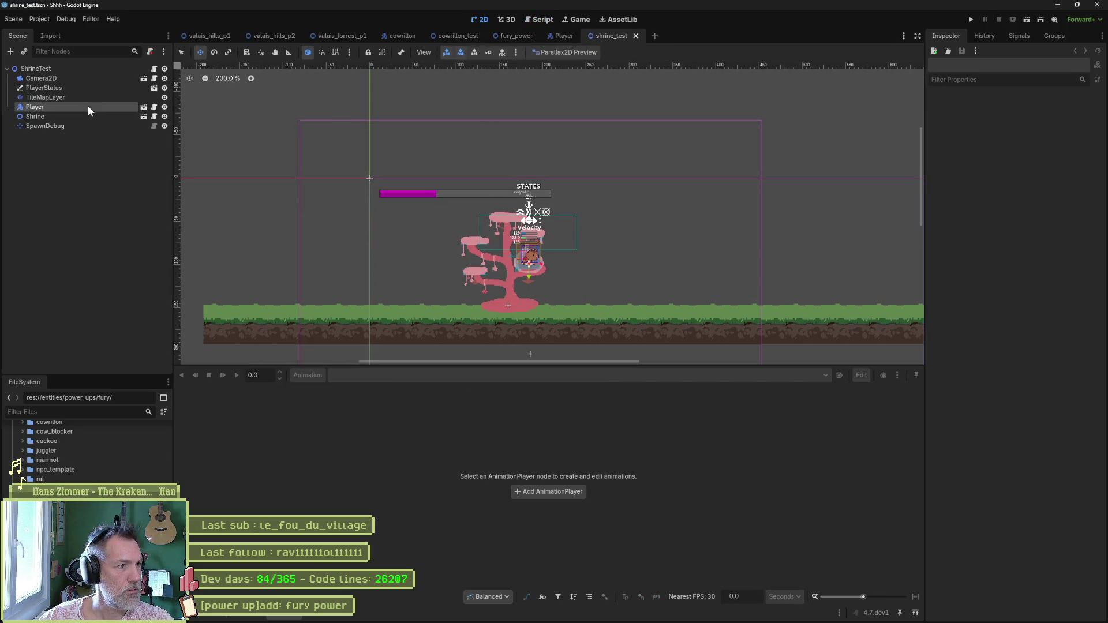
drag(420, 275, 332, 315)
click(61, 143)
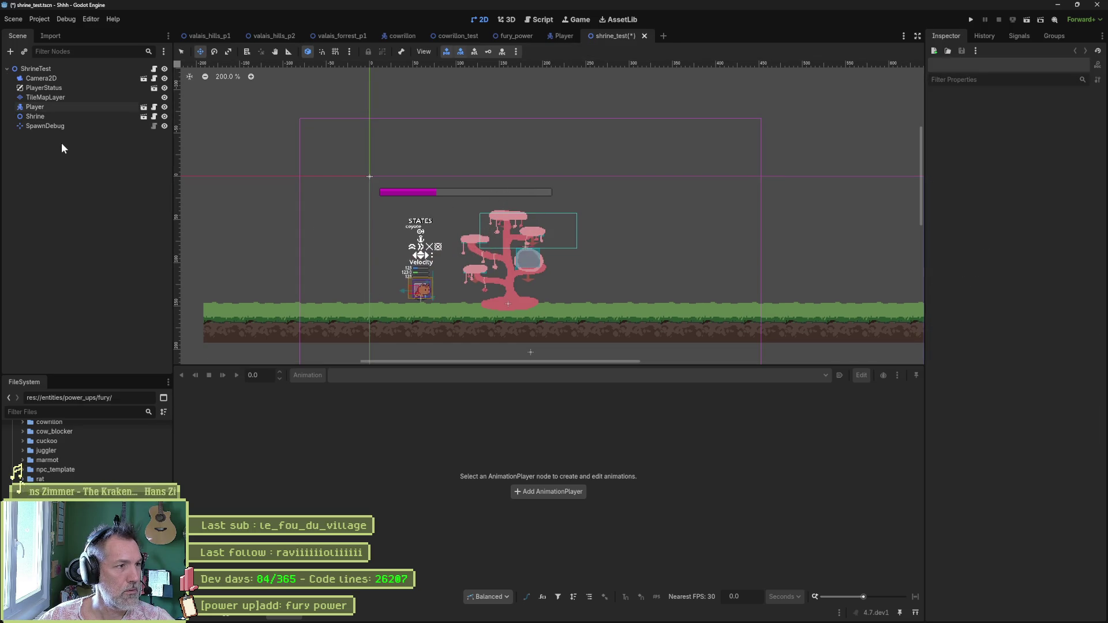
- Instance fury_power.tscn beside the player and run the scene
key(ctrl+shift+a)
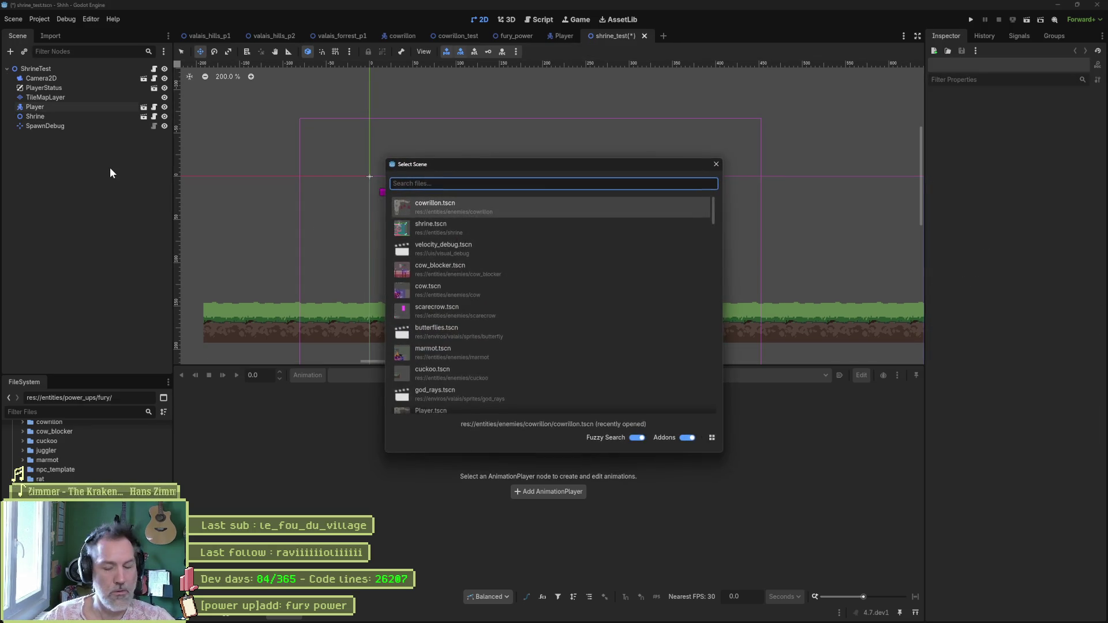
text(fur)
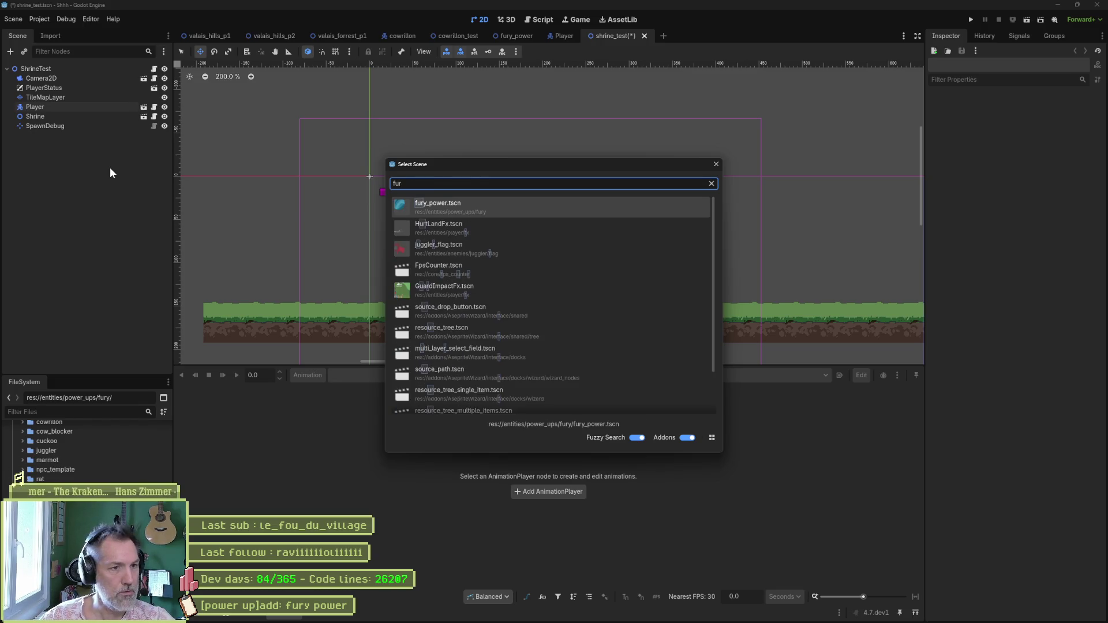
key(Return)
mouse_move(372, 185)
mouse_down()
mouse_move(549, 266)
mouse_move(533, 251)
mouse_move(527, 210)
mouse_move(494, 240)
mouse_move(469, 303)
mouse_up()
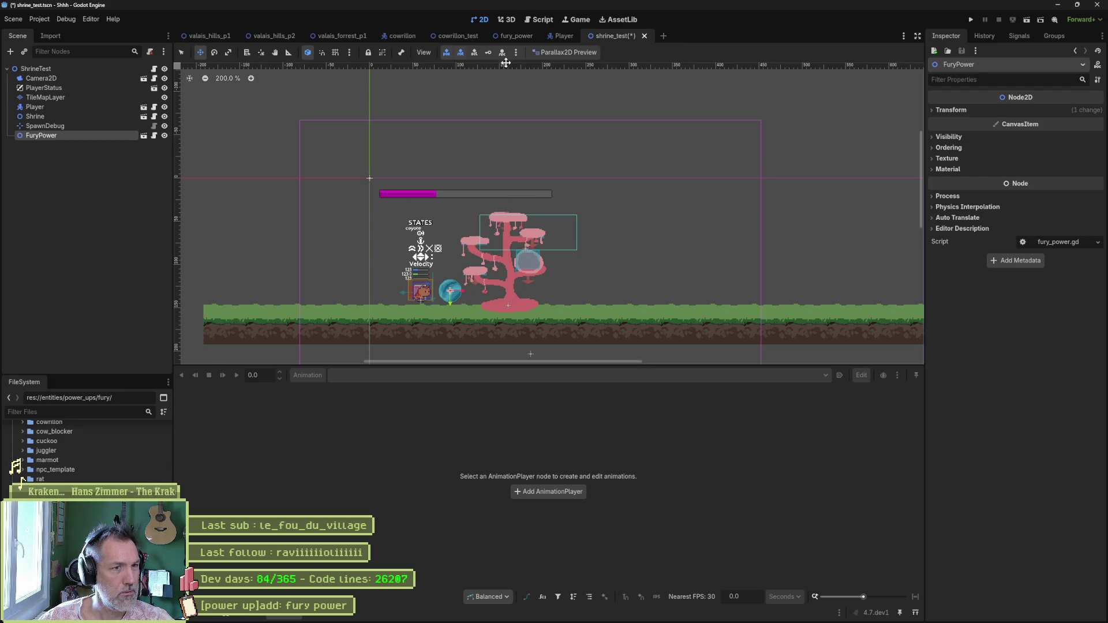
key(F5)
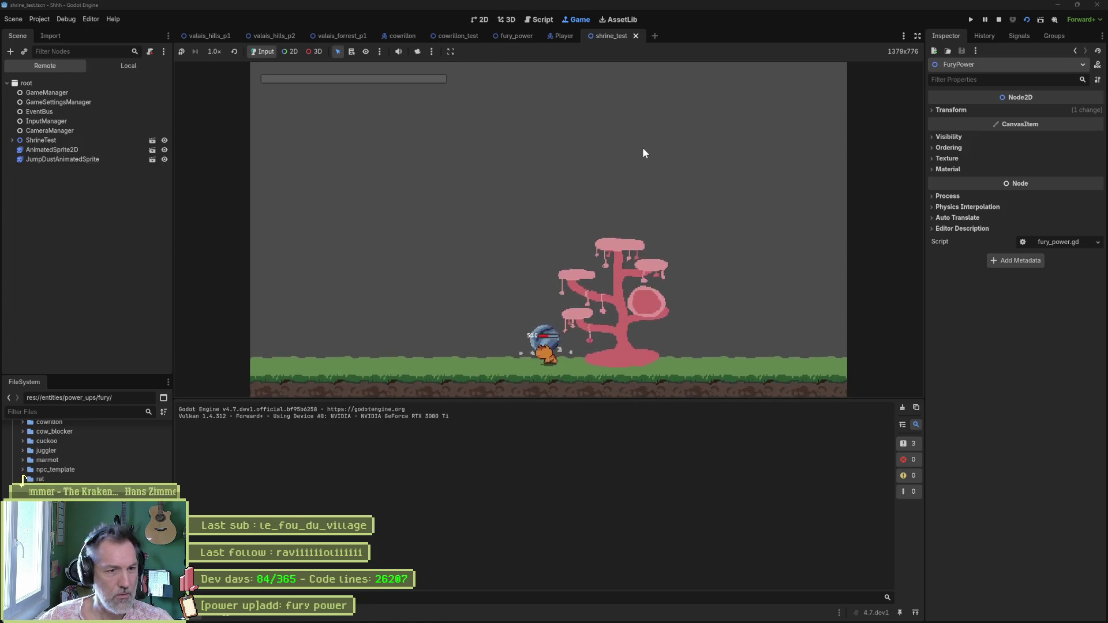
- Stop the run, move SpawnDebug beside the player to (42, 134), save, and reopen fury_power.gd
key(F8)
scroll(519, 260, up, 4)
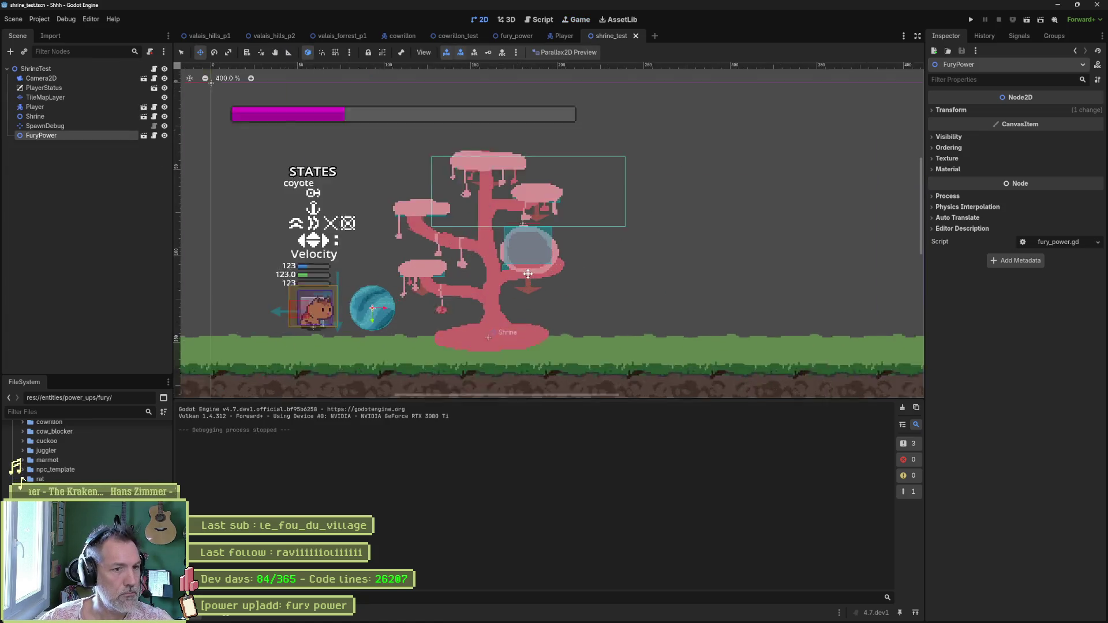
scroll(498, 271, left, 3)
mouse_move(587, 209)
mouse_down()
mouse_move(237, 309)
mouse_move(231, 338)
mouse_move(287, 330)
mouse_up()
key(ctrl+s)
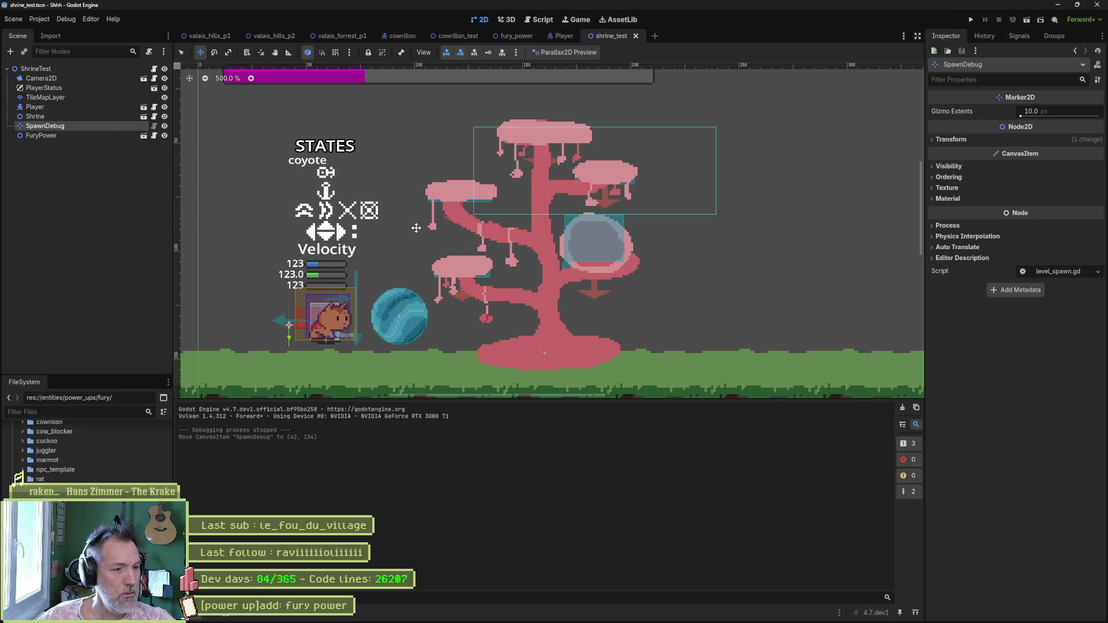
click(522, 19)
click(241, 91)
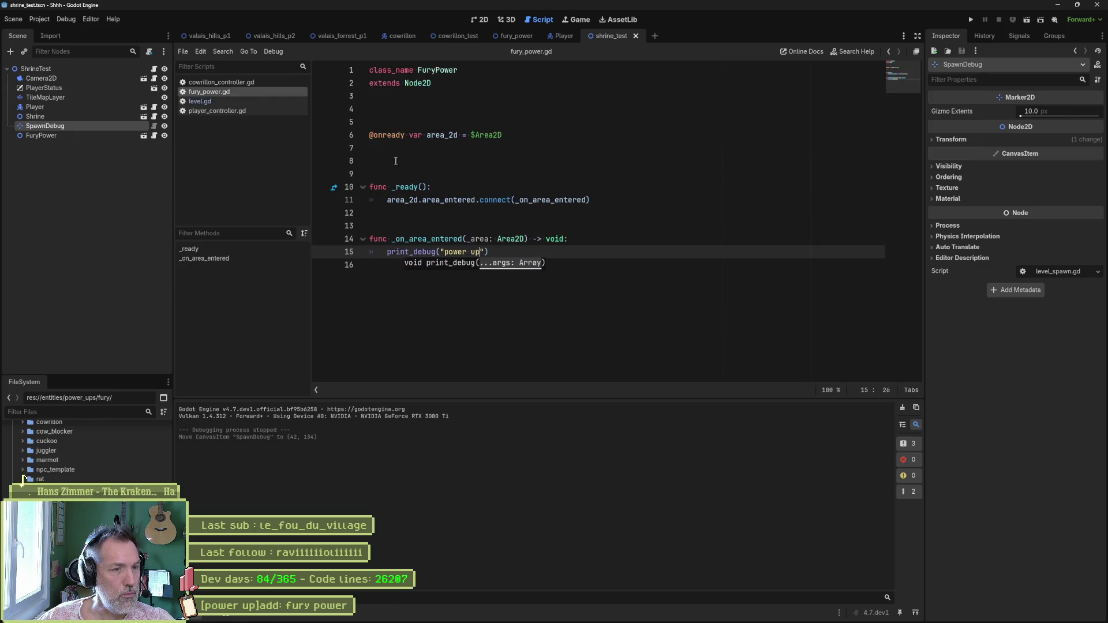
- Check the FuryPower Area2D's available signals in the Node panel
click(466, 280)
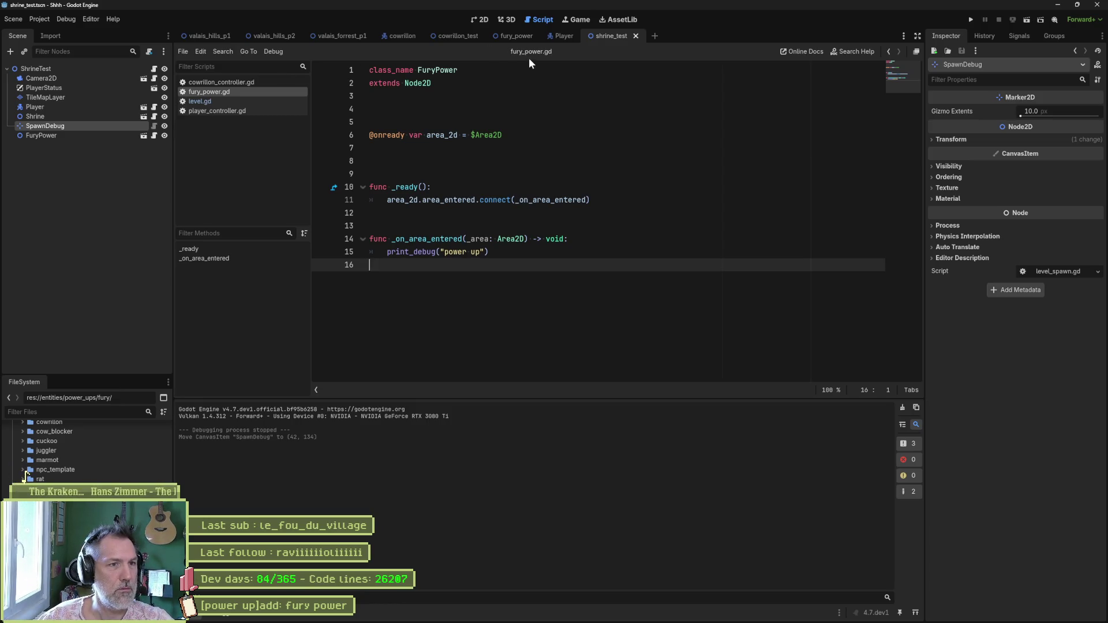
click(511, 37)
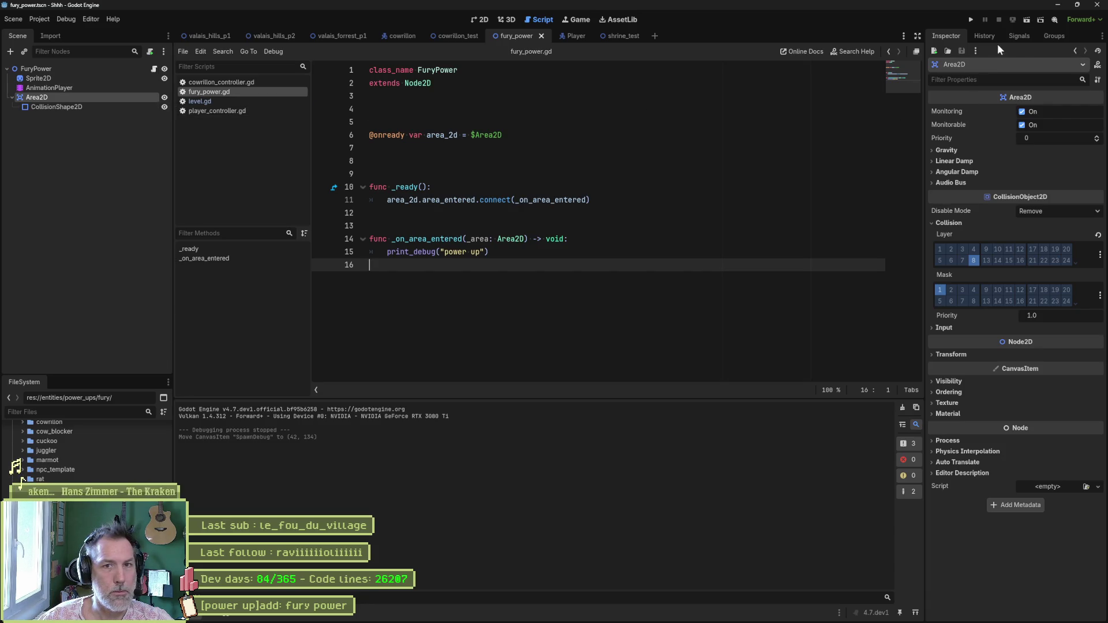
click(1019, 36)
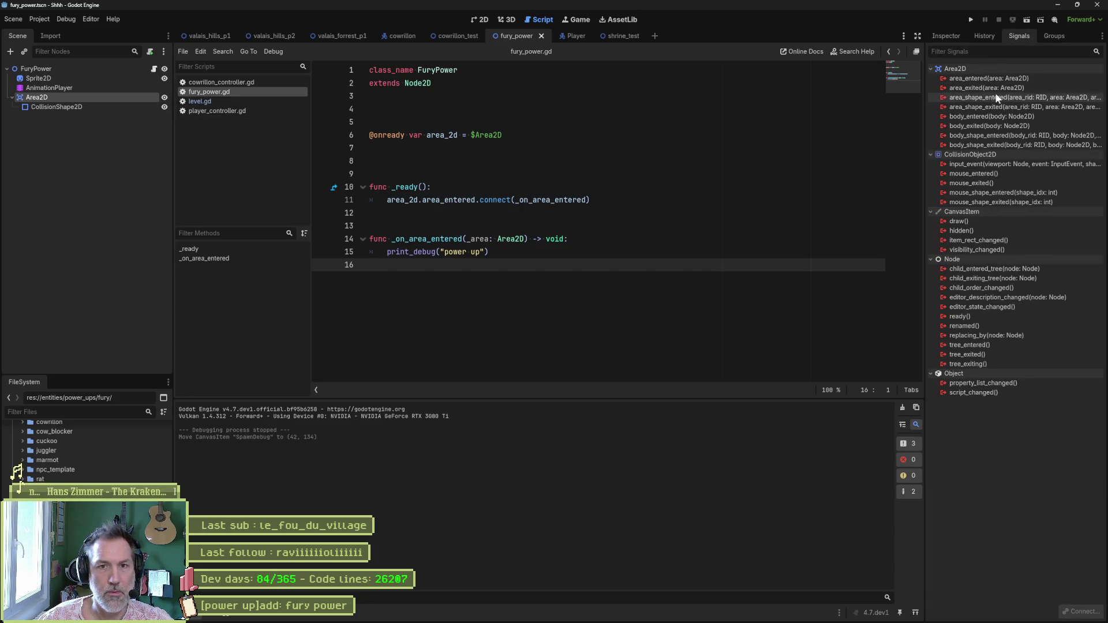
mouse_move(1017, 79)
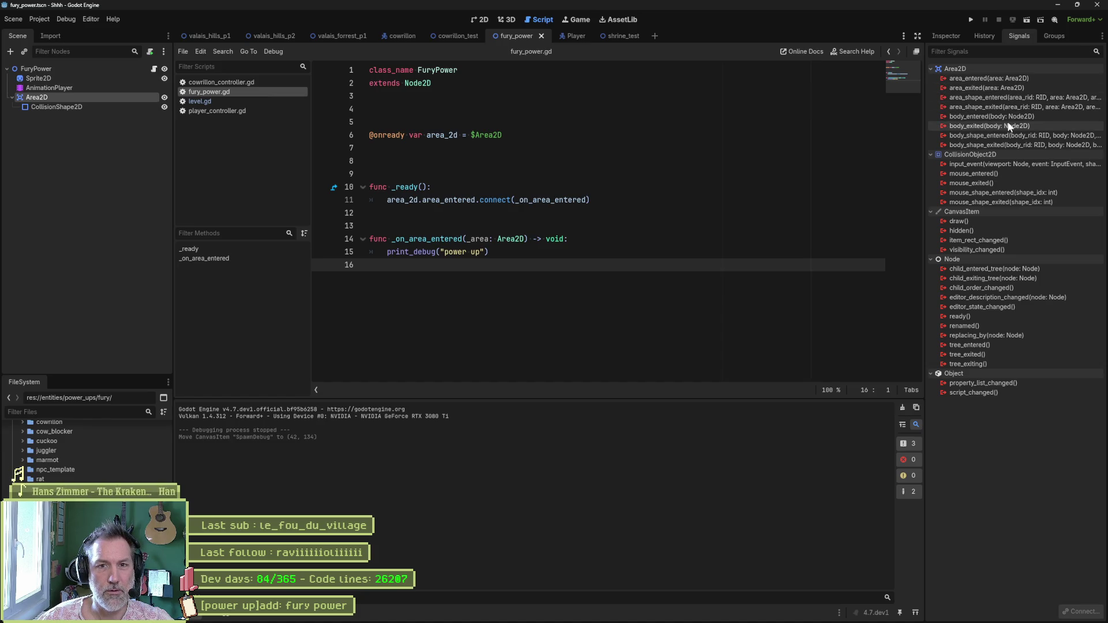
- Connect body_entered instead of area_entered, renaming the handler to _on_body_entered with _body parameter
double_click(436, 200)
text(bod)
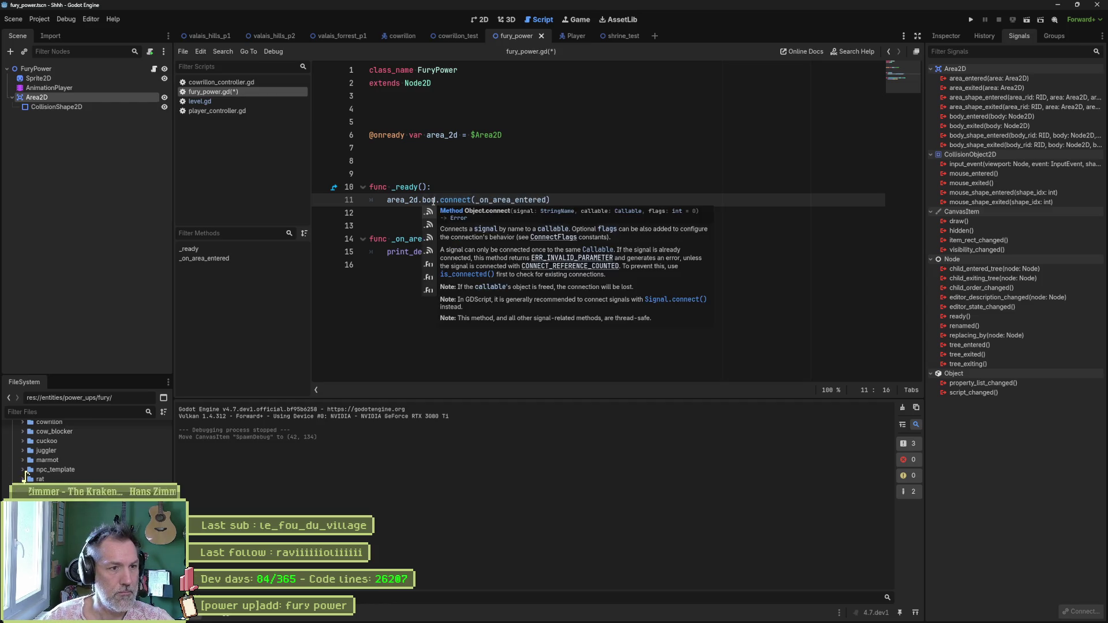
text(y)
key(Return)
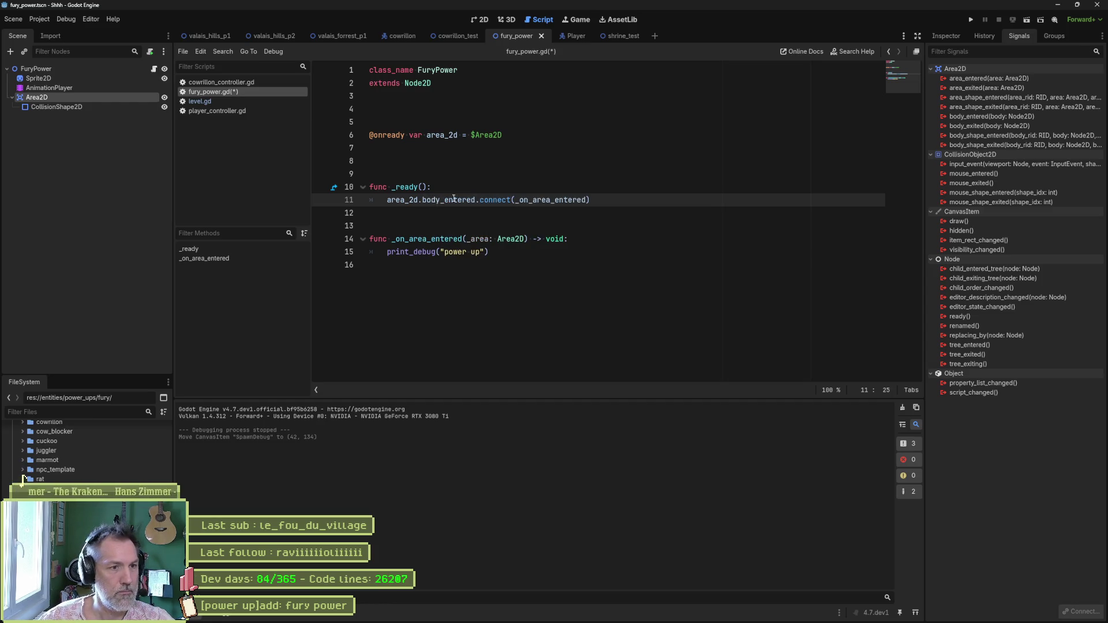
drag(532, 200, 550, 201)
text(body)
drag(409, 239, 427, 239)
text(body)
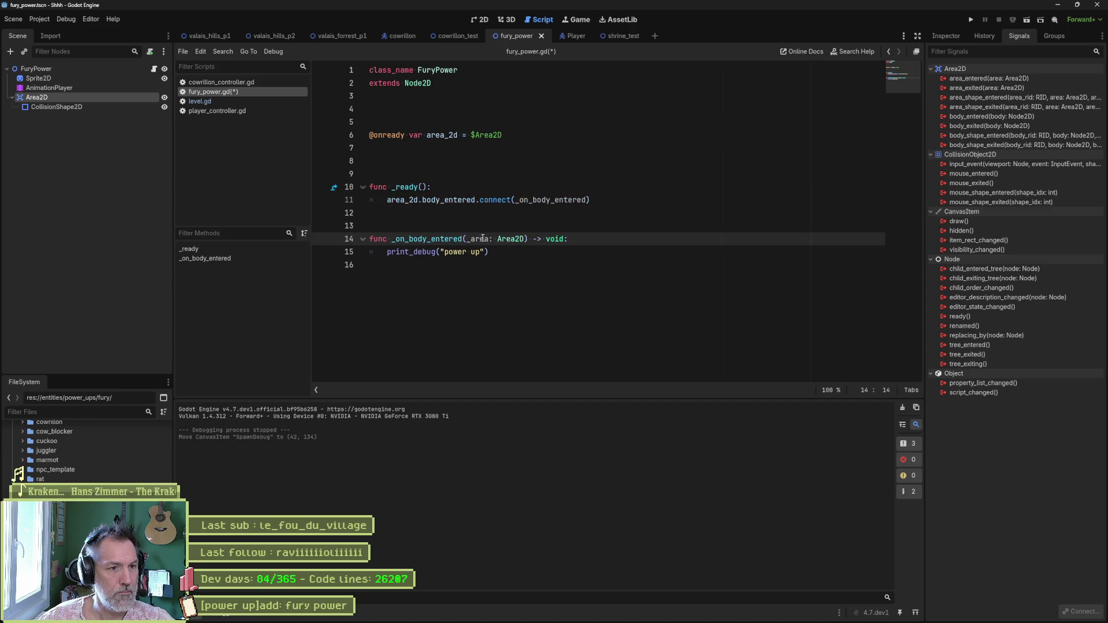
drag(474, 239, 489, 238)
text(body)
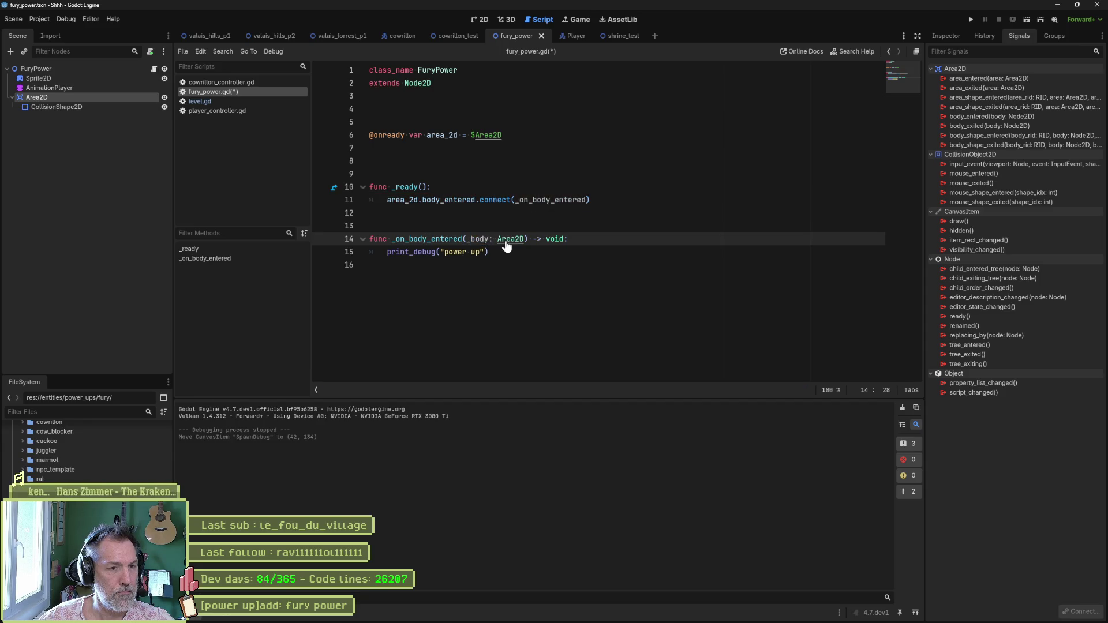
- Change the _body parameter type from Area2D to Node2D and save the script
ctrl+click(506, 241)
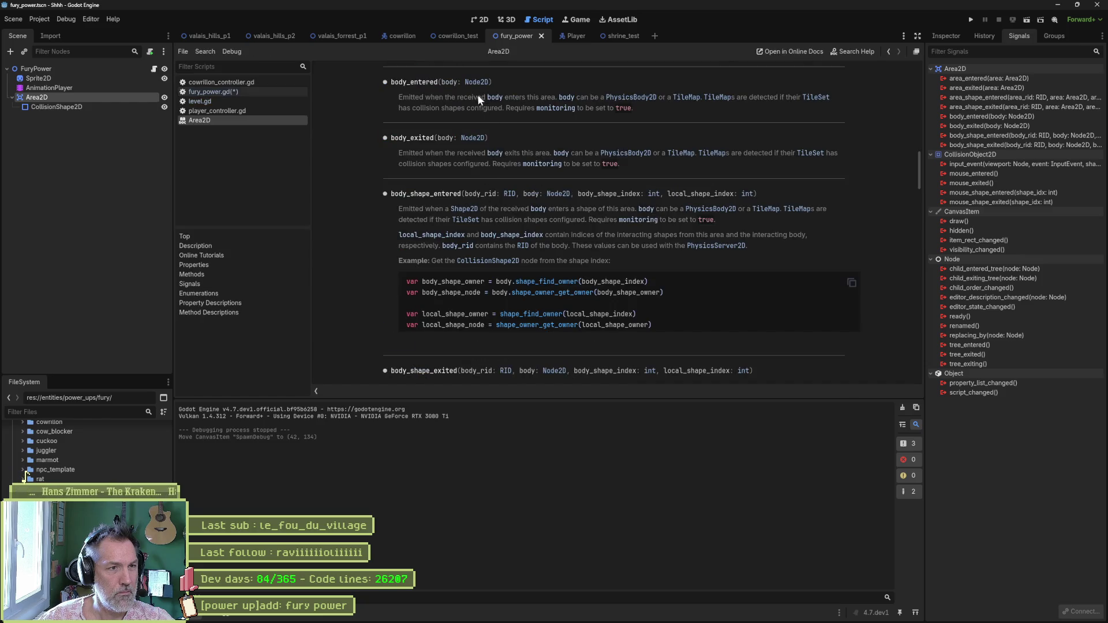
key(ctrl+w)
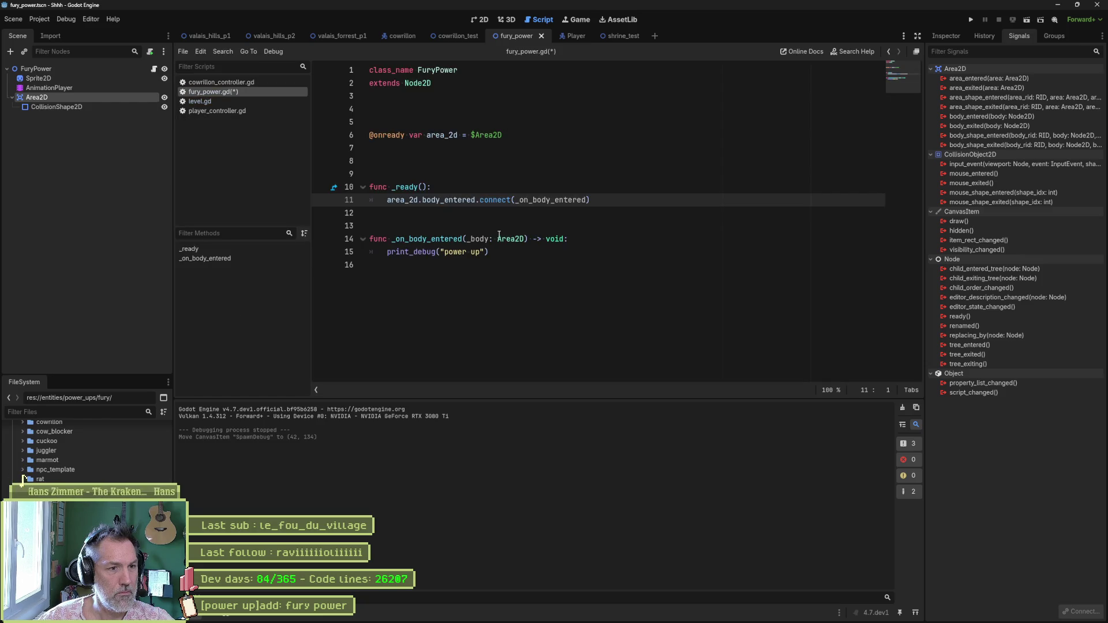
double_click(510, 239)
text(Node)
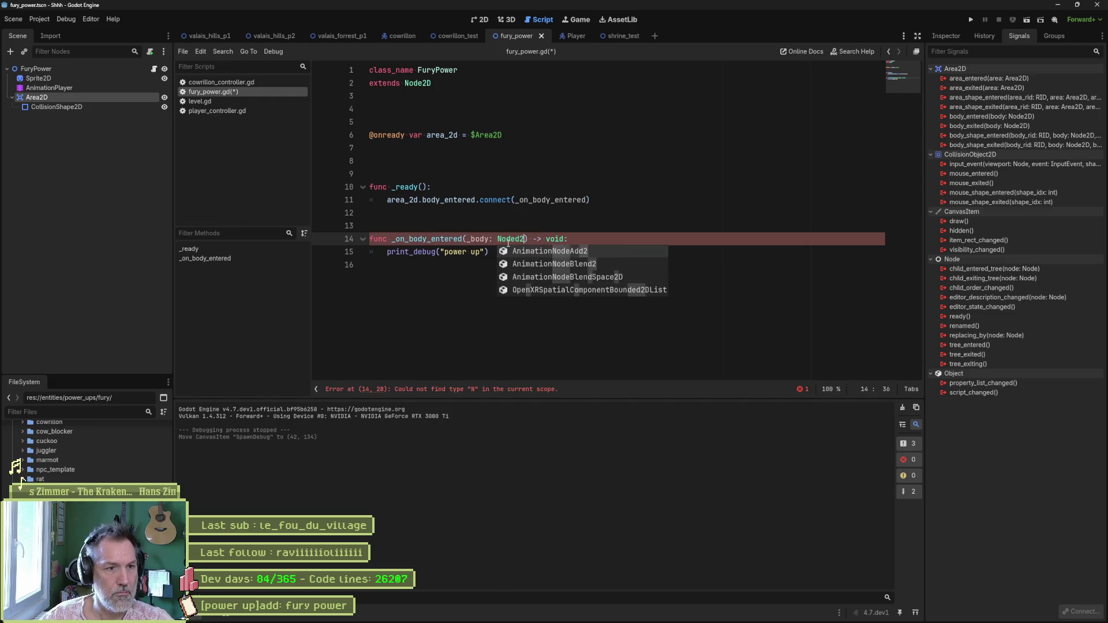
text(2)
key(Return)
key(ctrl+s)
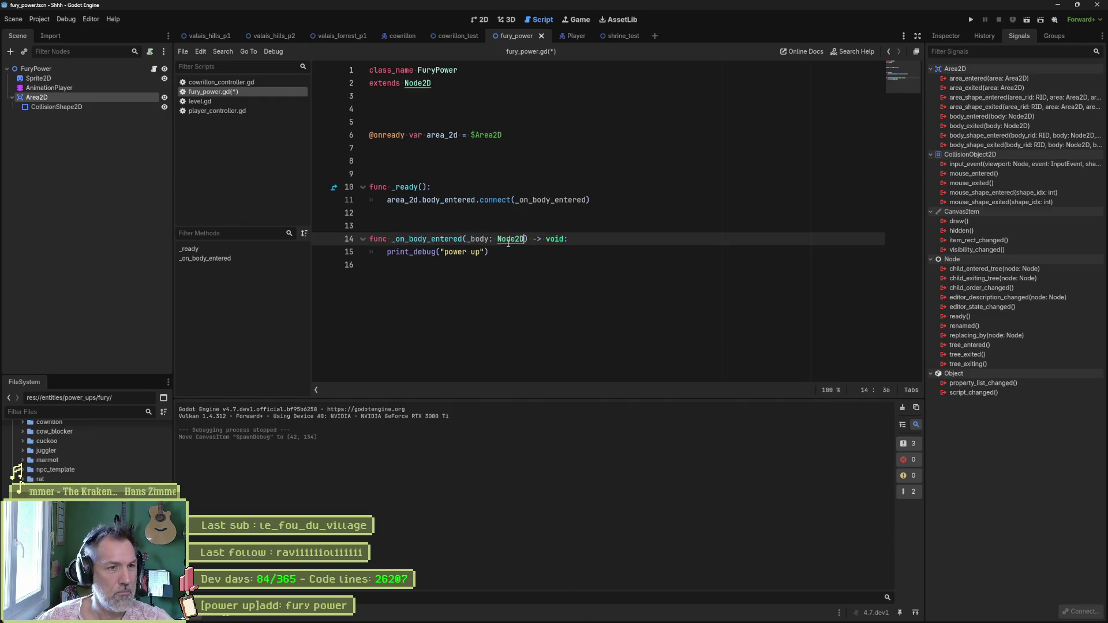
- Run shrine_test, walk the cat into the fury power-up, and stop the game
click(621, 32)
key(F6)
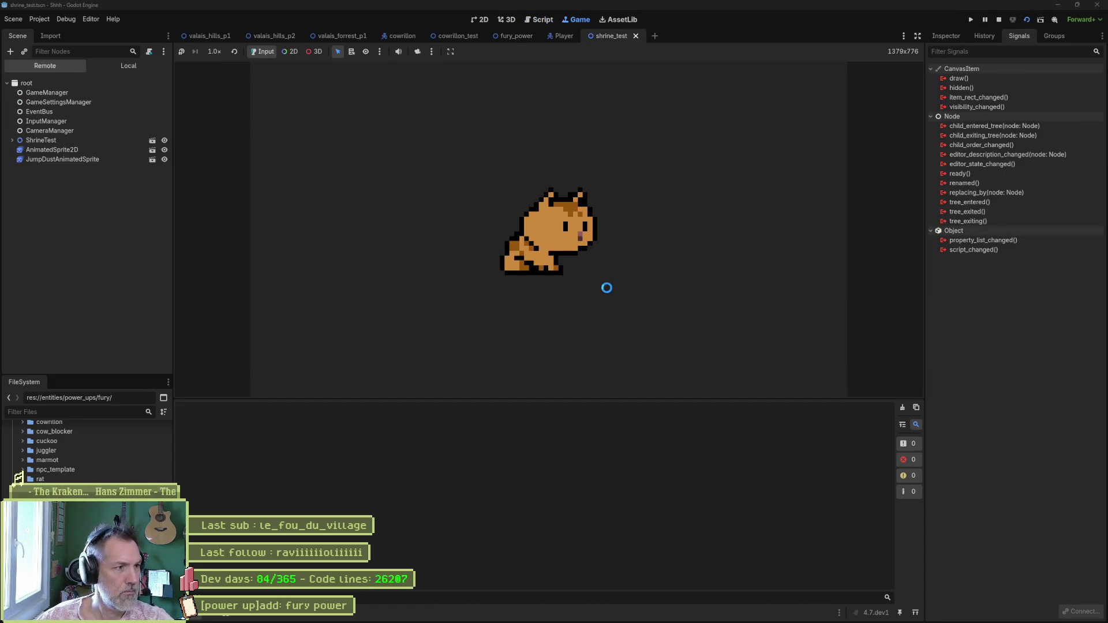
key(Right)
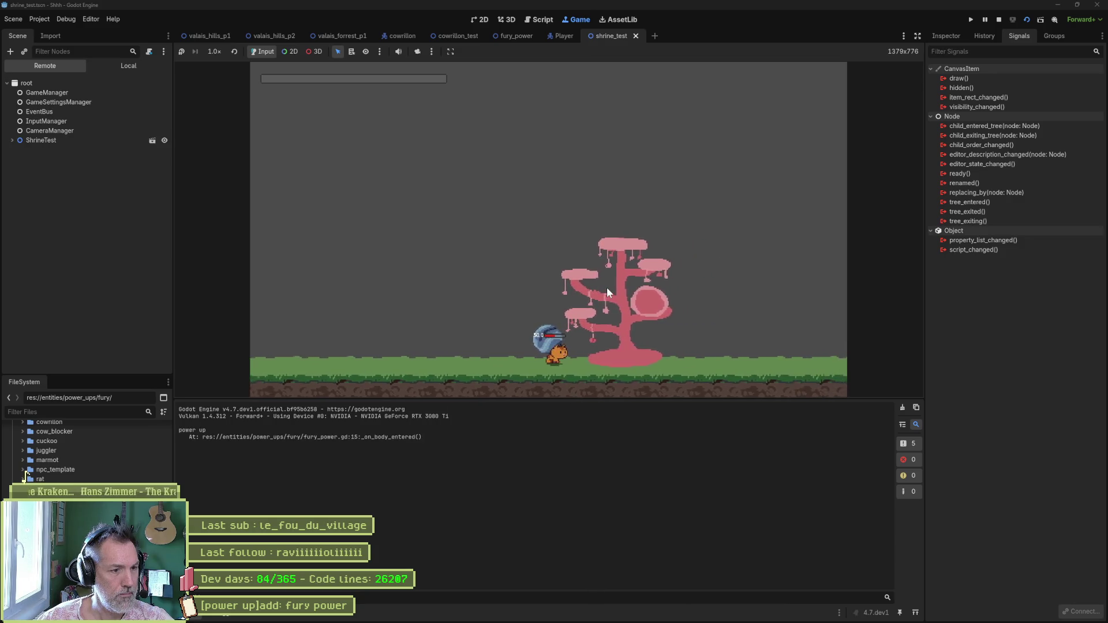
key(F8)
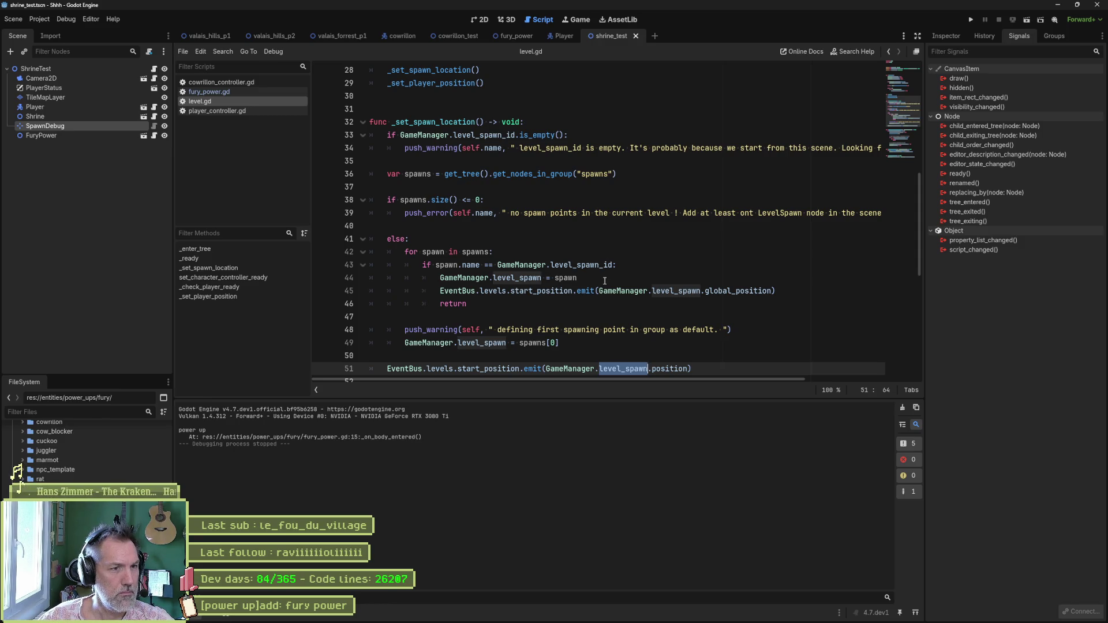
- Close level.gd and player_controller.gd and return to line 15 of fury_power.gd
key(ctrl+w)
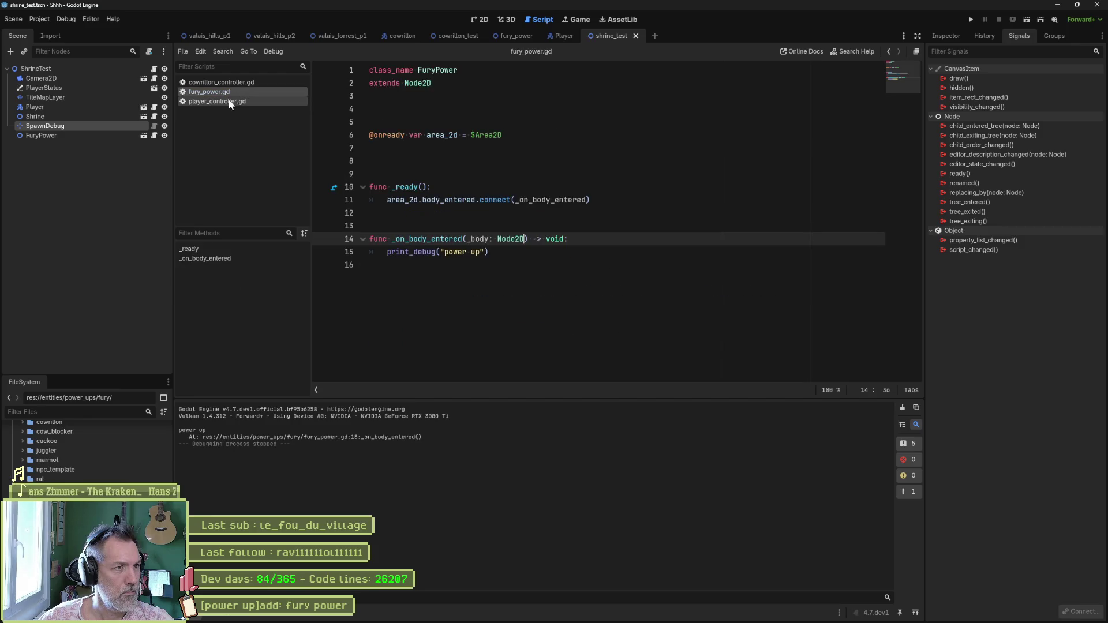
click(217, 103)
key(ctrl+w)
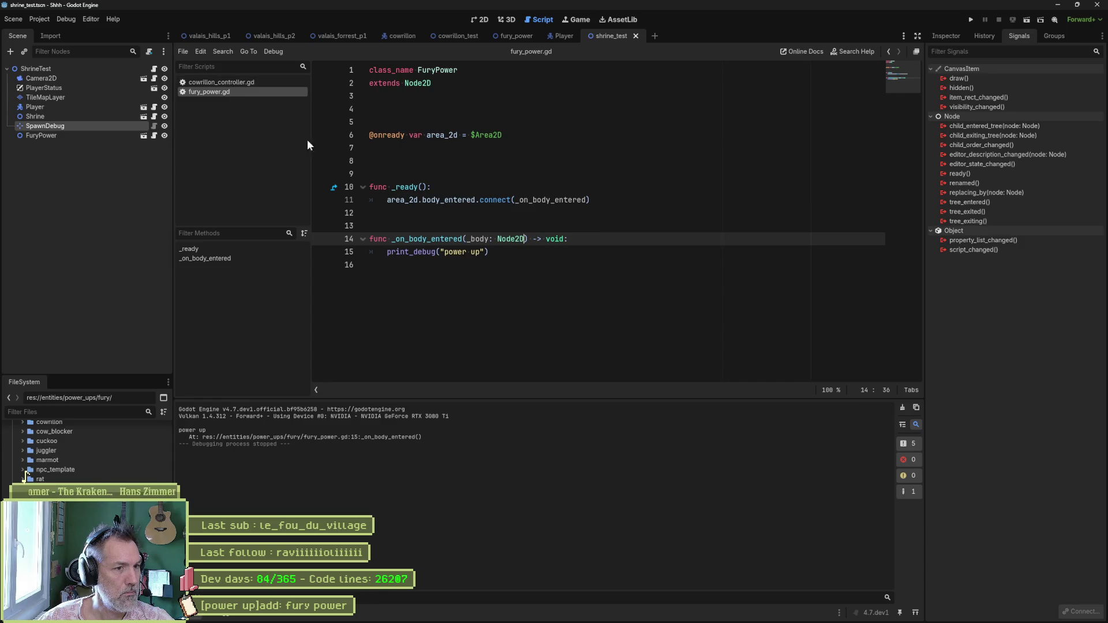
click(494, 252)
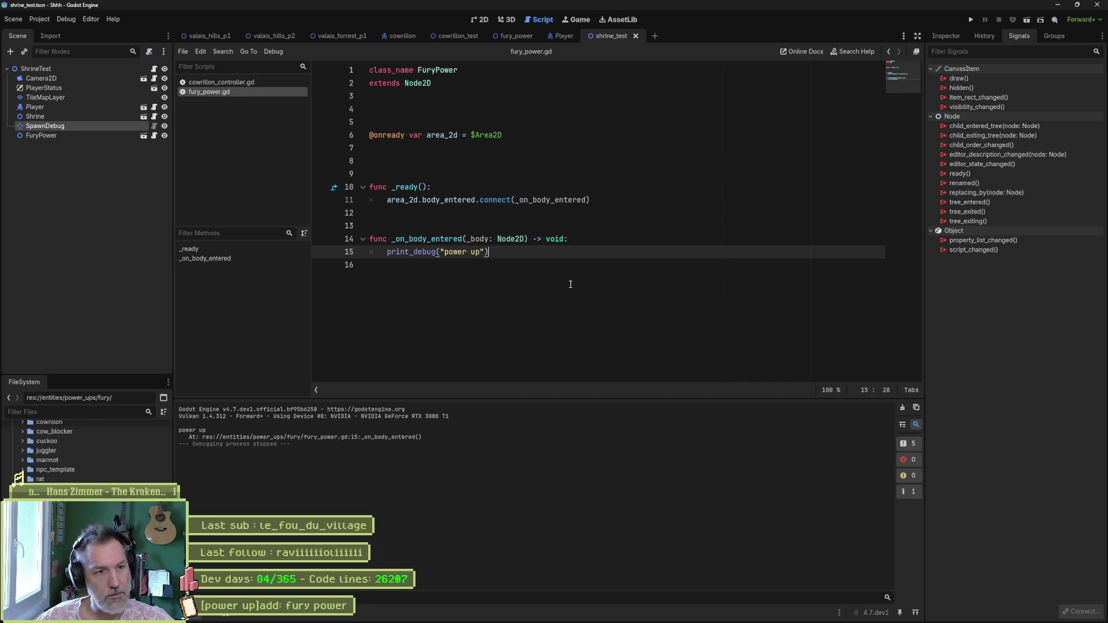
- Quick-open game_manager.gd and fold all its functions
key(ctrl+alt+o)
text(game_manager)
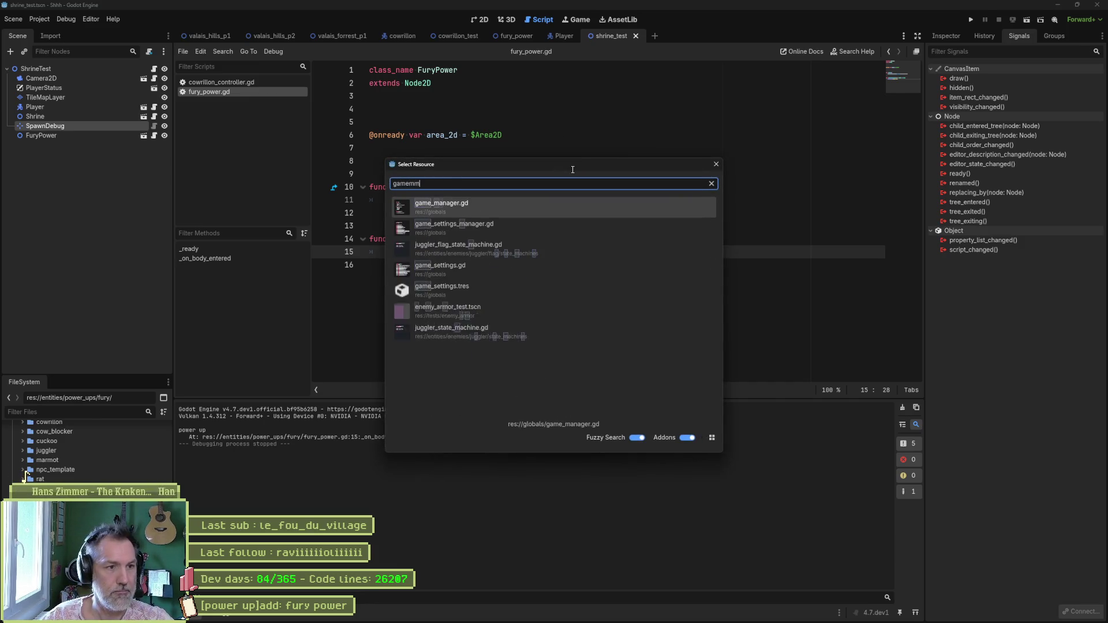
key(Return)
key(ctrl+alt+f)
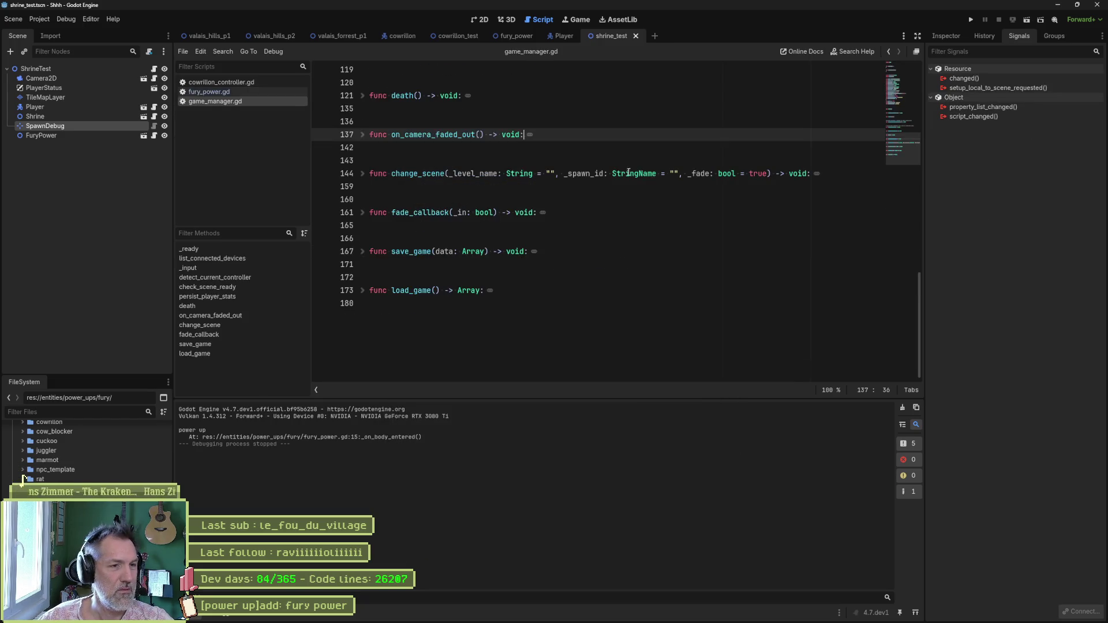
- Scroll up to the declarations and place the caret after the player_stats line
scroll(539, 258, up, 10)
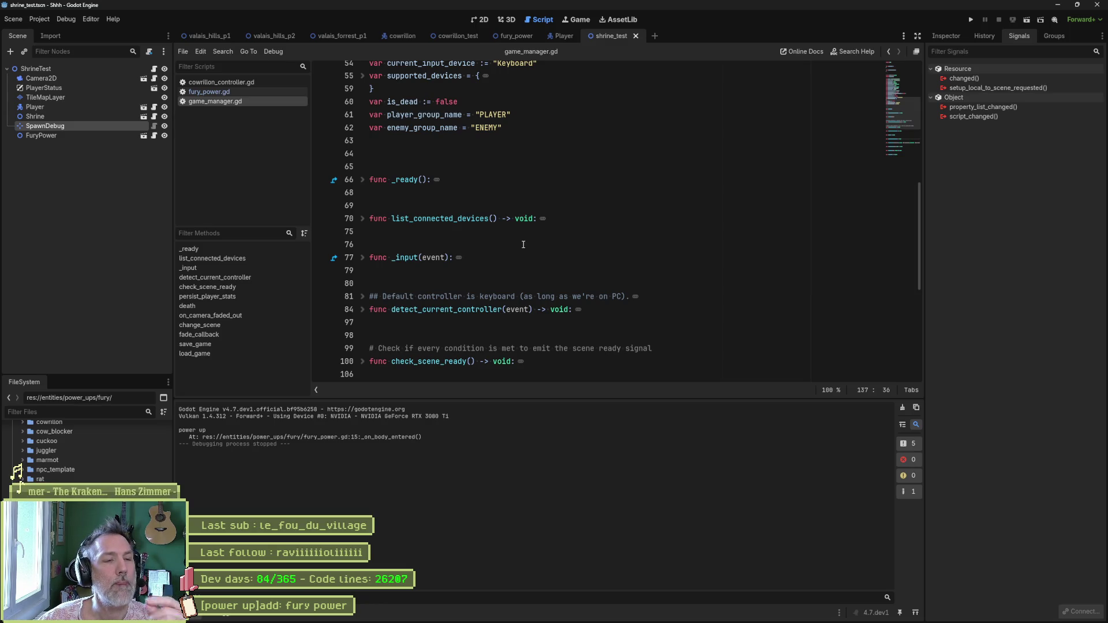
scroll(523, 244, up, 5)
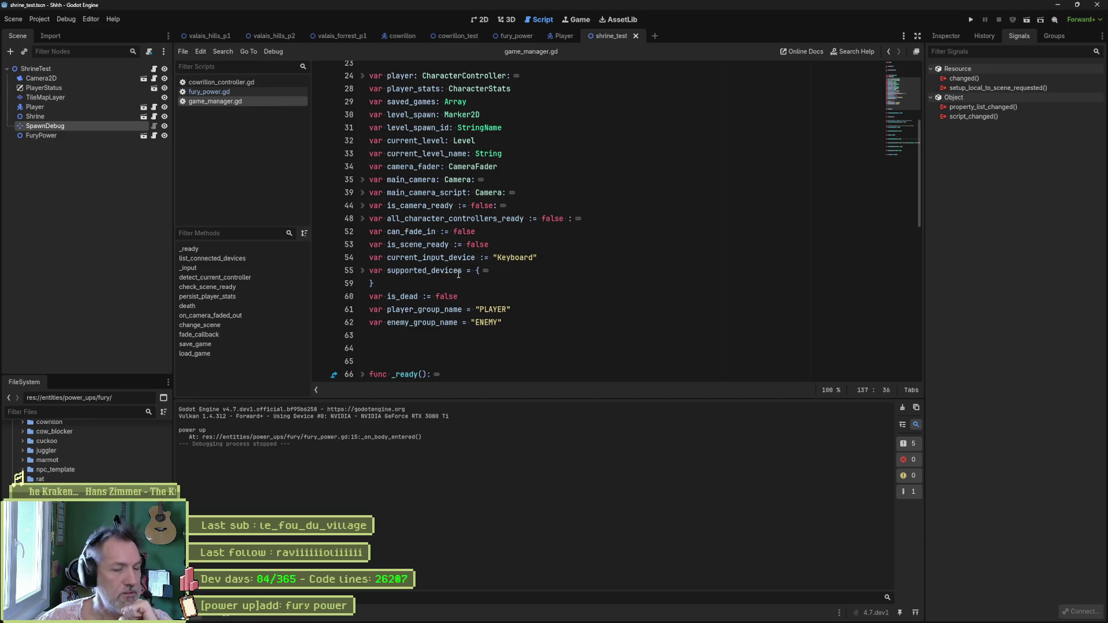
scroll(496, 243, up, 3)
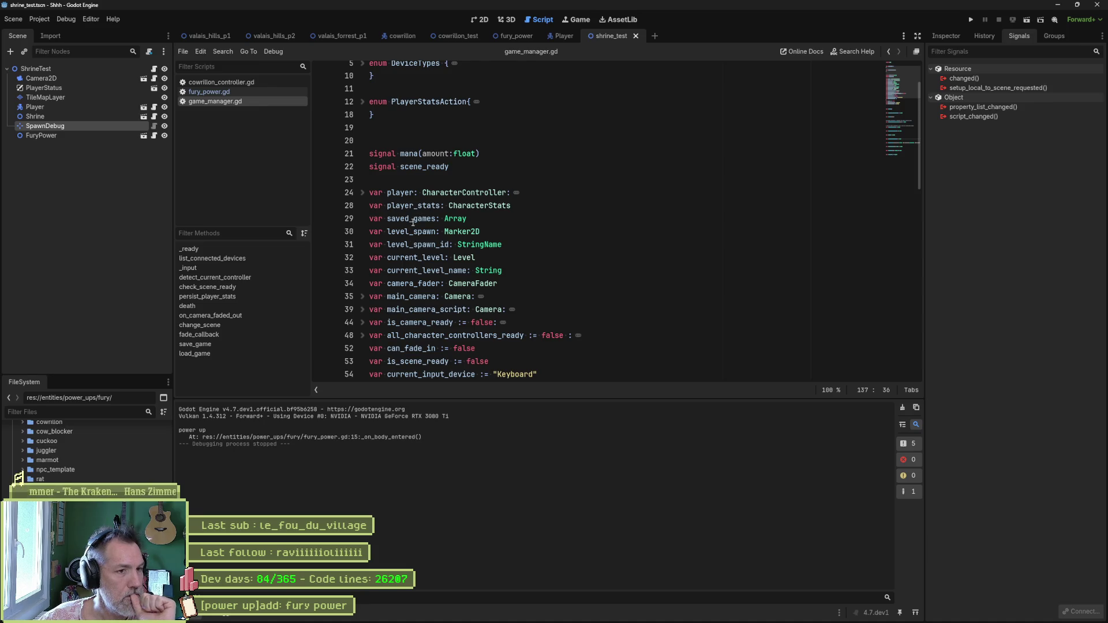
click(521, 207)
- Declare var power_ups: Dictionary below player_stats
key(Return)
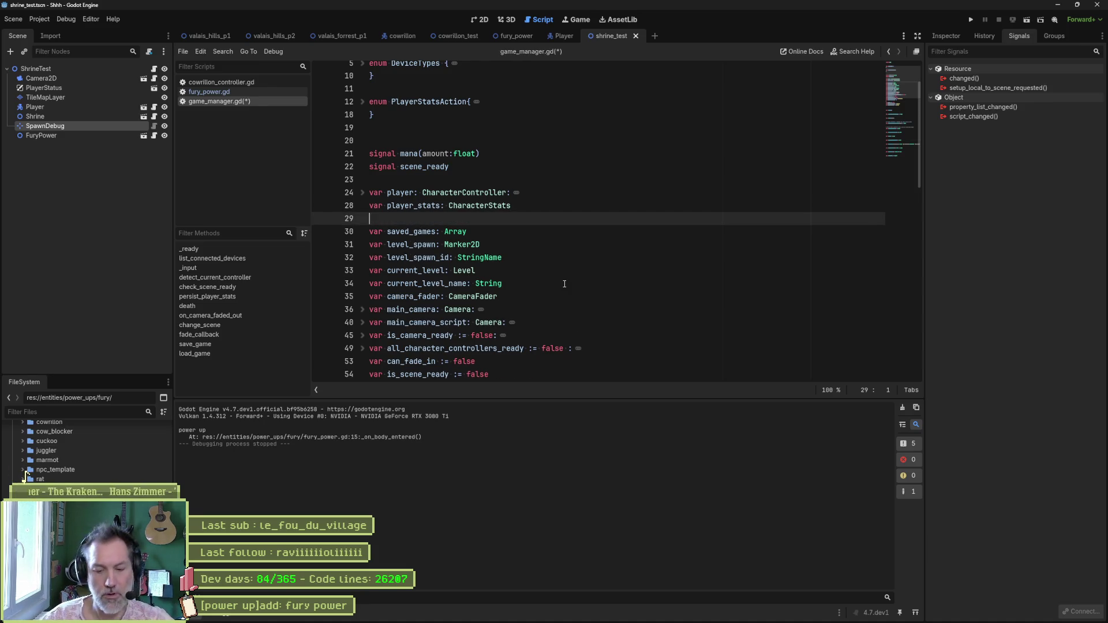
text(var power_ups)
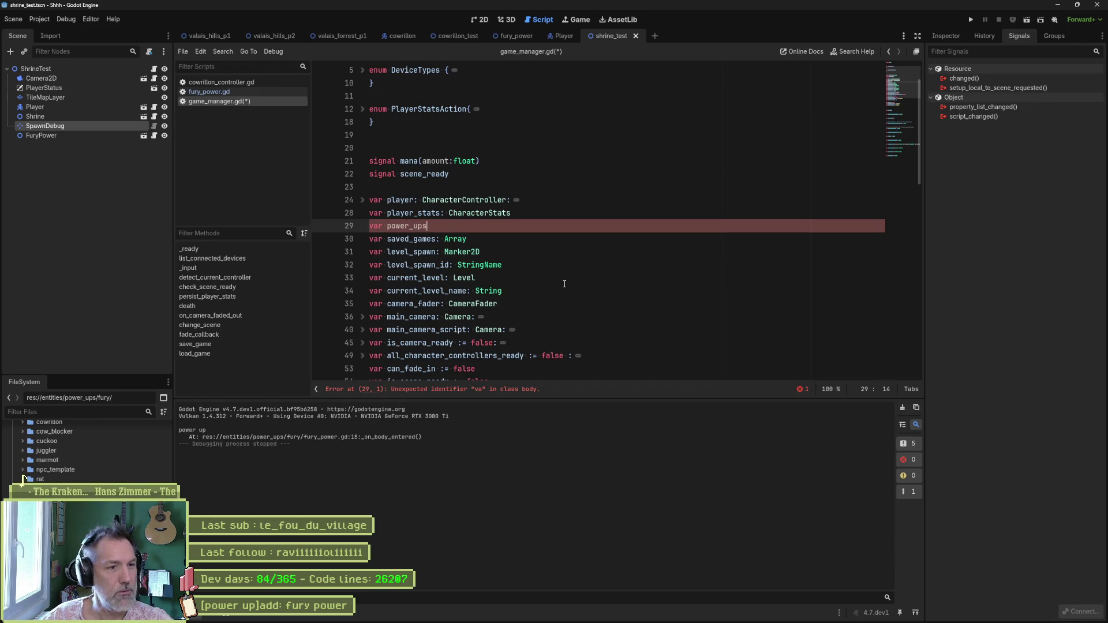
text(: Di)
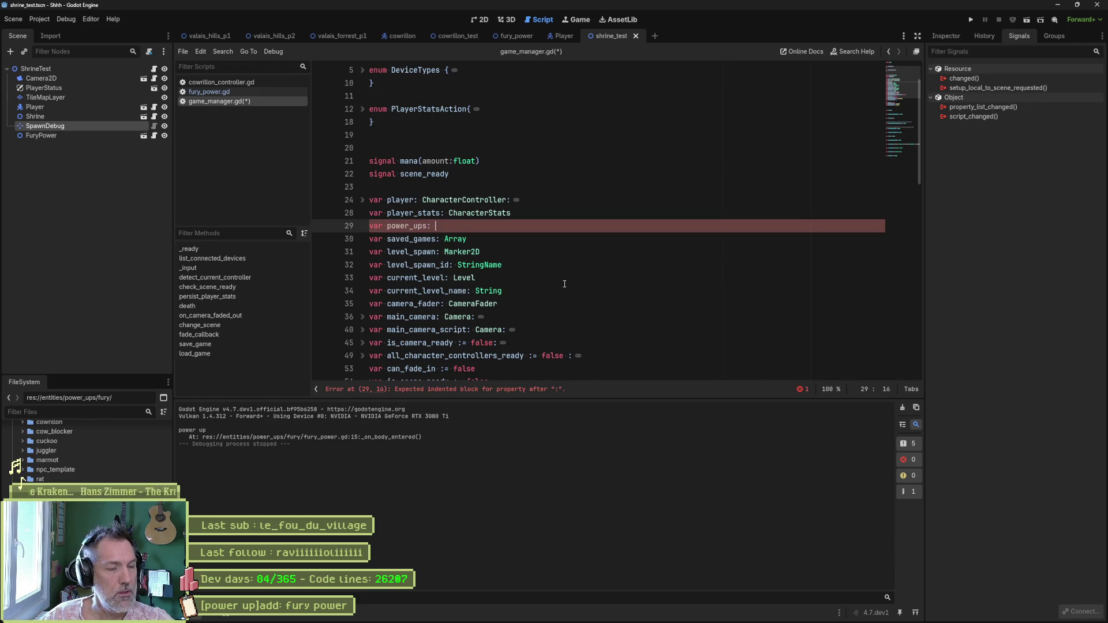
key(Return)
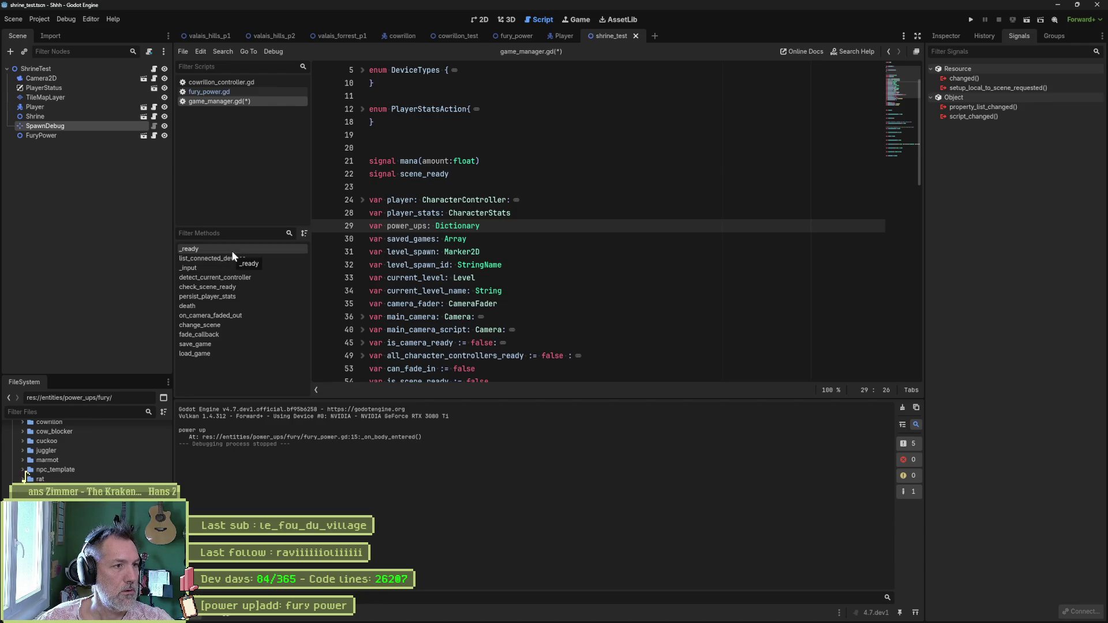
- Add a func _init(): stub above the _ready function
scroll(560, 299, down, 6)
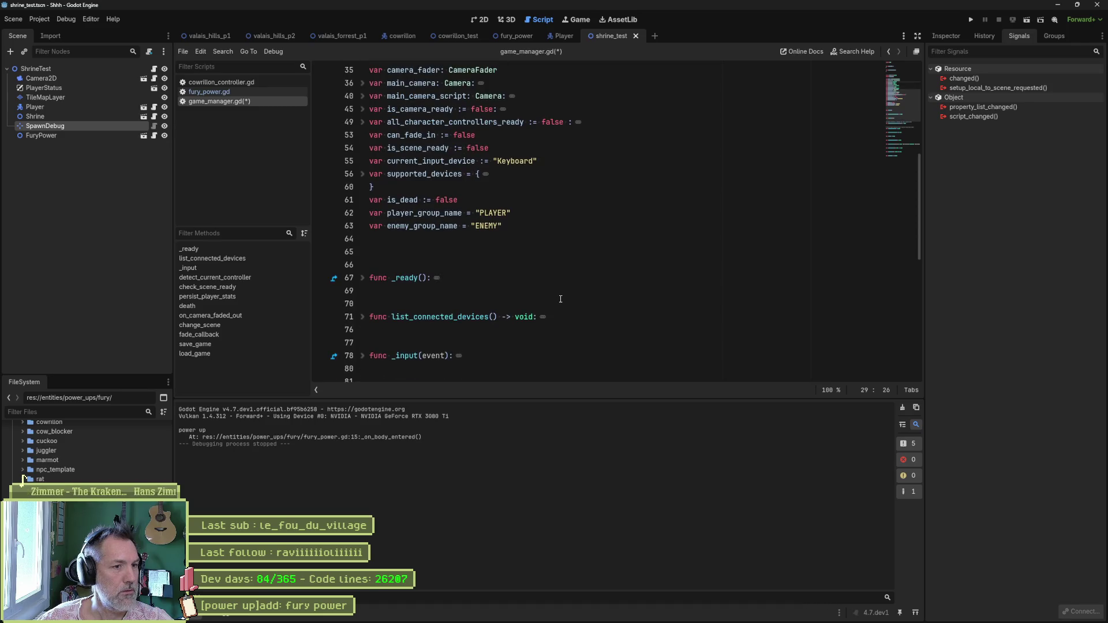
click(487, 265)
key(Return)
key(Return)
key(Return)
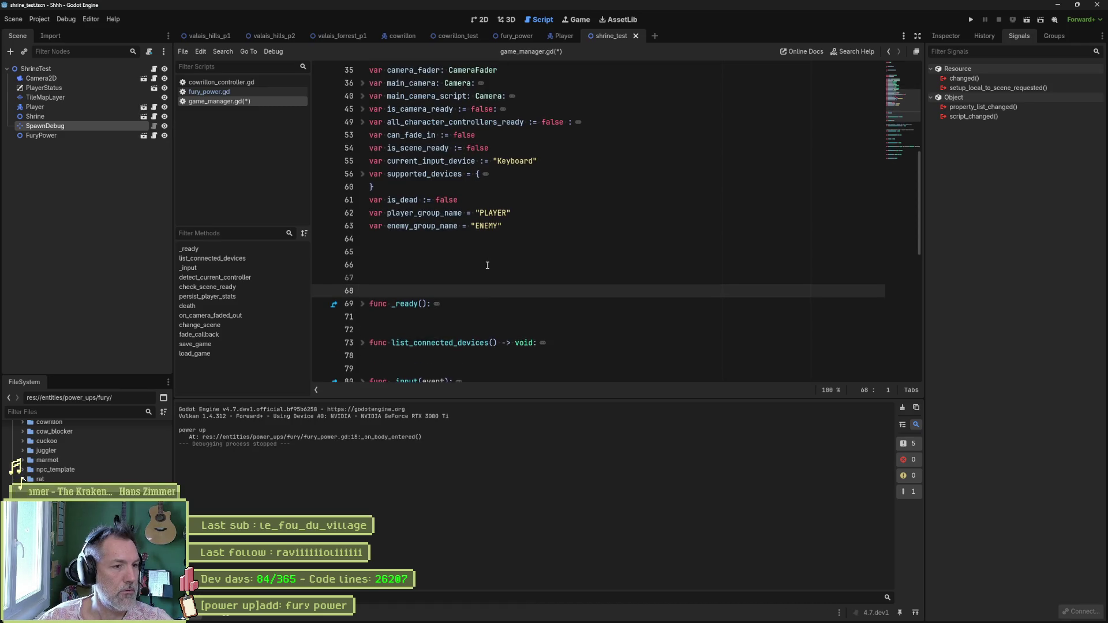
key(Up)
key(Up)
text(func _init())
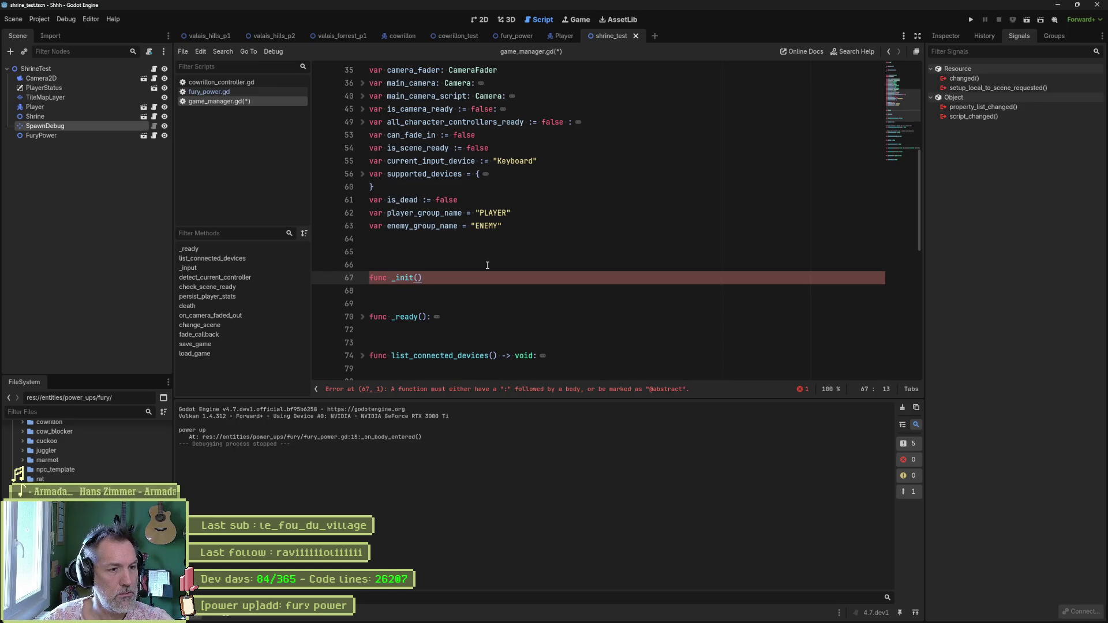
text(:)
key(Return)
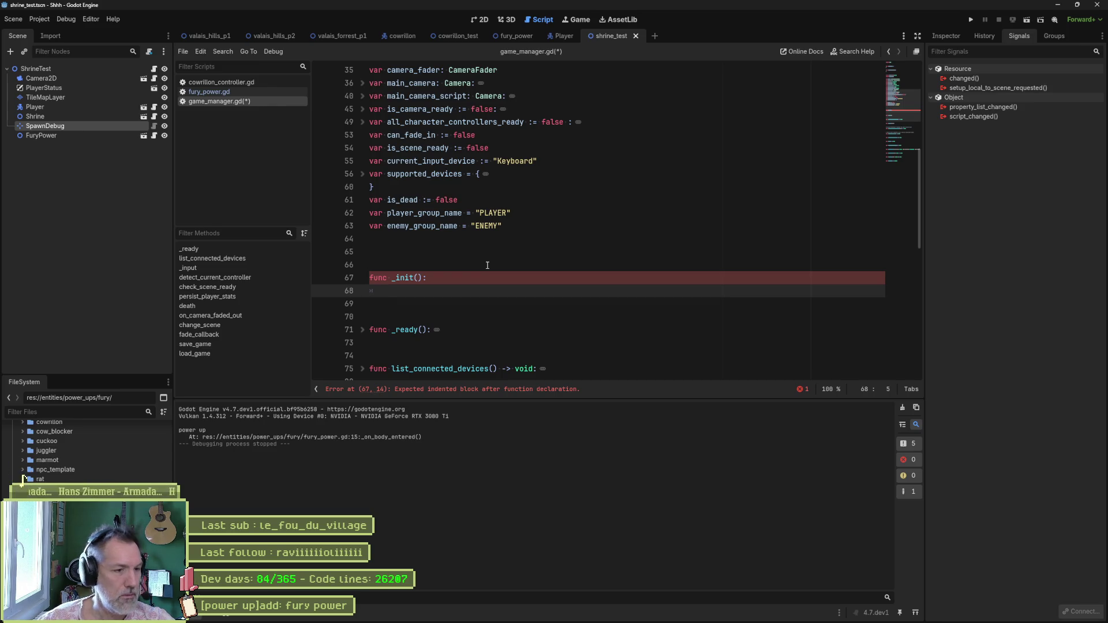
- Peek inside _ready, then select and delete the unwanted _init function
click(363, 329)
scroll(523, 331, down, 1)
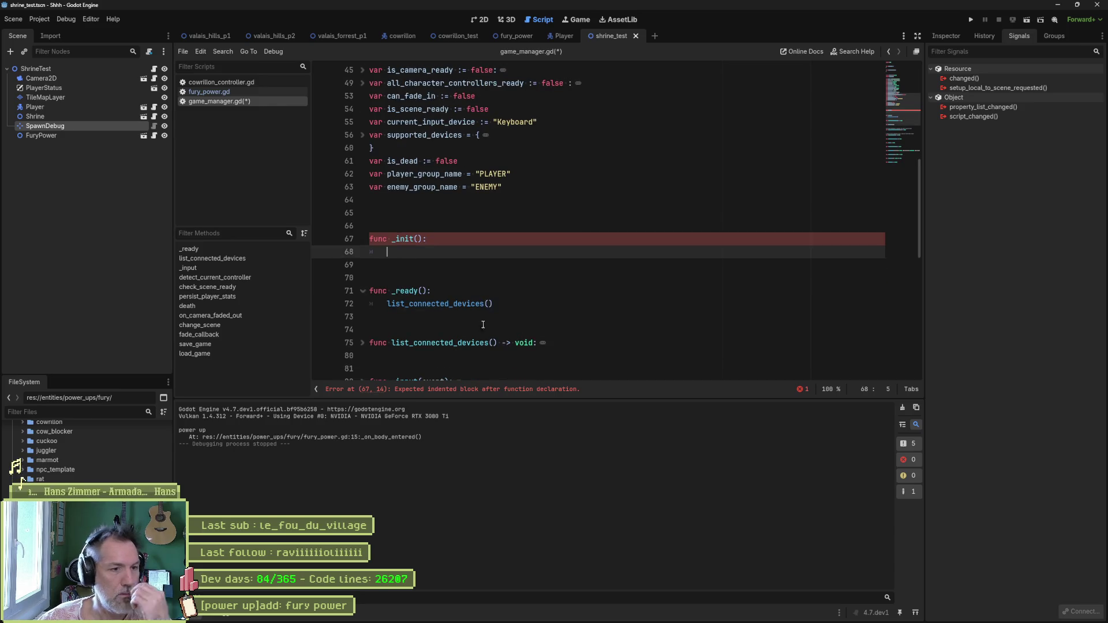
click(362, 291)
click(437, 242)
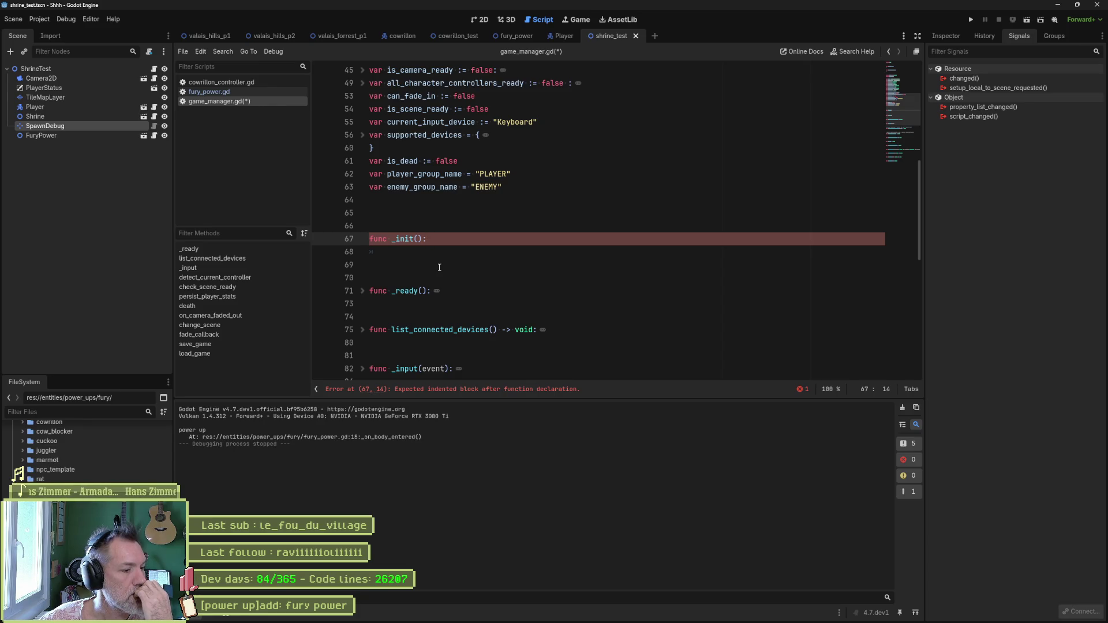
scroll(456, 246, up, 4)
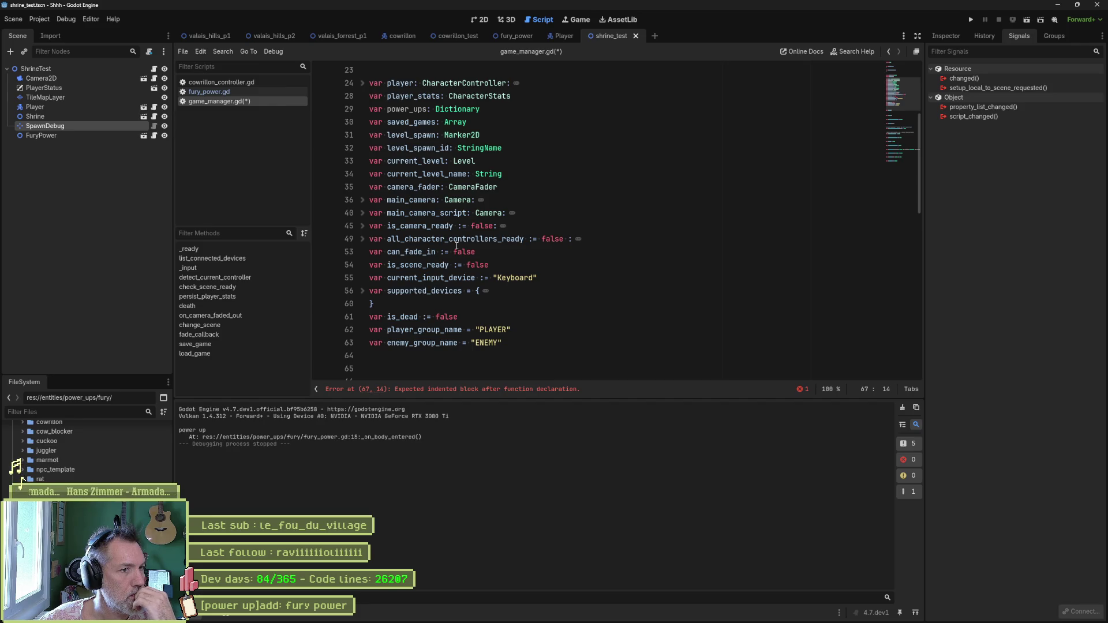
scroll(455, 246, down, 4)
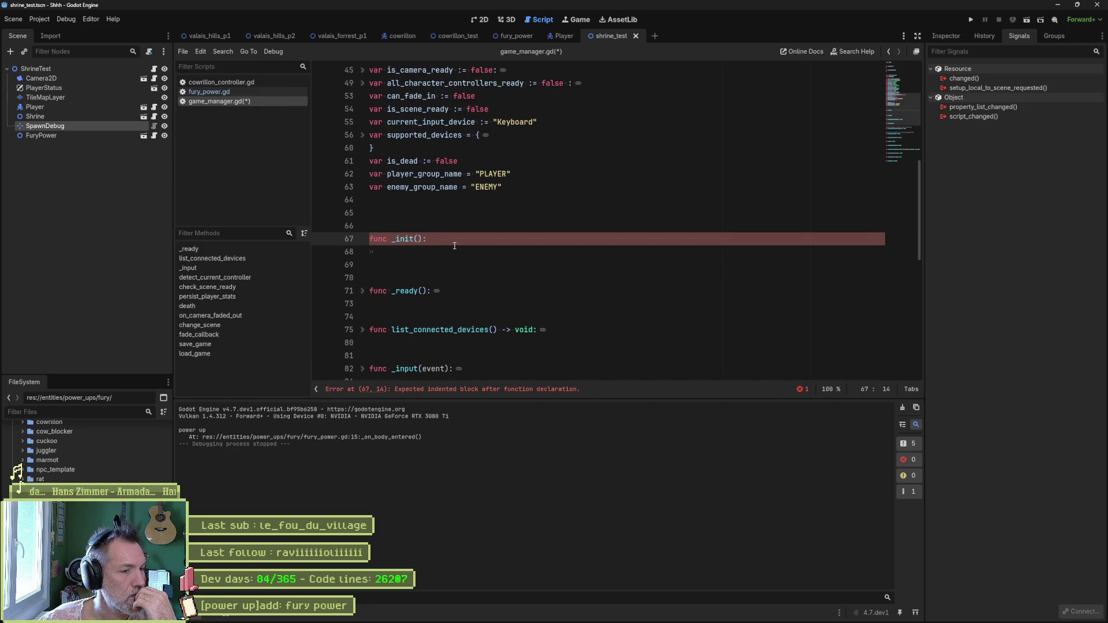
drag(455, 248, 372, 226)
key(BackSpace)
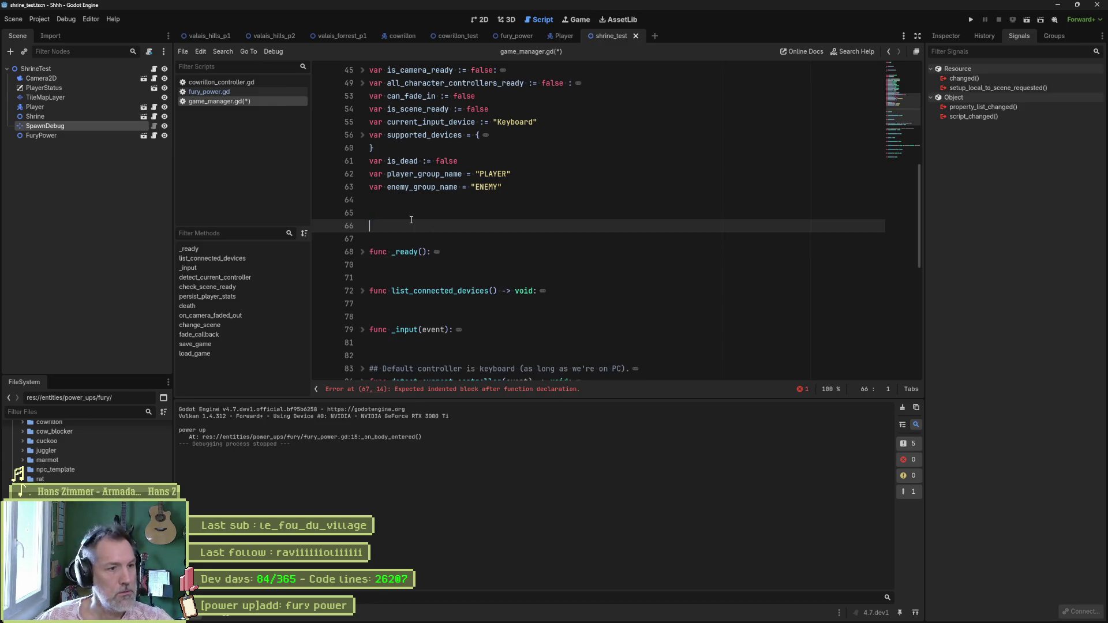
- Save, then make line 29 read power_ups :Dictionary = {}
key(ctrl+s)
scroll(411, 219, up, 5)
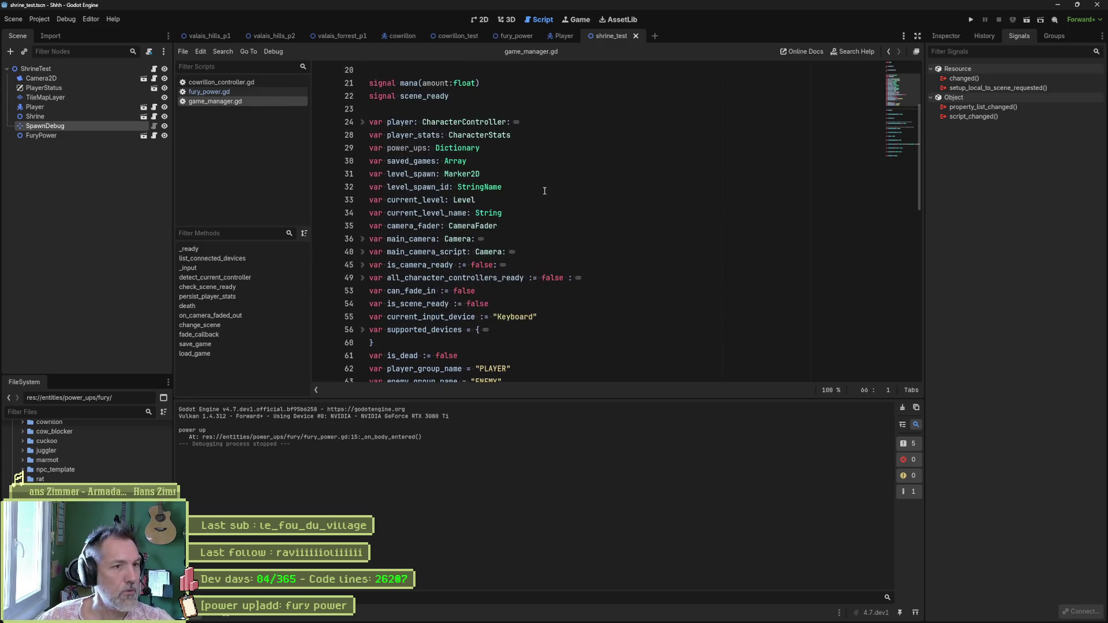
double_click(458, 150)
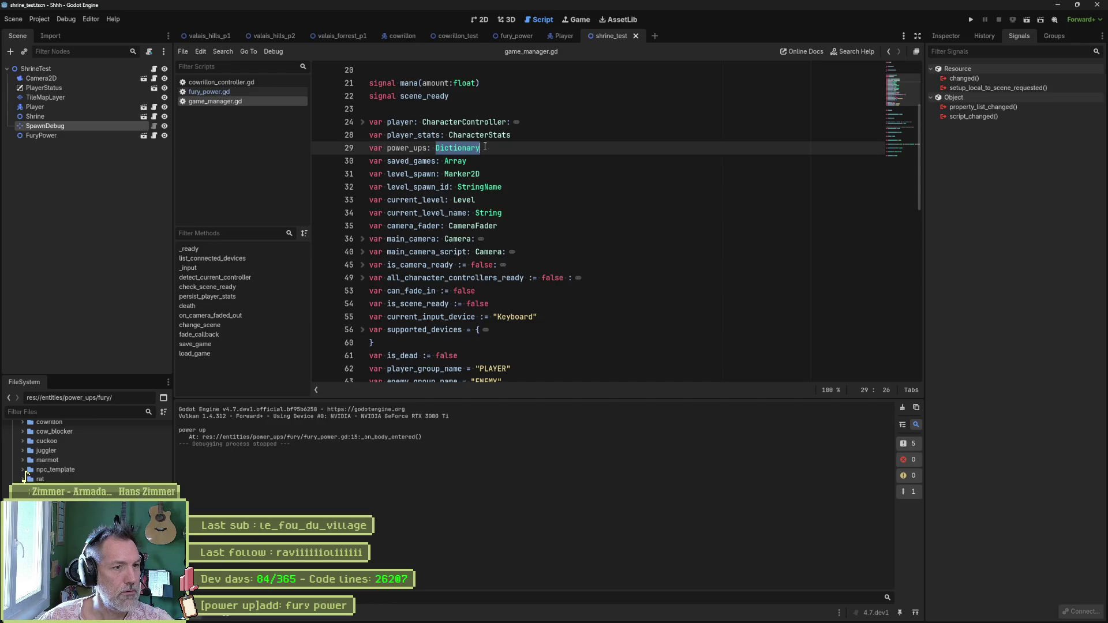
key(ctrl+z)
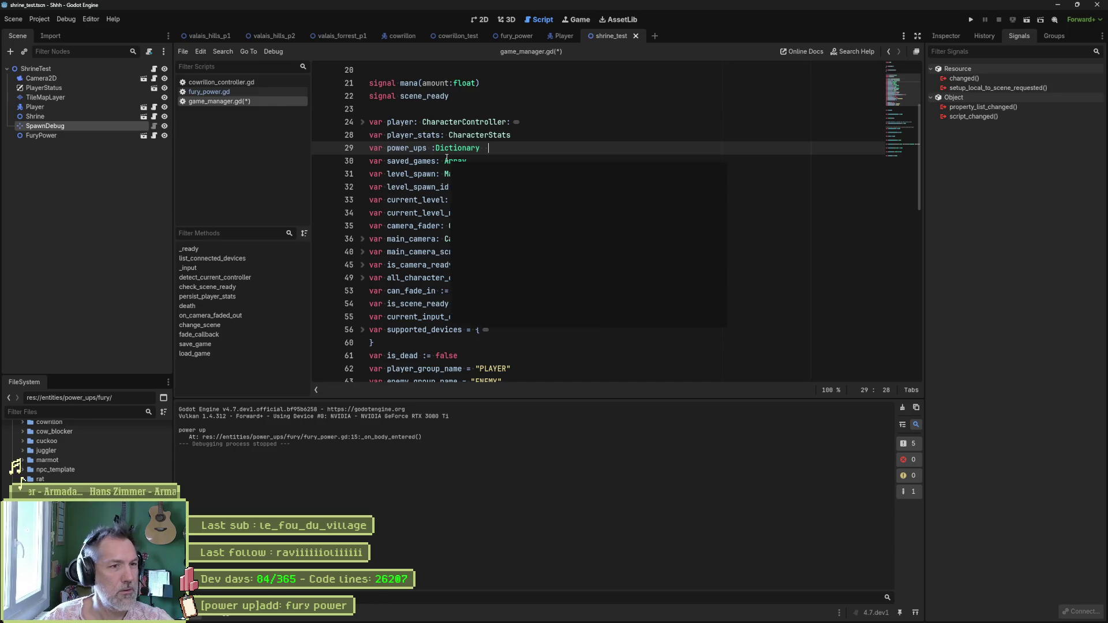
text(=)
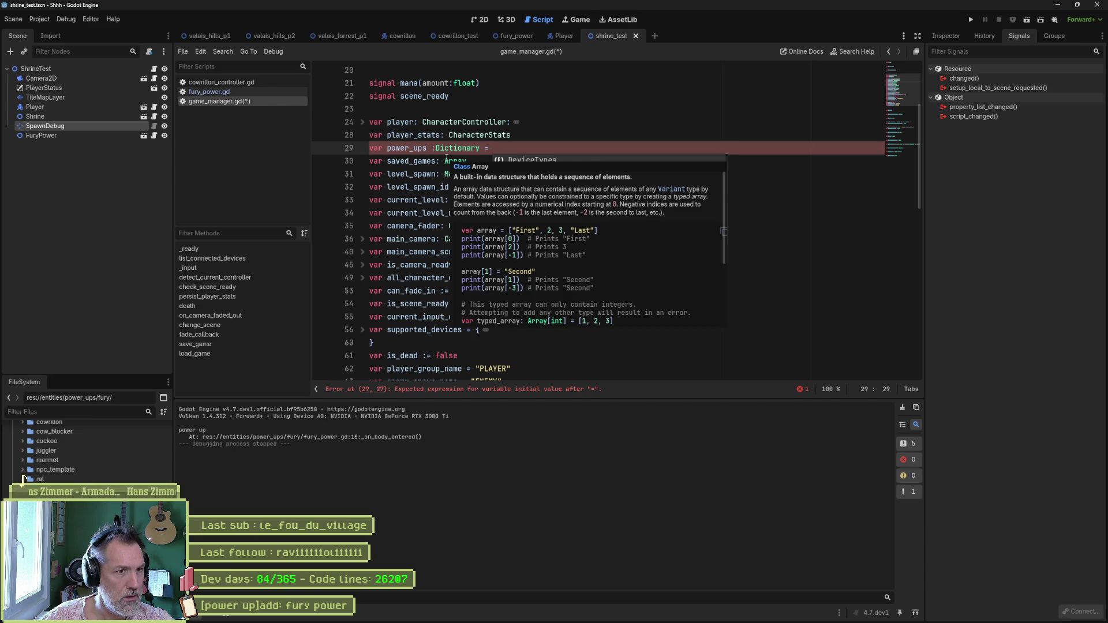
text({})
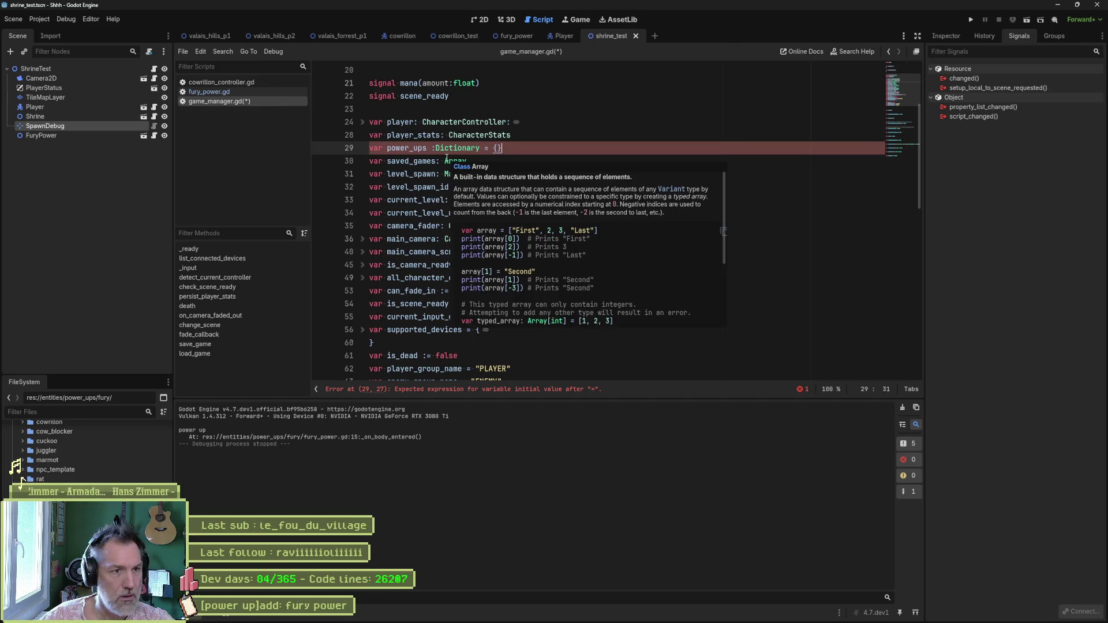
key(Left)
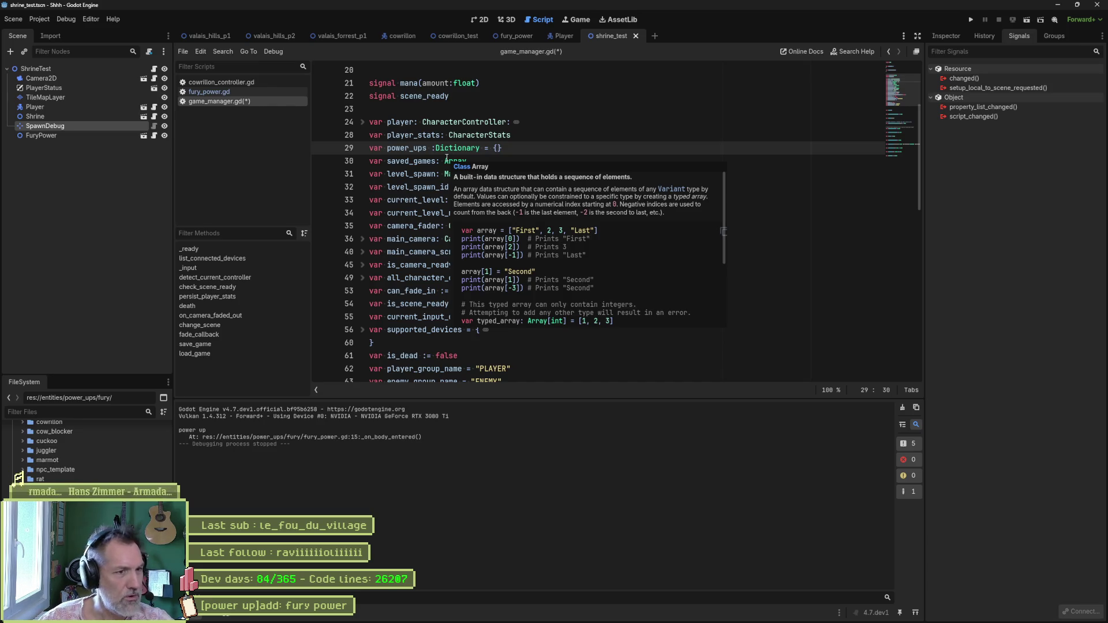
- Read the Dictionary class documentation, then close the help page
click(460, 149)
ctrl+click(460, 148)
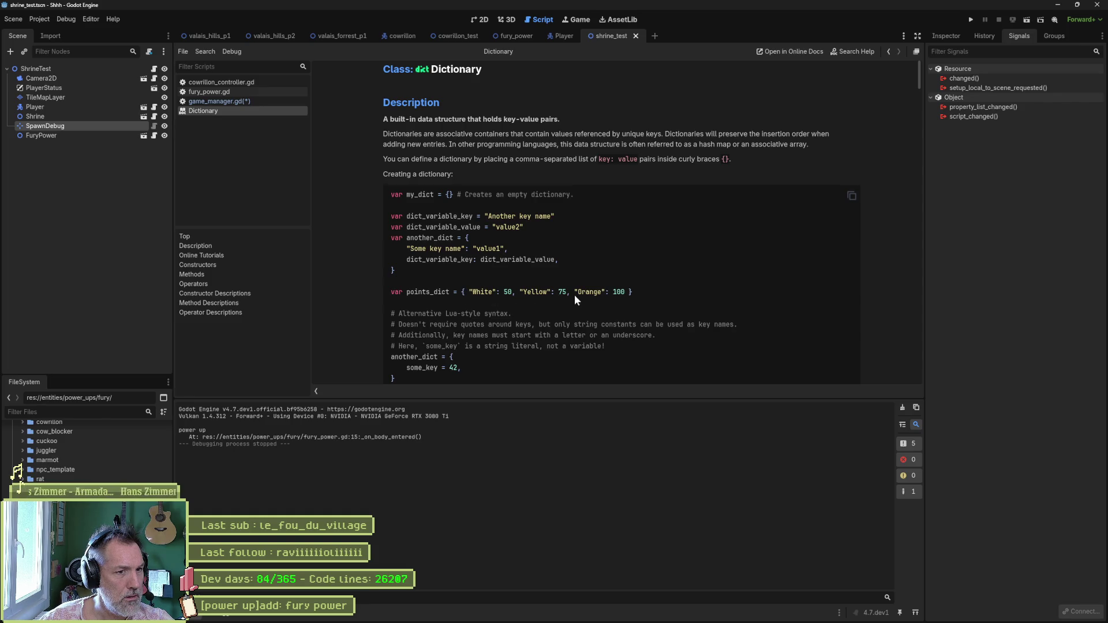
key(ctrl+w)
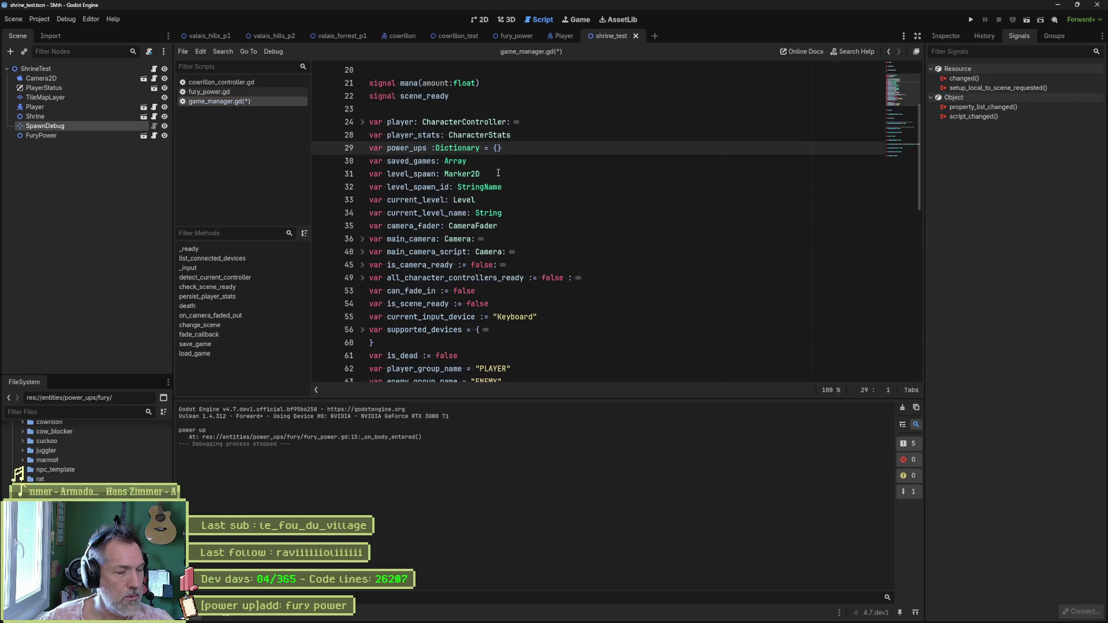
scroll(490, 173, up, 5)
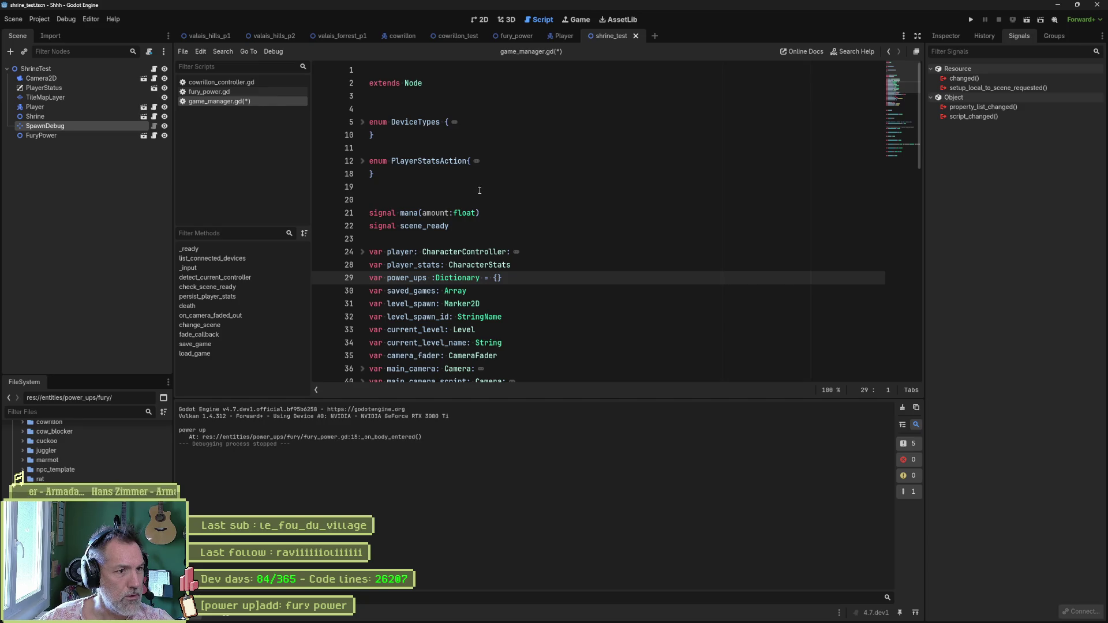
- Add enum PowerUps{ NONE, FURRY } below the PlayerStatsAction enum in game_manager.gd and save
click(425, 186)
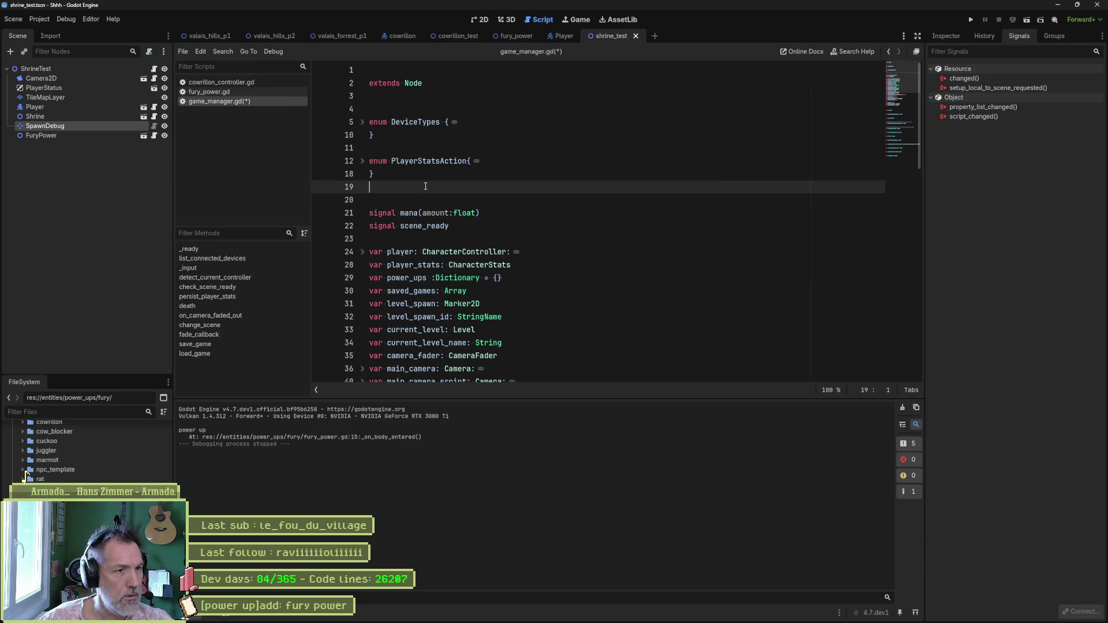
key(Return)
key(Return)
key(Up)
text(enum PowerUps{)
key(Return)
text(NONE,)
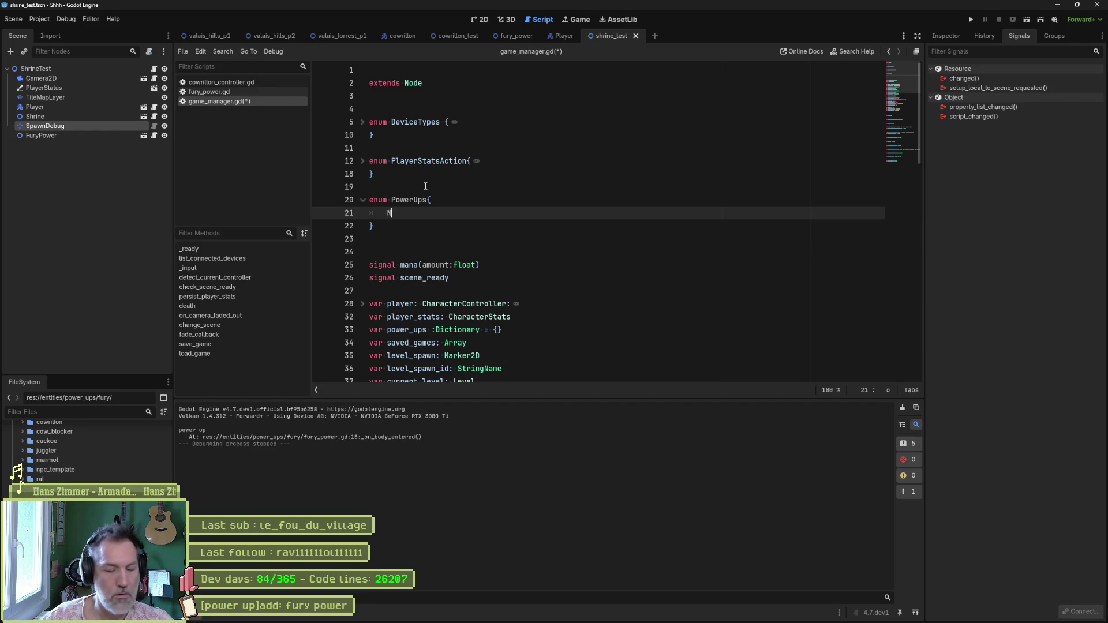
key(Return)
text(FURRY)
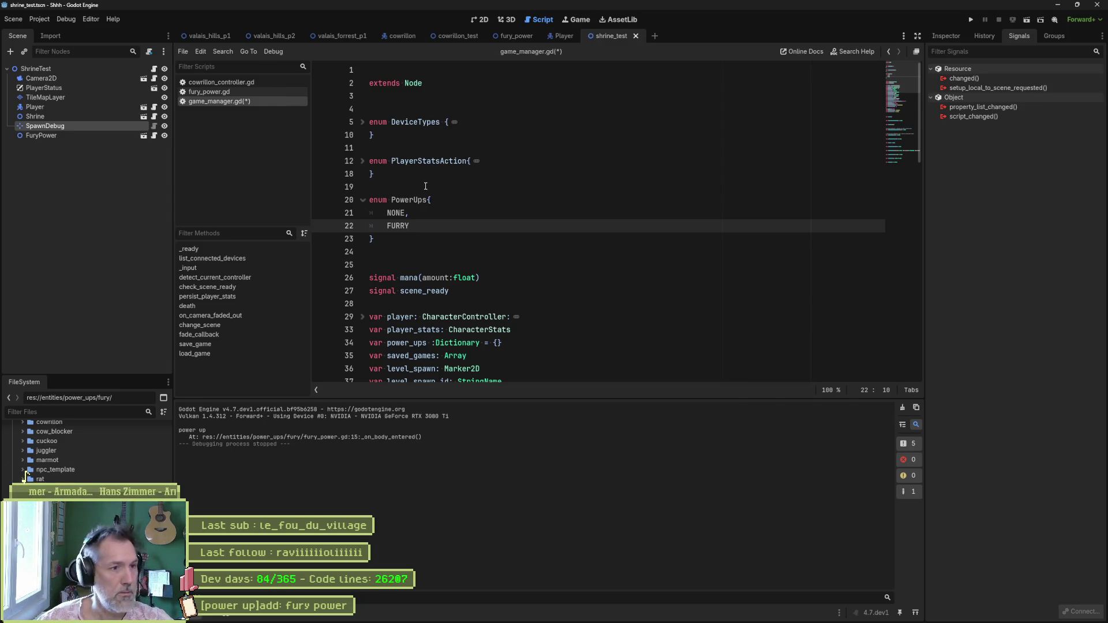
key(ctrl+s)
scroll(490, 236, down, 6)
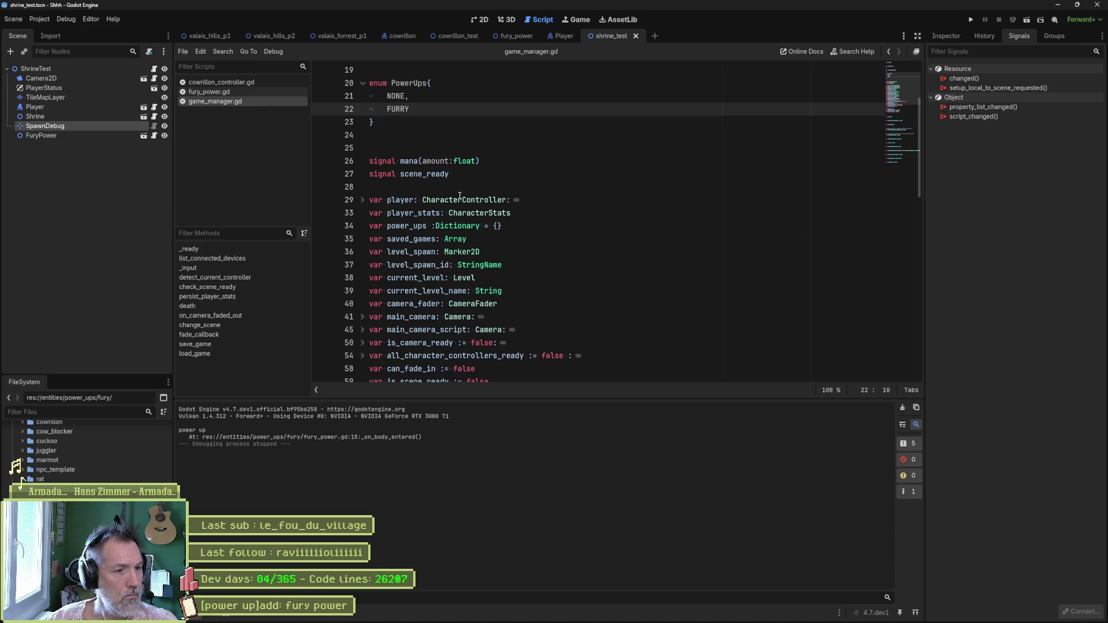
- Delete the PowerUps enum block from game_manager.gd
scroll(459, 197, up, 3)
mouse_move(438, 119)
mouse_down()
mouse_move(440, 178)
mouse_move(452, 88)
mouse_up()
key(Left)
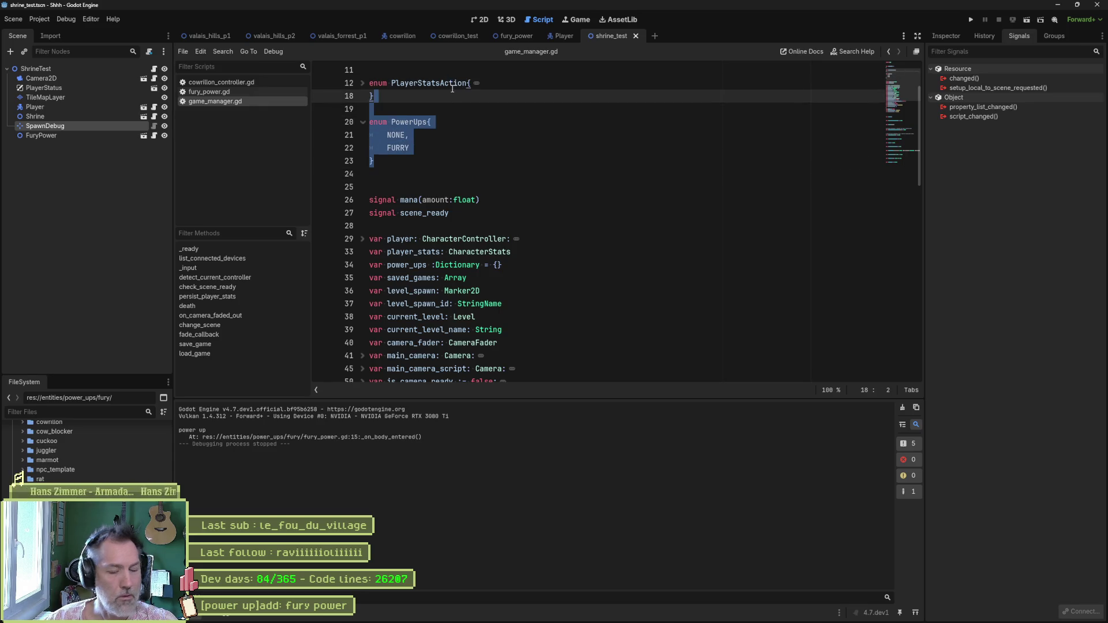
key(BackSpace)
- Put a "furry": false entry inside the power_ups dictionary braces
scroll(526, 203, down, 4)
scroll(526, 203, down, 4)
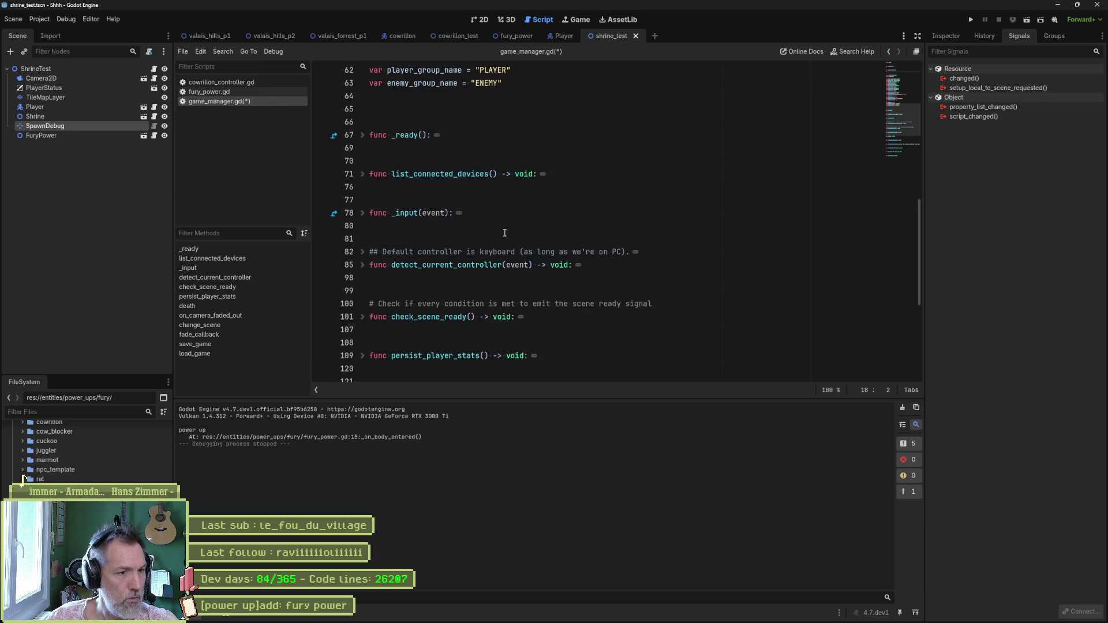
scroll(504, 233, up, 14)
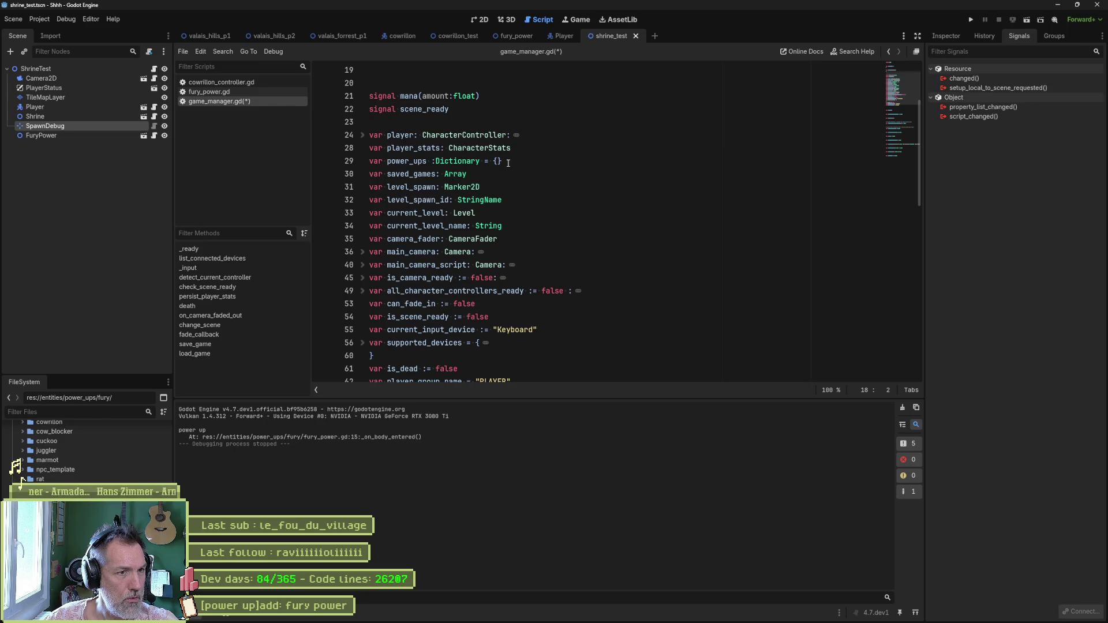
click(498, 161)
key(Return)
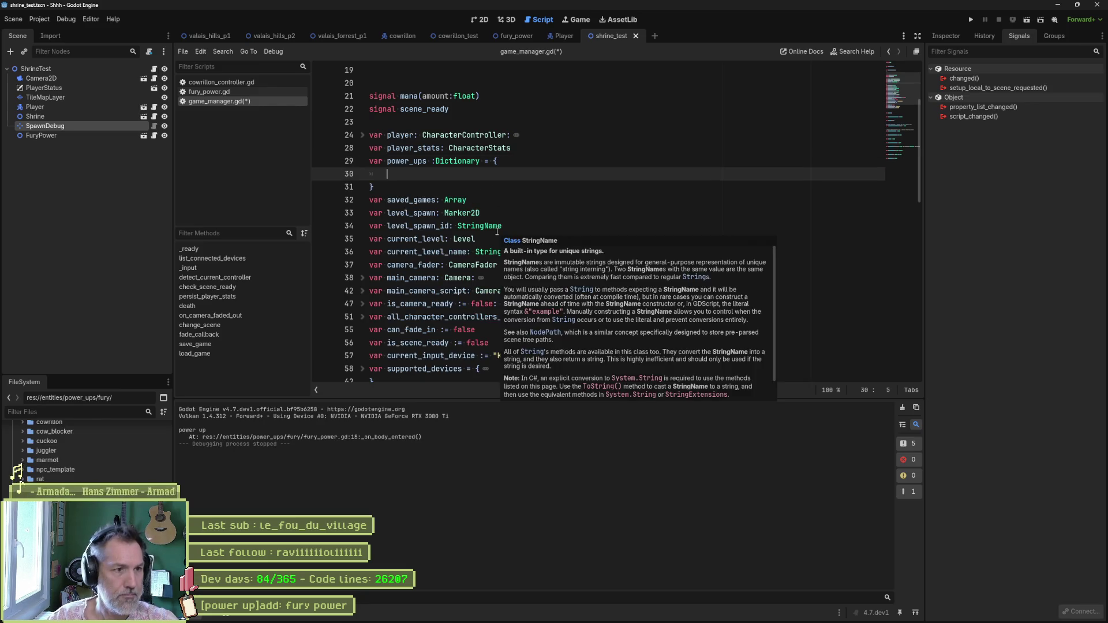
text(N)
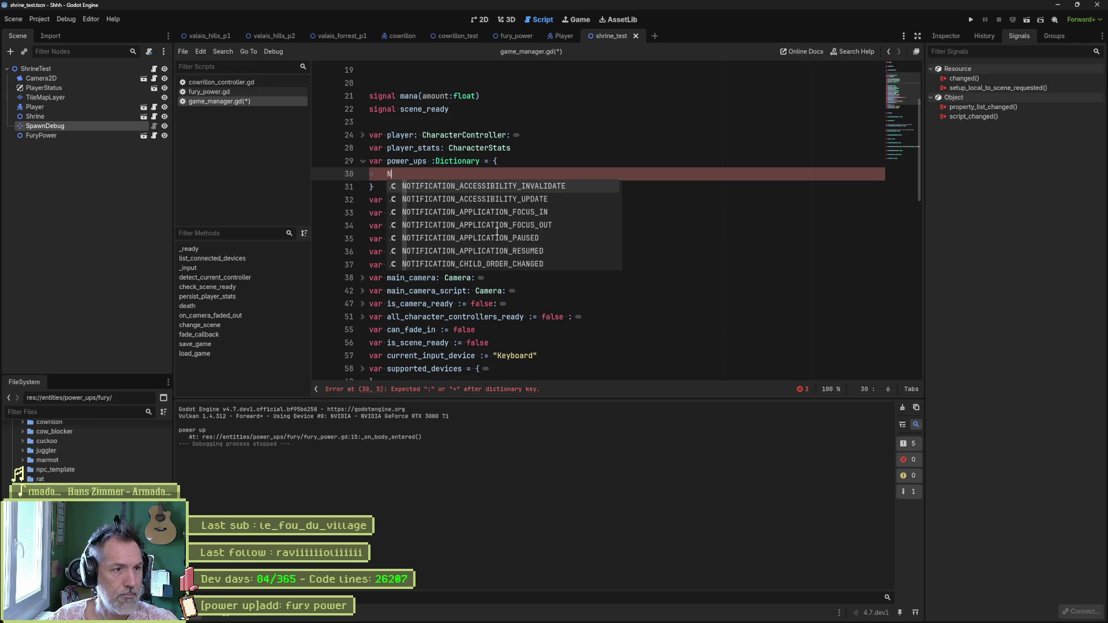
key(BackSpace)
text(Furry)
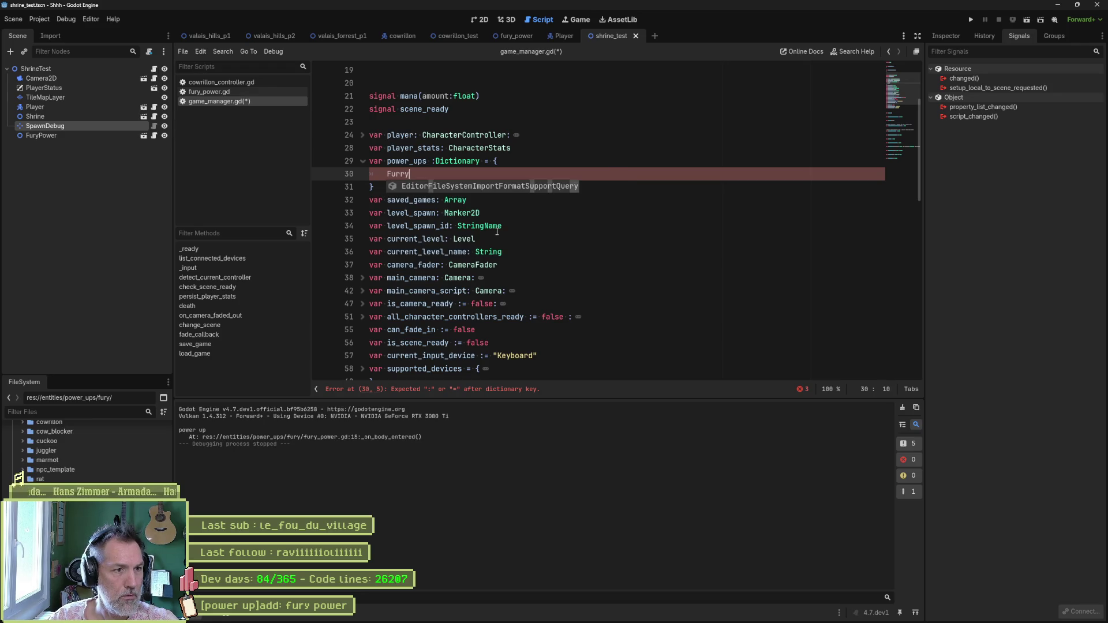
key(BackSpace)
key(BackSpace)
key(BackSpace)
text(fur)
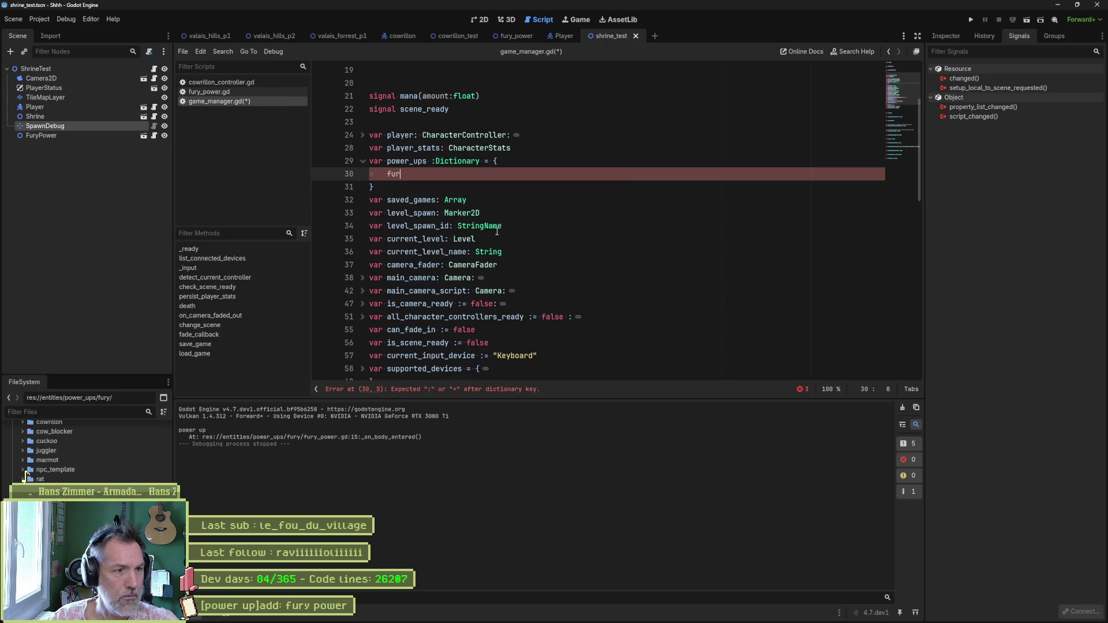
text(ry: fal)
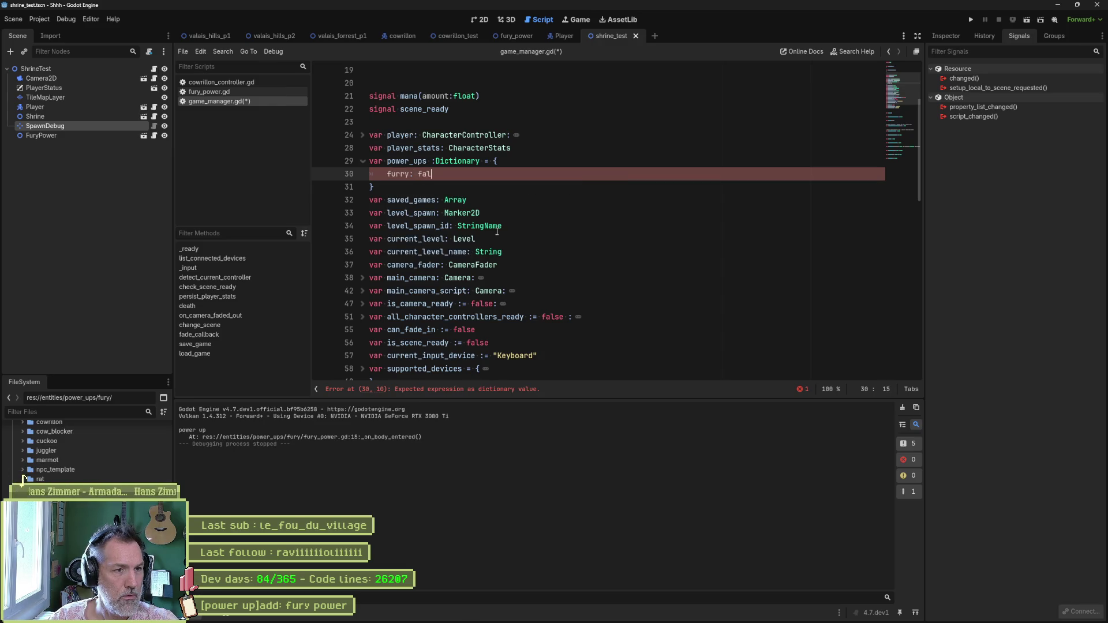
text(se)
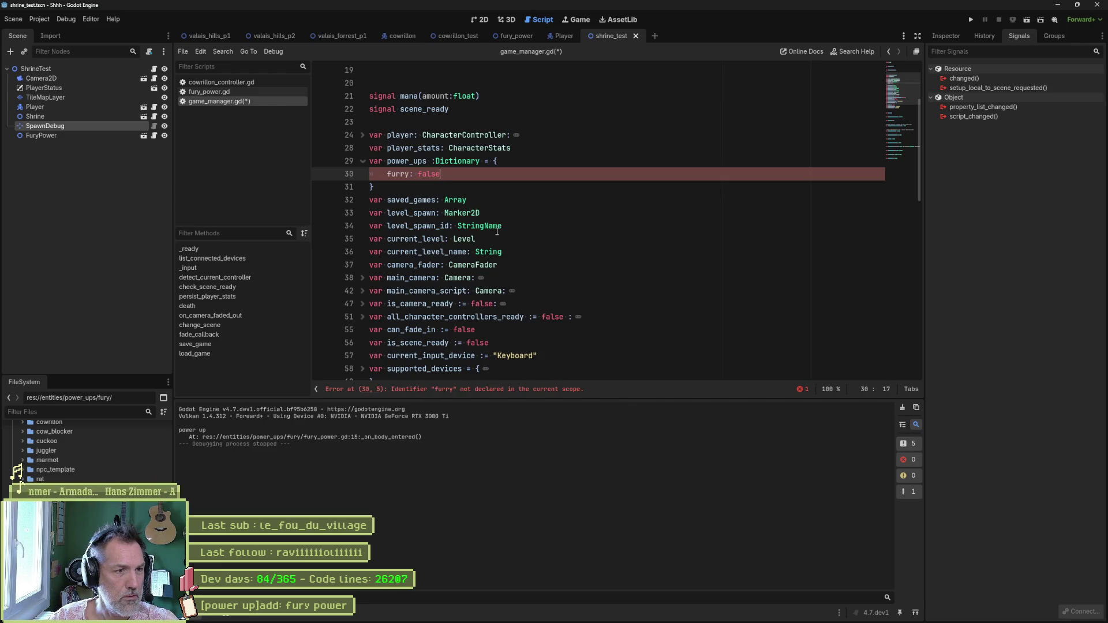
text(")
click(410, 174)
text(")
click(479, 174)
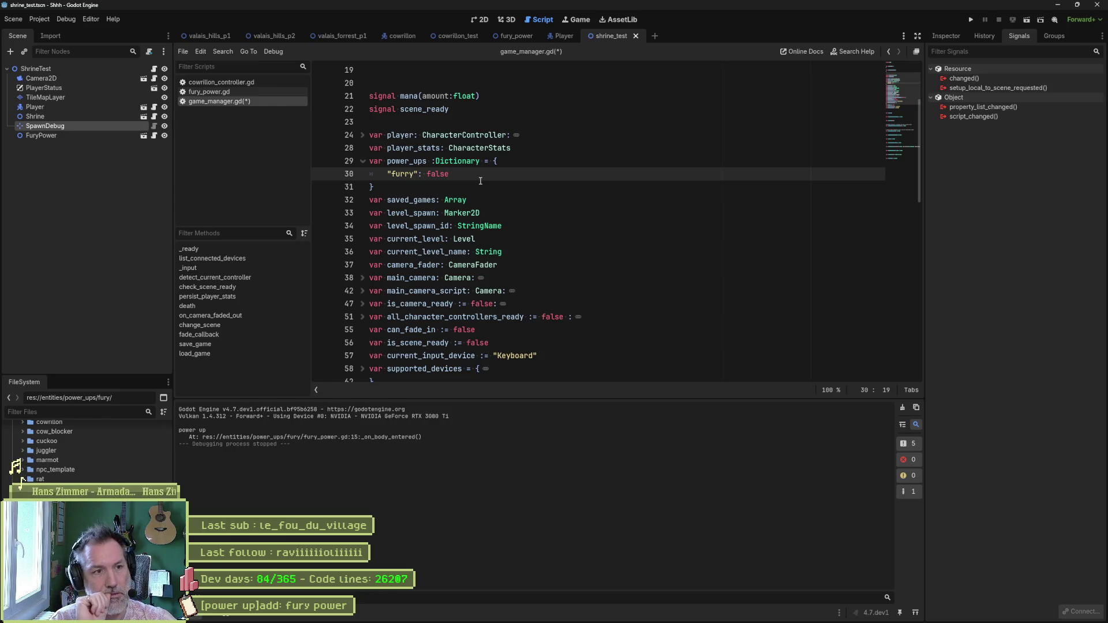
- Save game_manager.gd with the updated dictionary
key(ctrl+s)
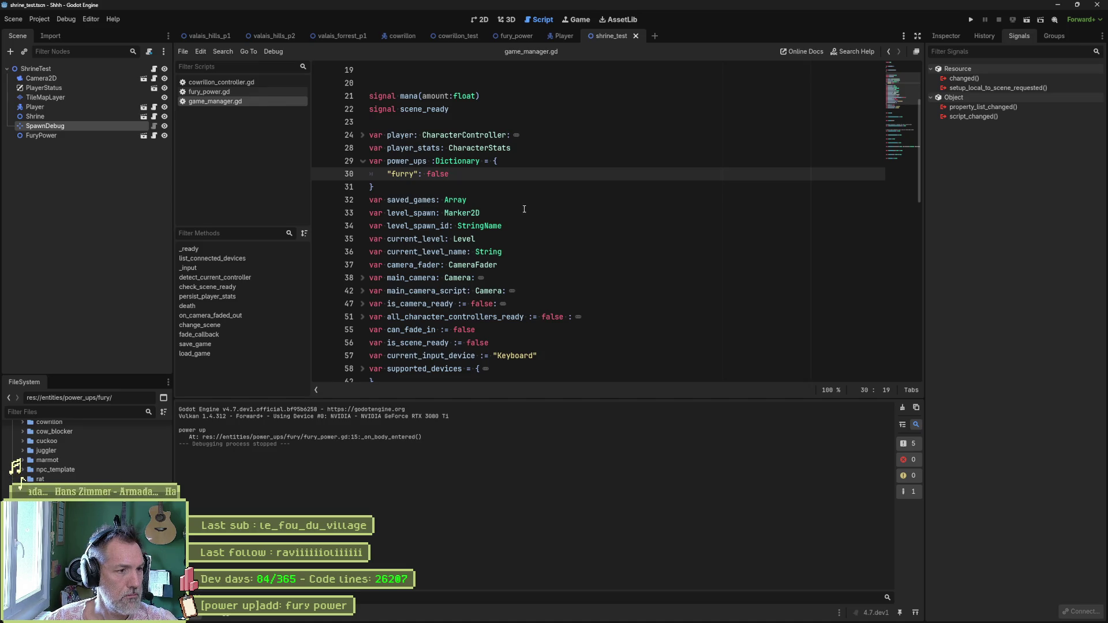
scroll(524, 209, down, 3)
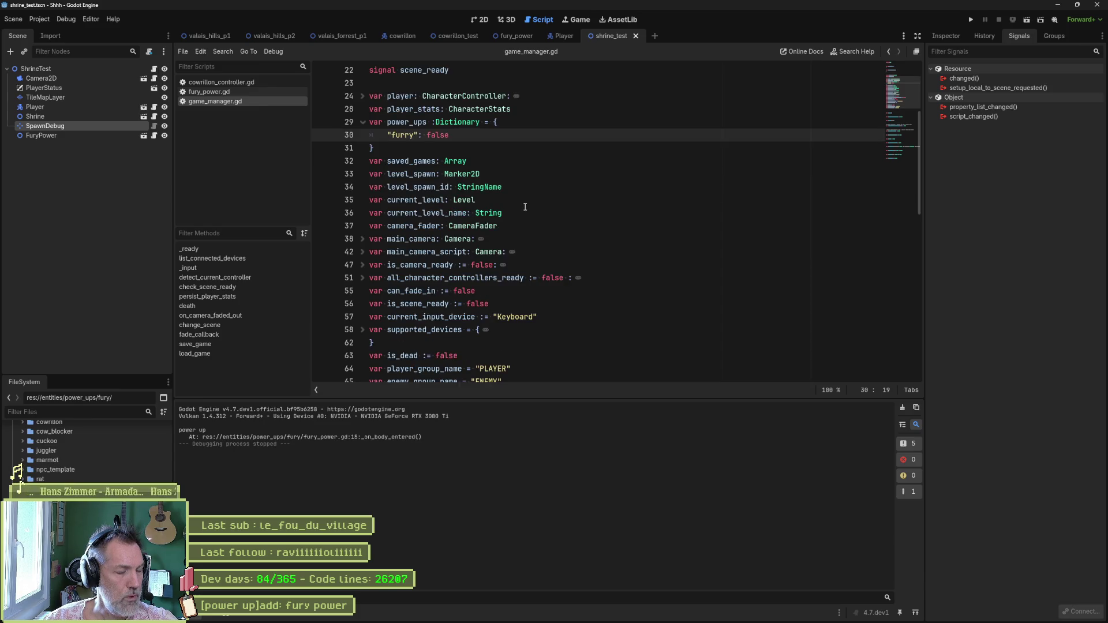
scroll(527, 203, down, 2)
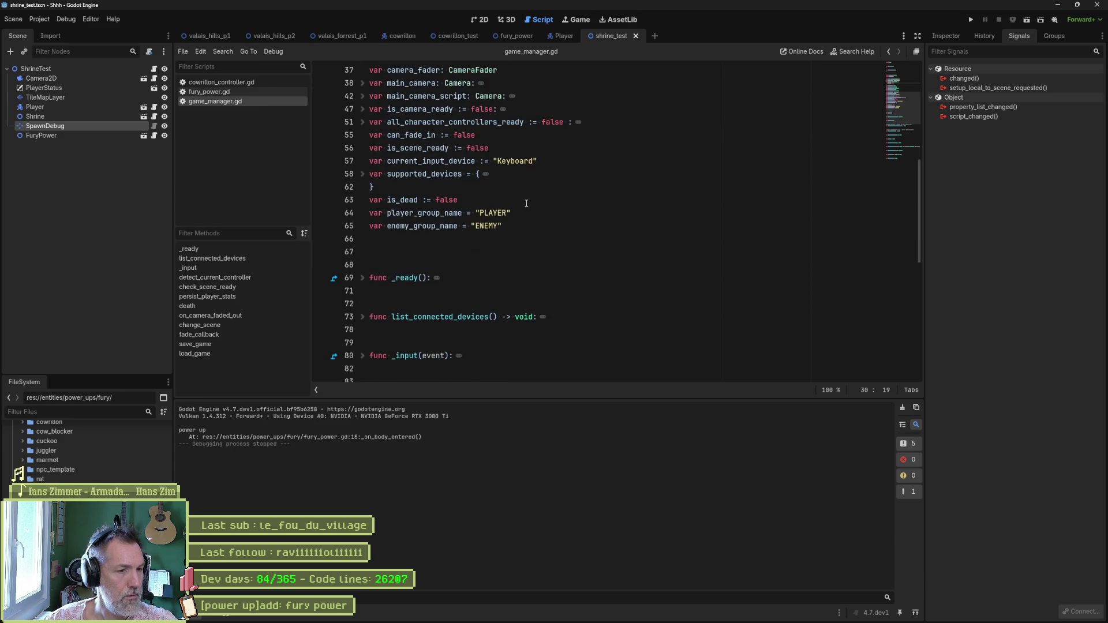
- Declare func new_power_up(_key: String) -> void: below the death() function
scroll(527, 201, down, 5)
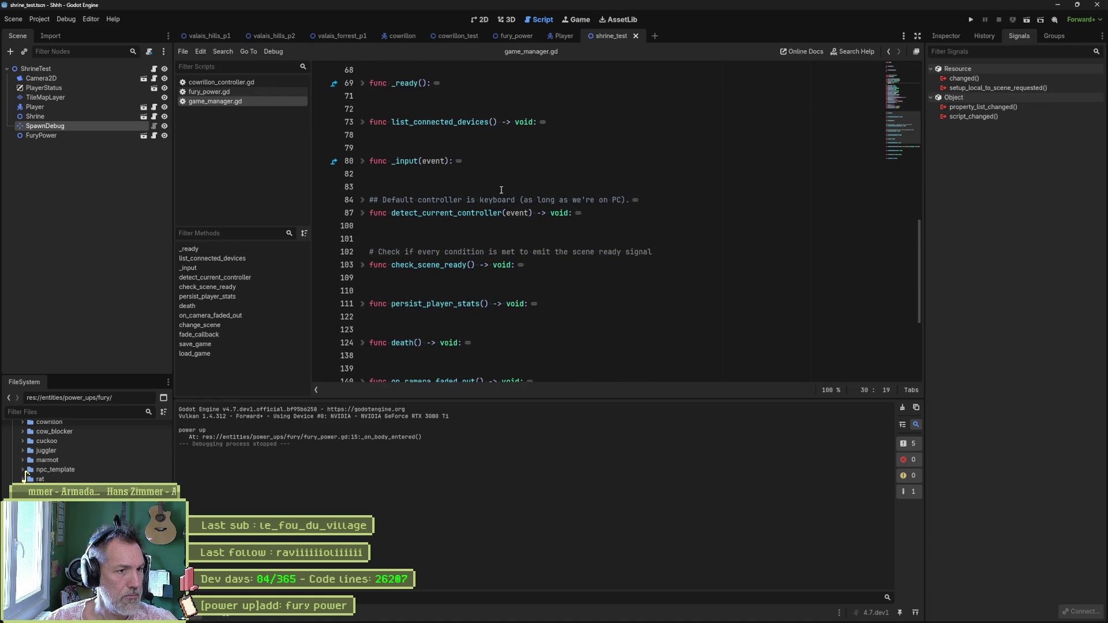
scroll(501, 189, down, 3)
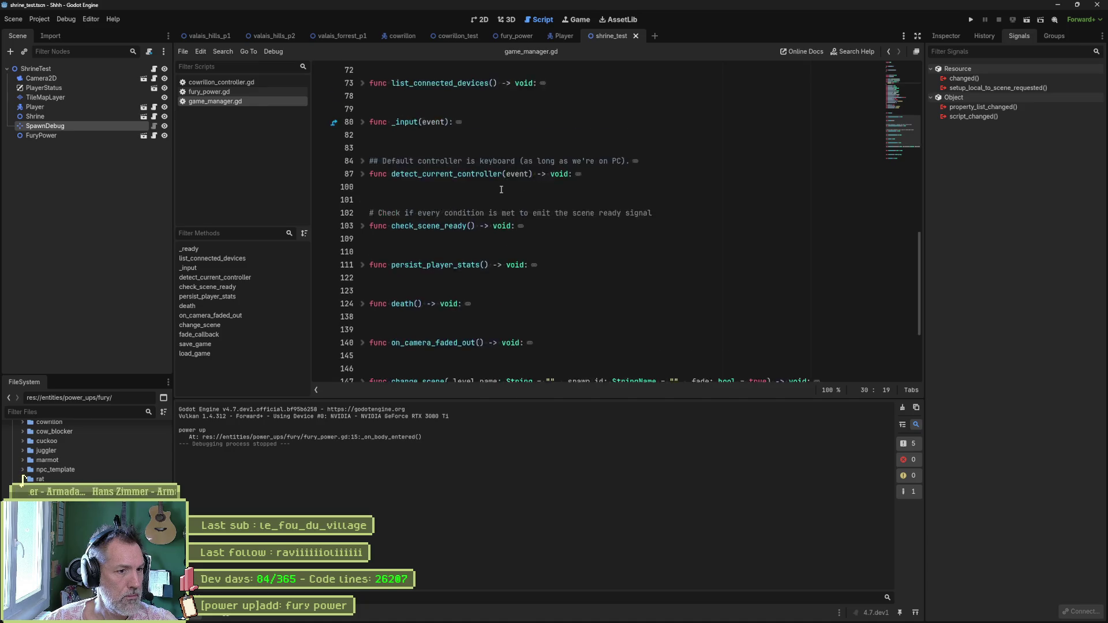
click(586, 256)
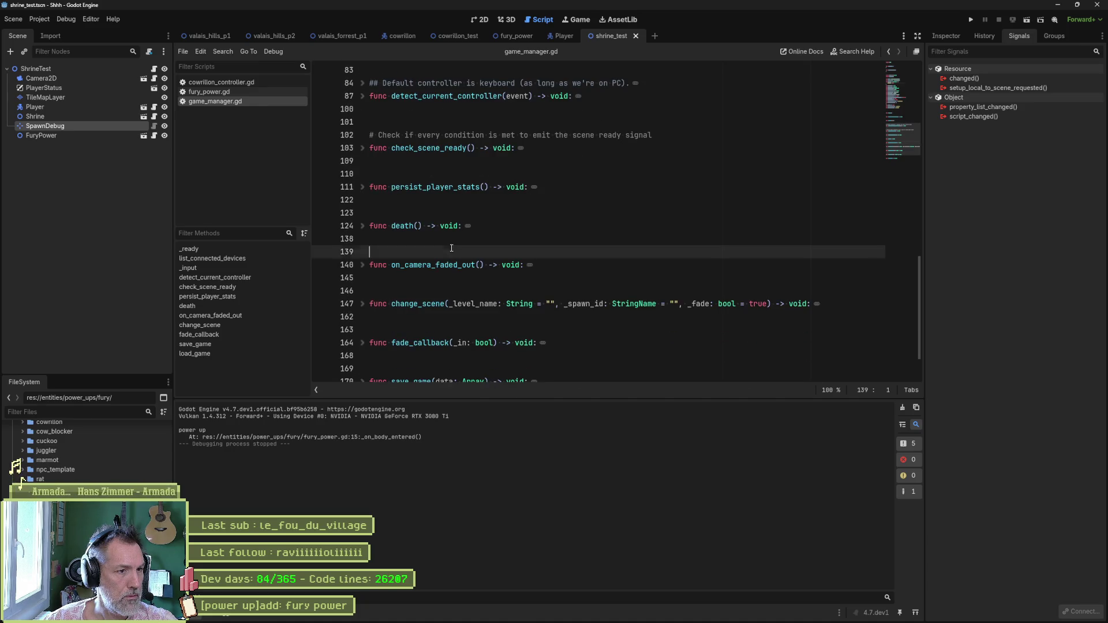
key(Return)
key(Return)
key(Return)
key(Up)
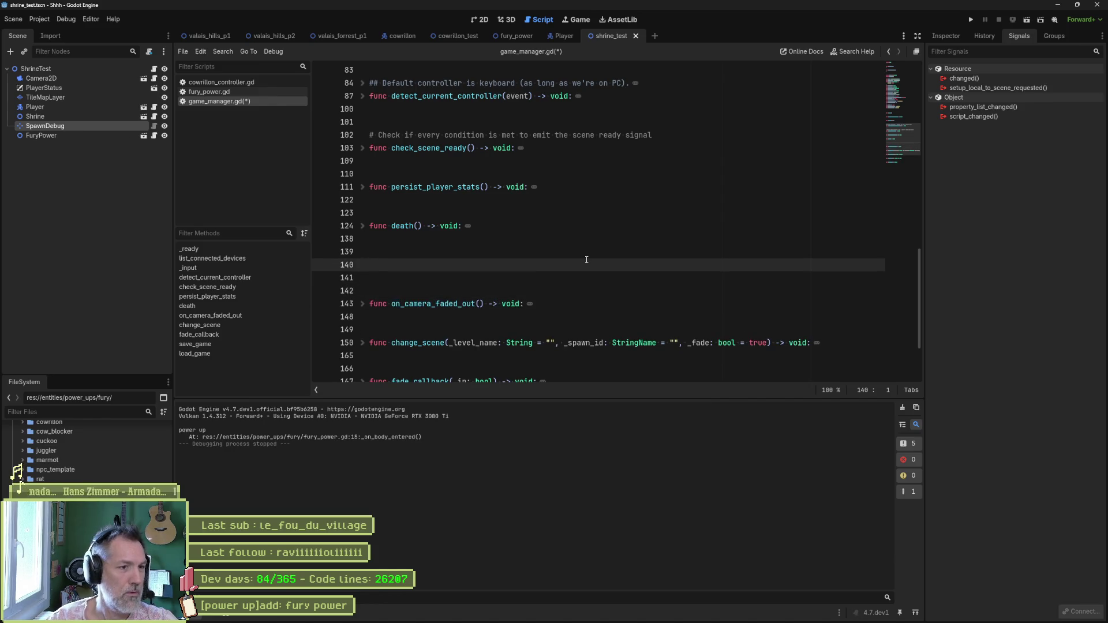
text(func )
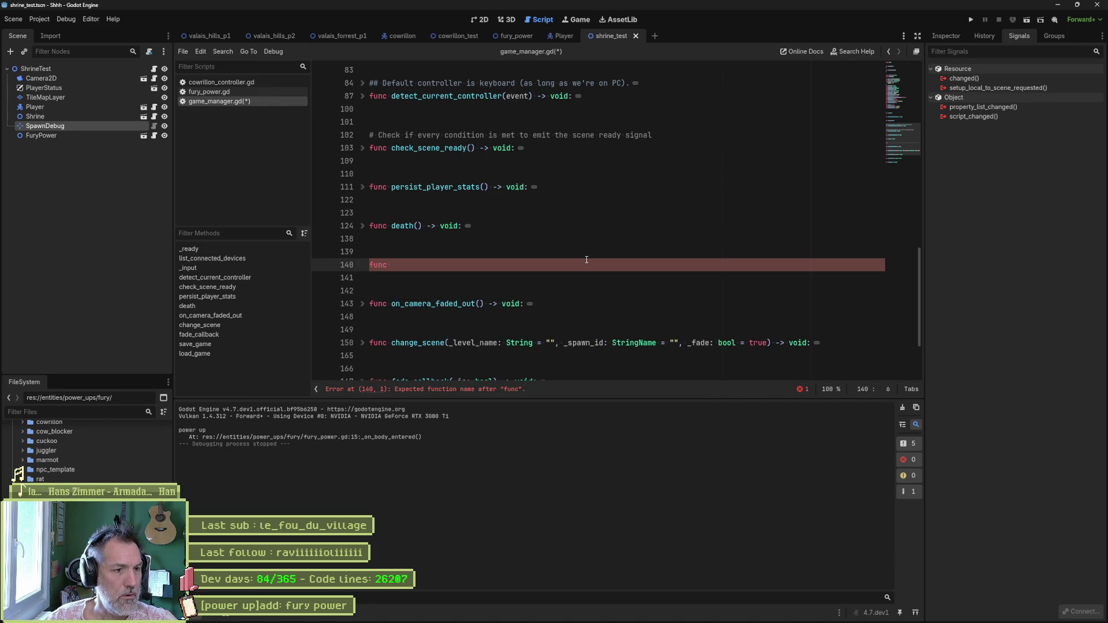
text(new_power_up()
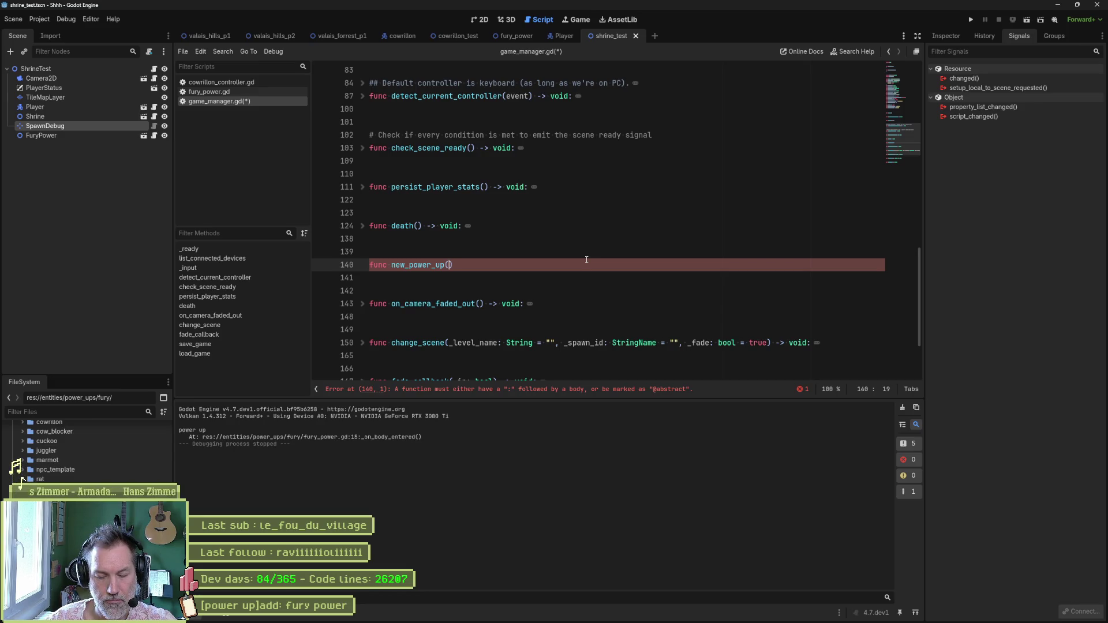
text(_key: String)
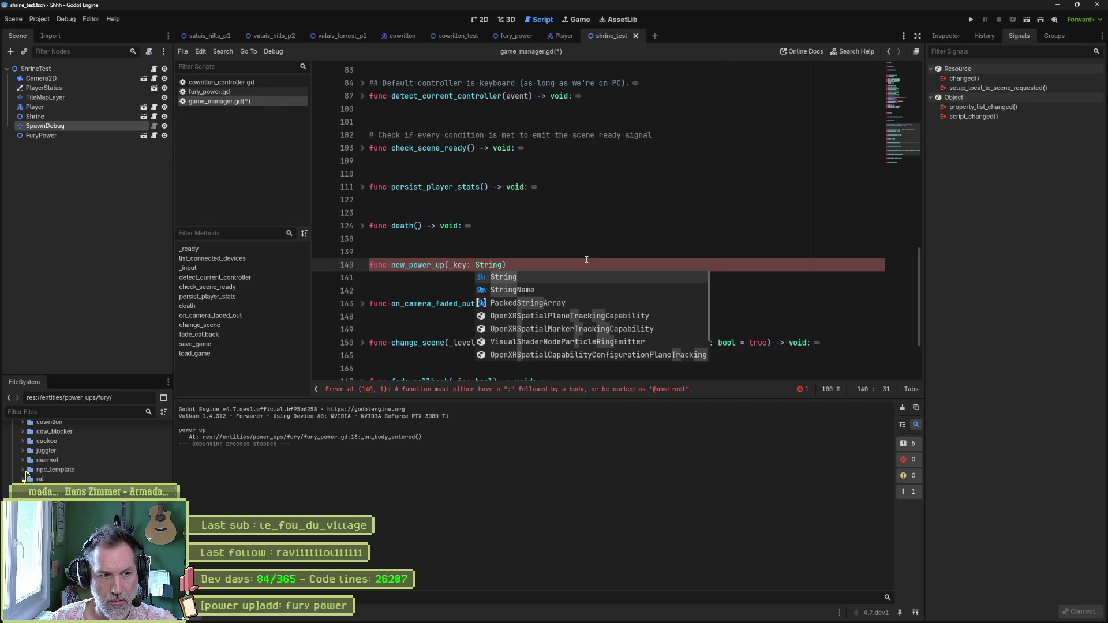
text() -> )
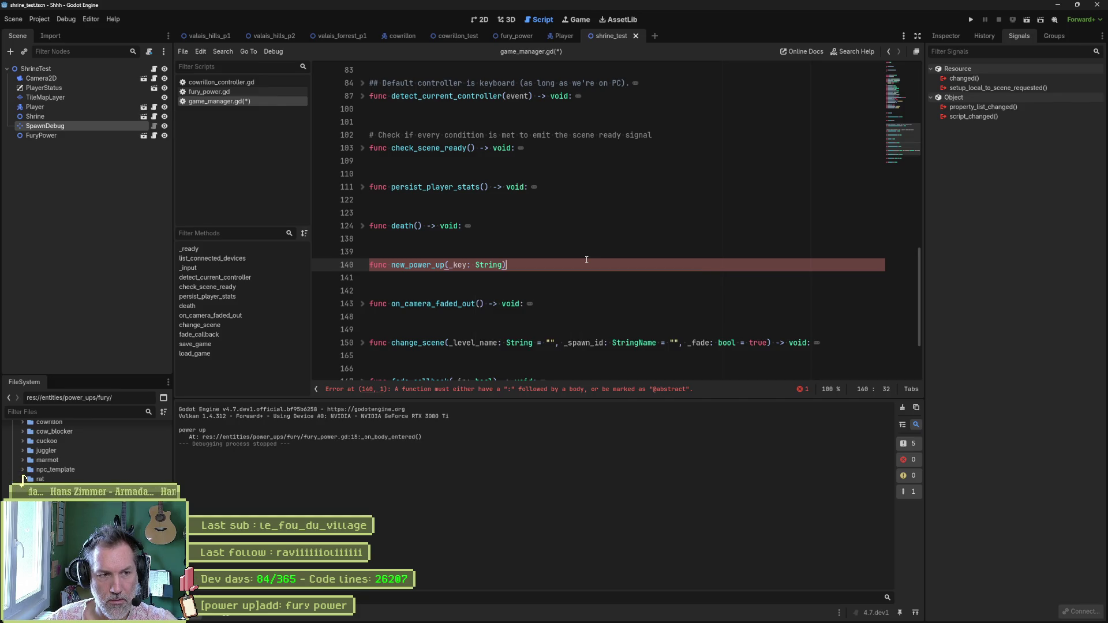
text(void:)
key(Return)
- Replace the placeholder pass body with power_ups using autocomplete
text(pass)
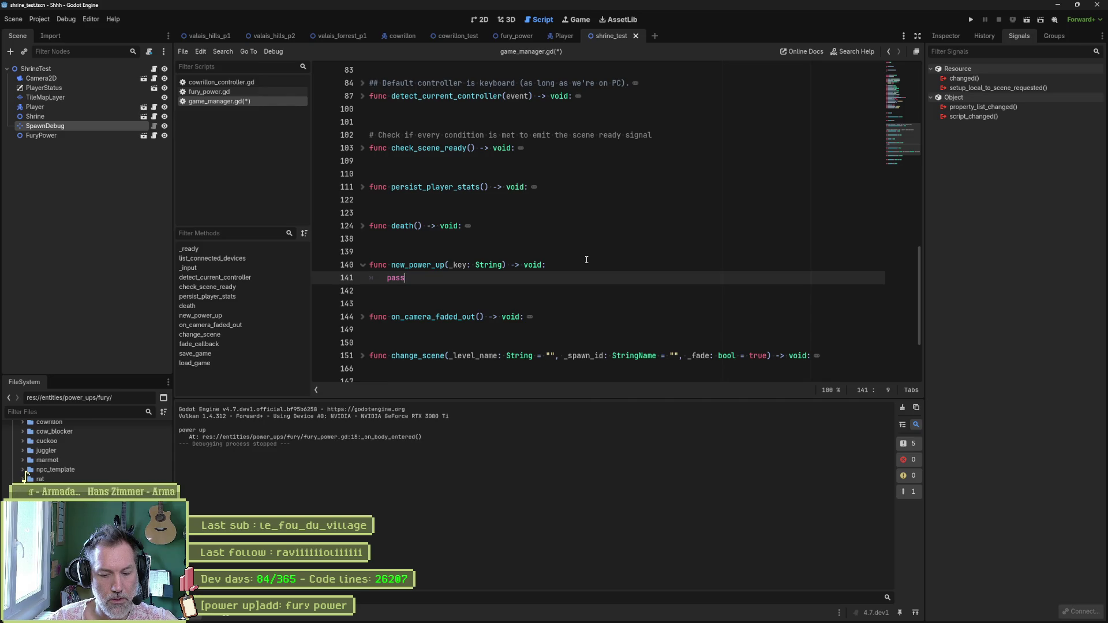
key(shift+Home)
text(power)
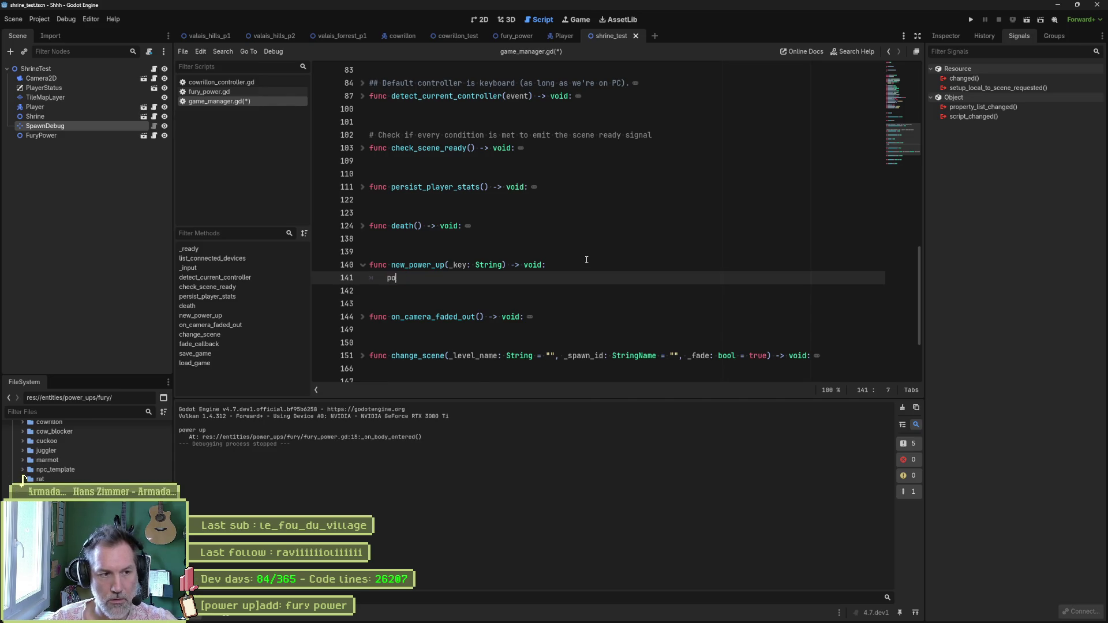
key(Return)
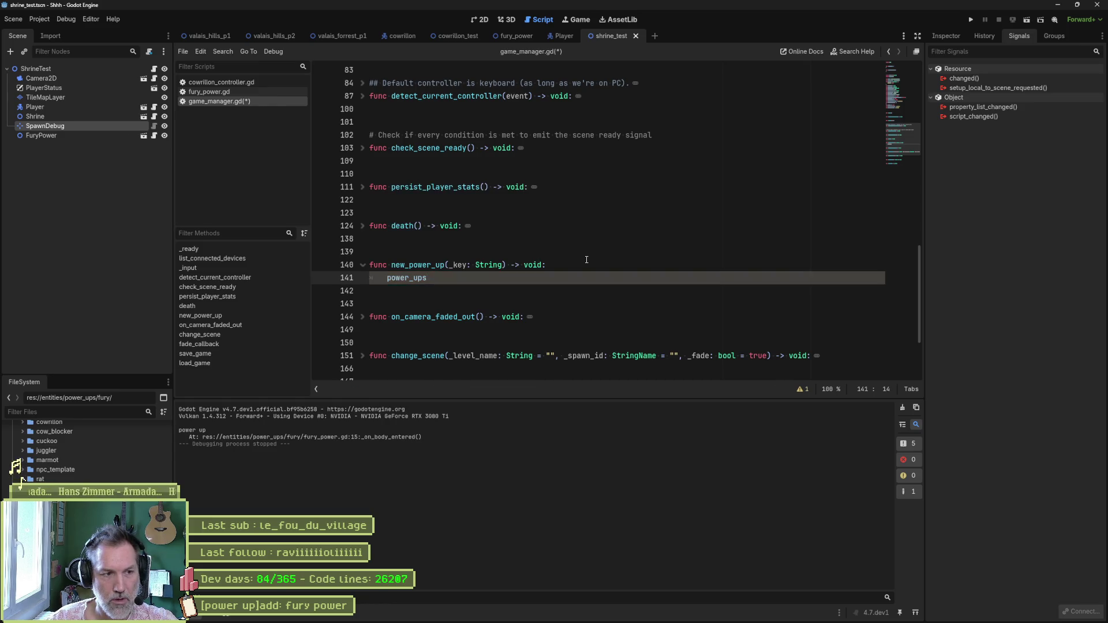
click(894, 83)
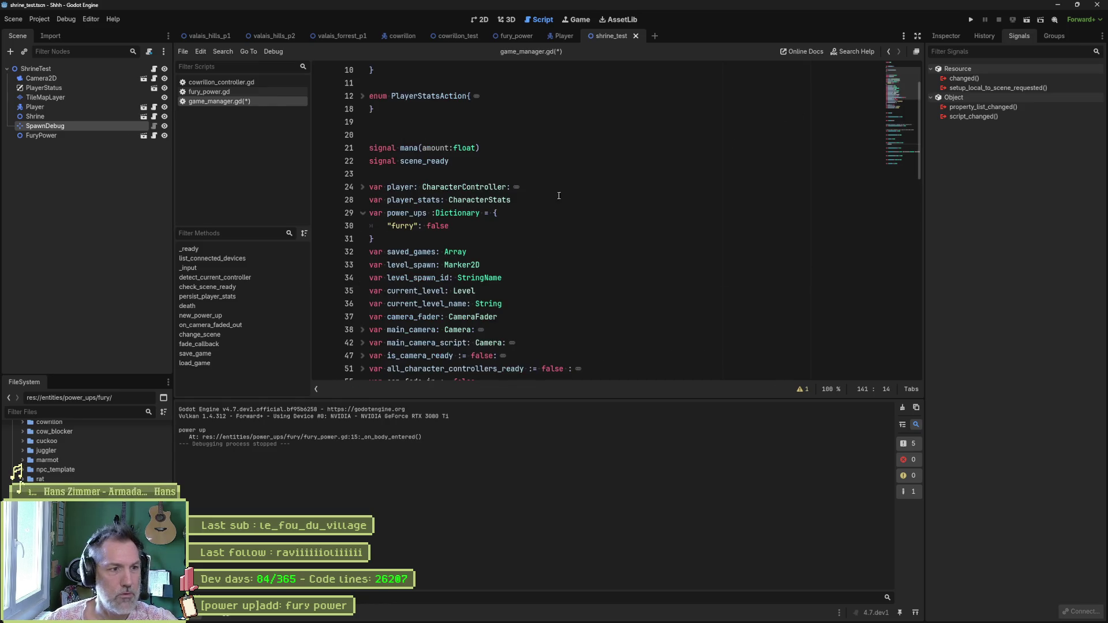
- Rename the dictionary to power_ups_dico and use that name on line 141
click(429, 213)
text(_dicp)
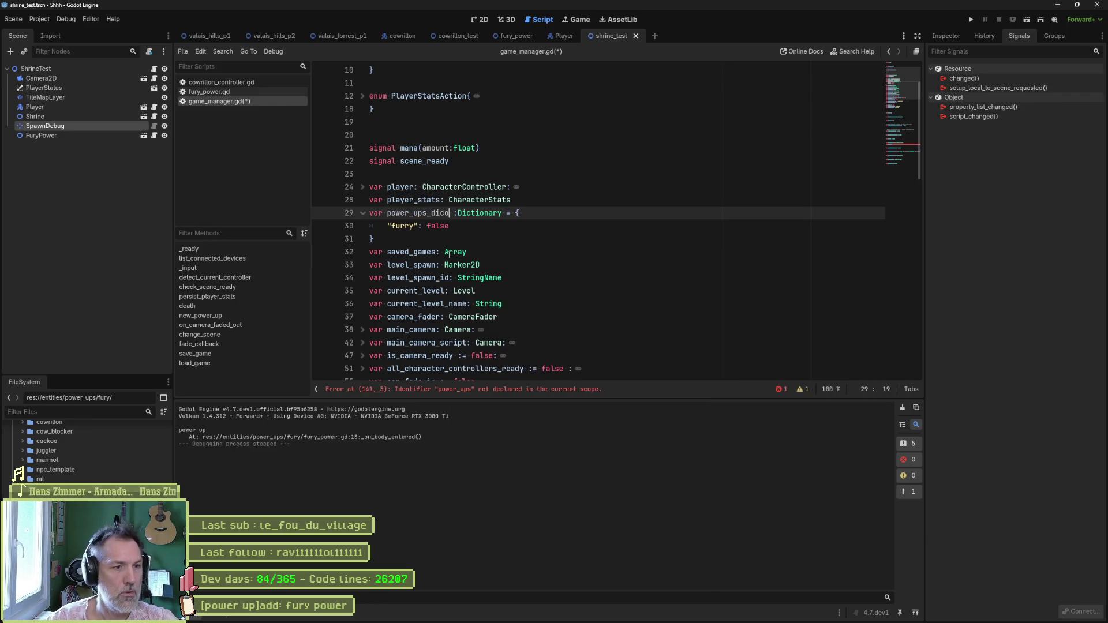
double_click(426, 213)
key(ctrl+c)
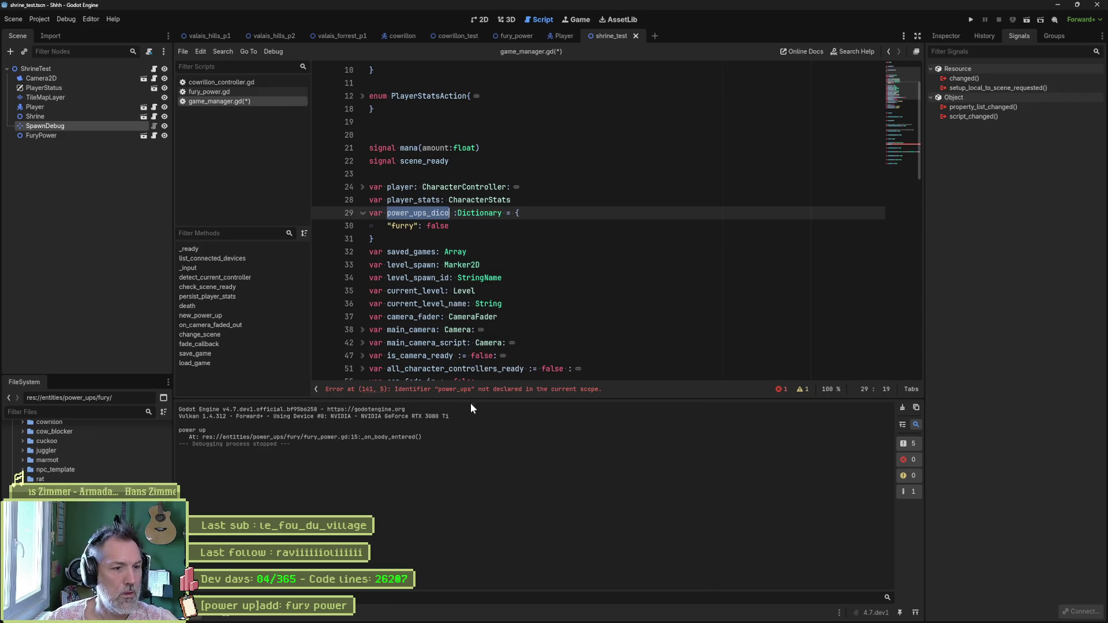
click(470, 390)
double_click(404, 226)
key(ctrl+v)
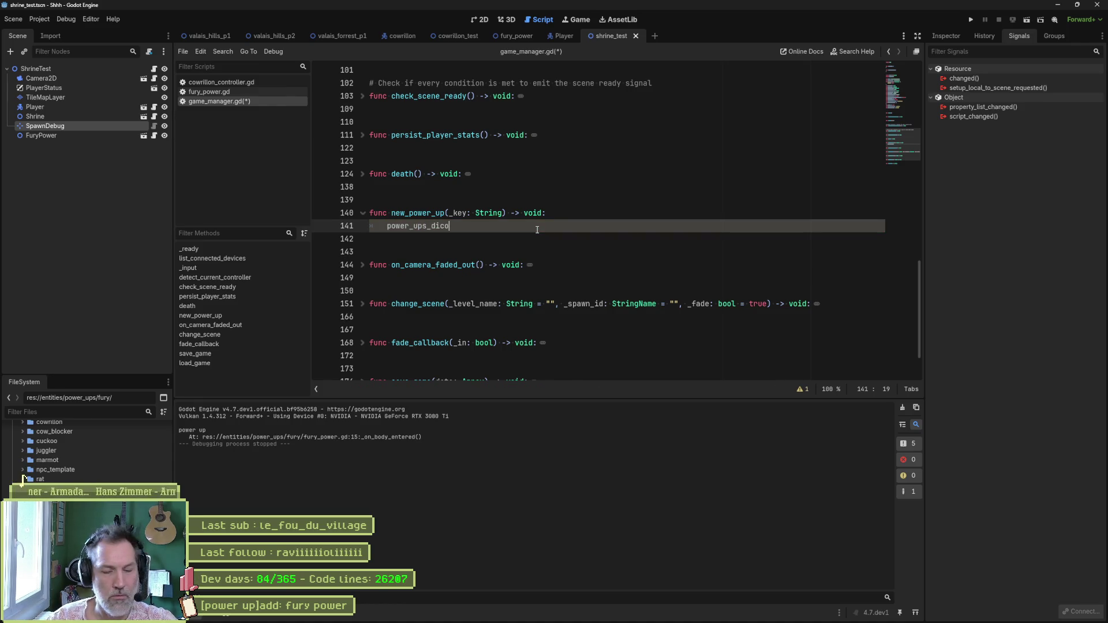
- Append .find_key(_key) to power_ups_dico on line 141, discarding a trial if prefix
text(.ke)
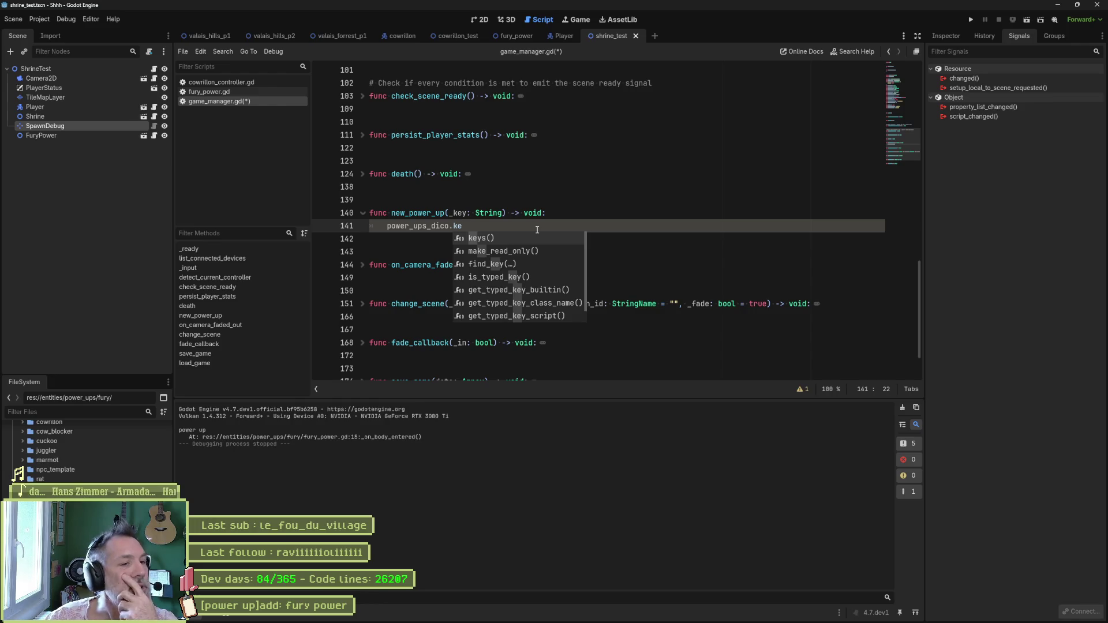
key(Down)
key(Down)
key(Return)
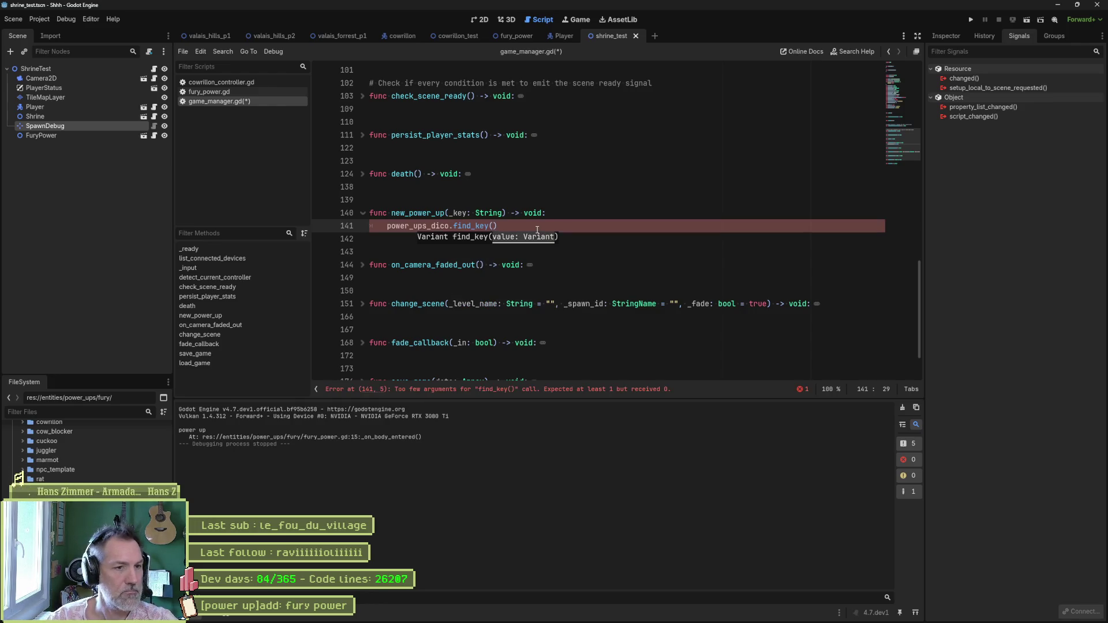
text(_key)
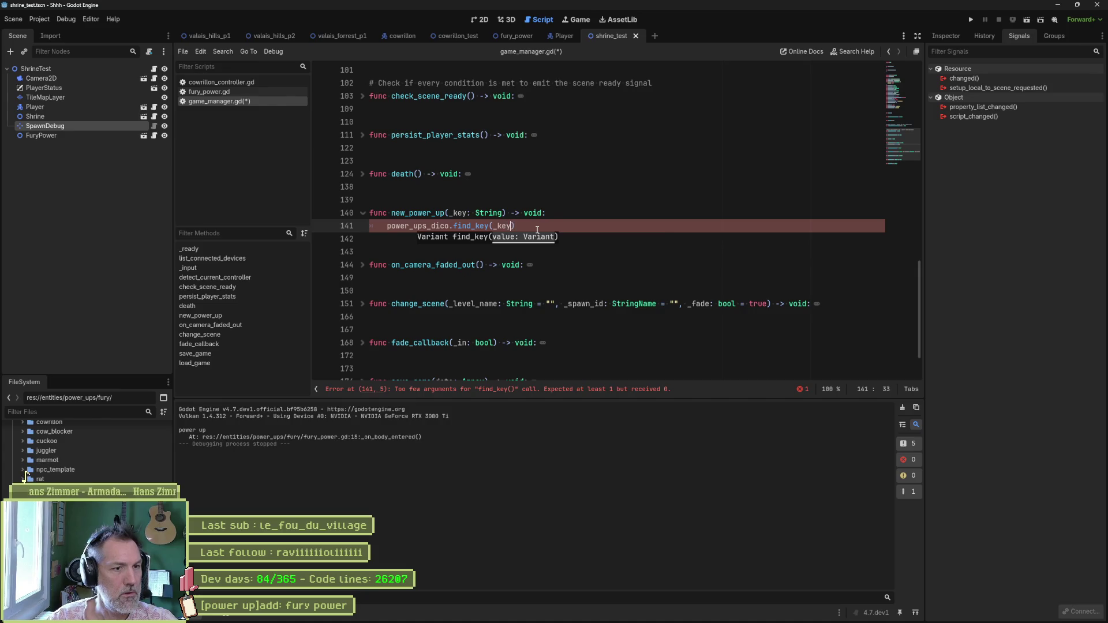
mouse_move(476, 230)
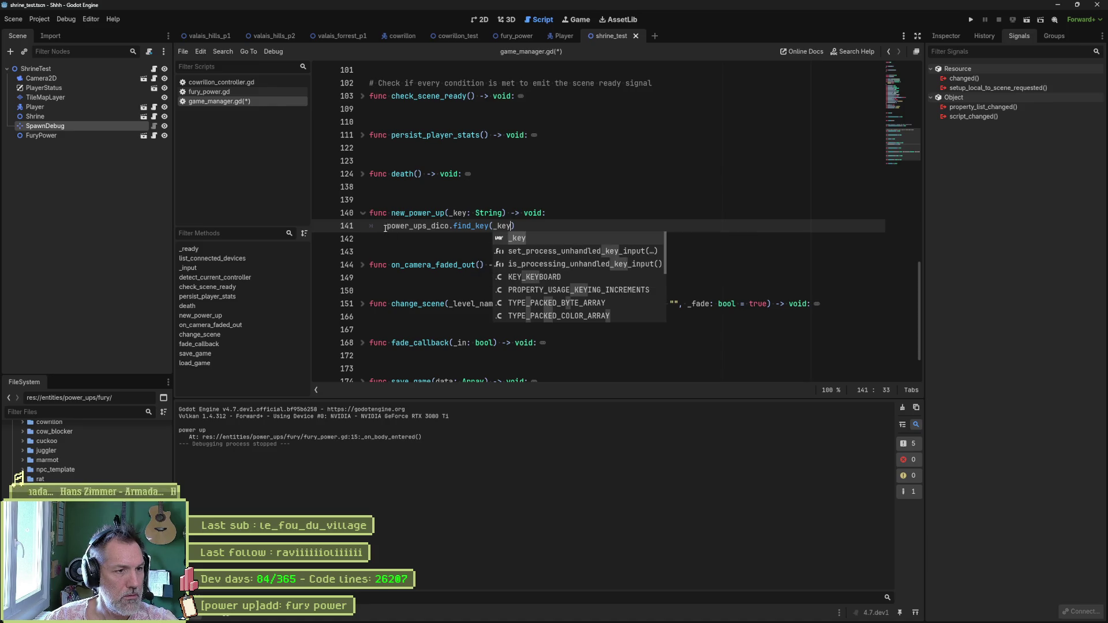
key(Home)
text(if)
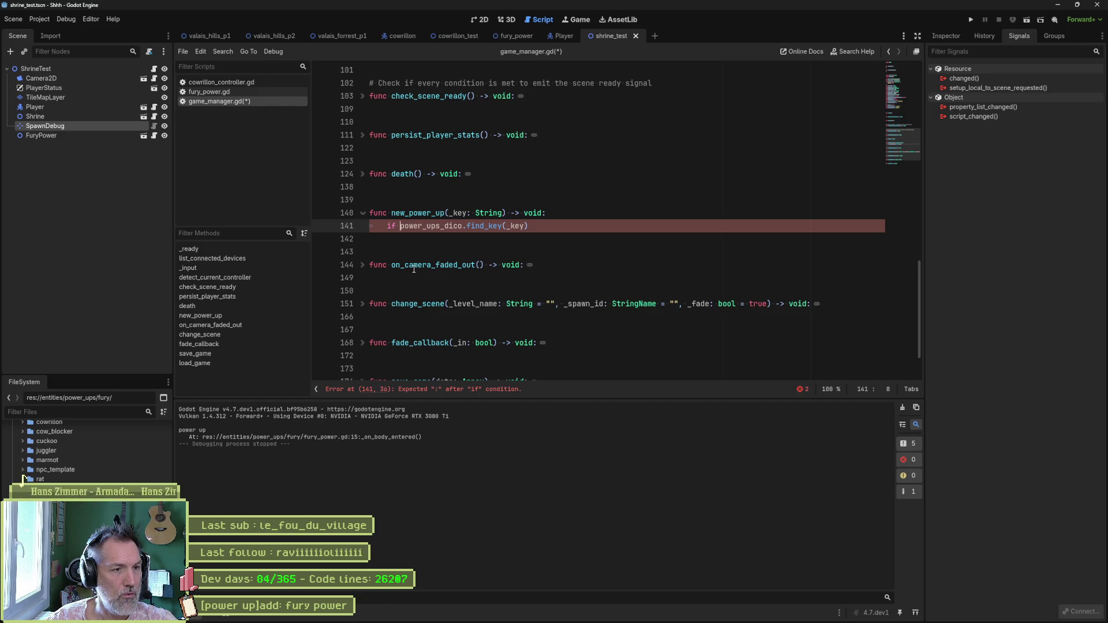
key(BackSpace)
key(BackSpace)
key(BackSpace)
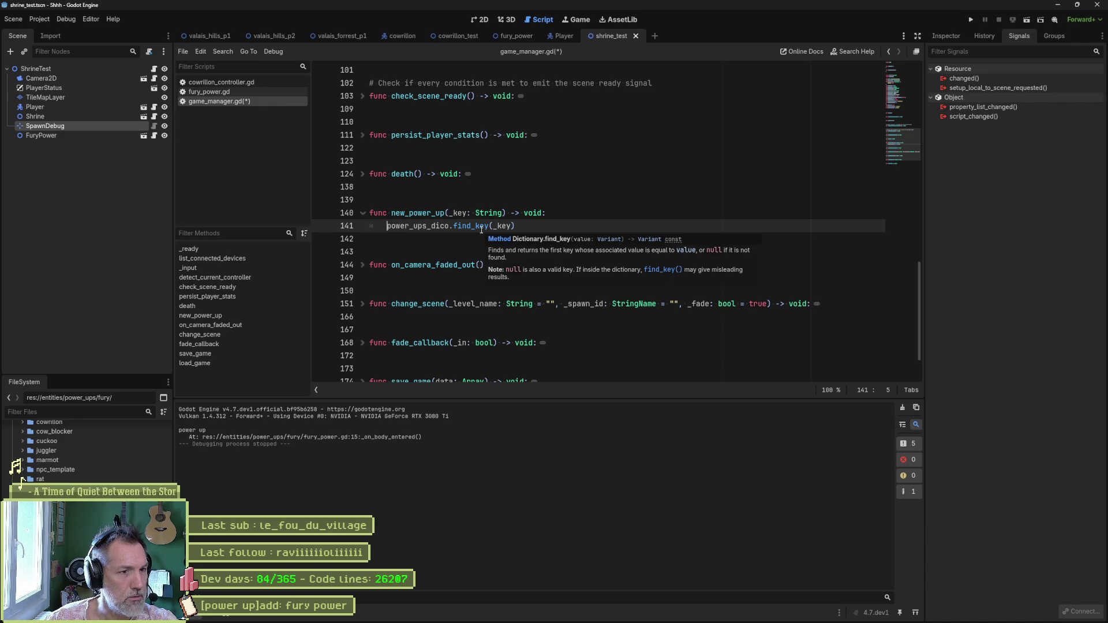
- Replace find_key(_key) with keys() on line 141
double_click(480, 227)
text(find)
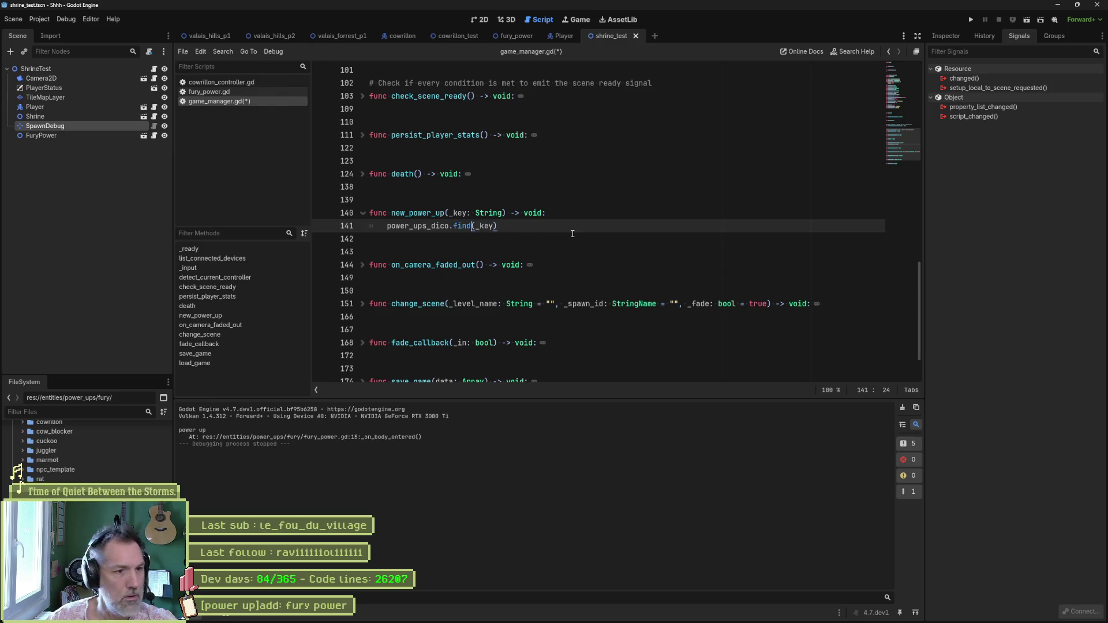
key(BackSpace)
key(BackSpace)
key(BackSpace)
text(ke)
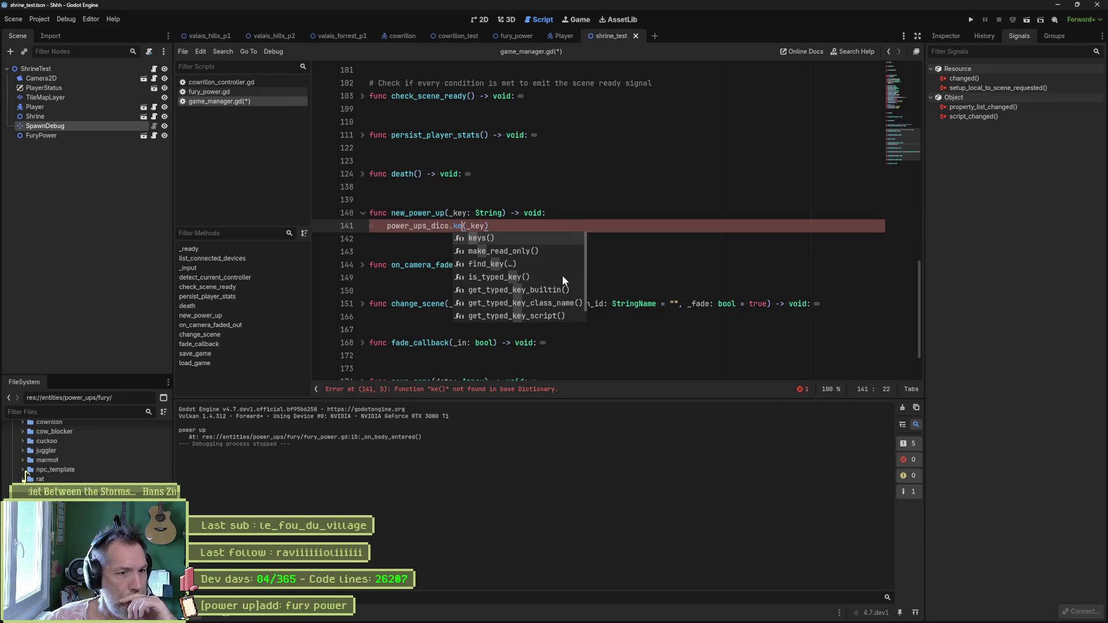
scroll(559, 274, down, 7)
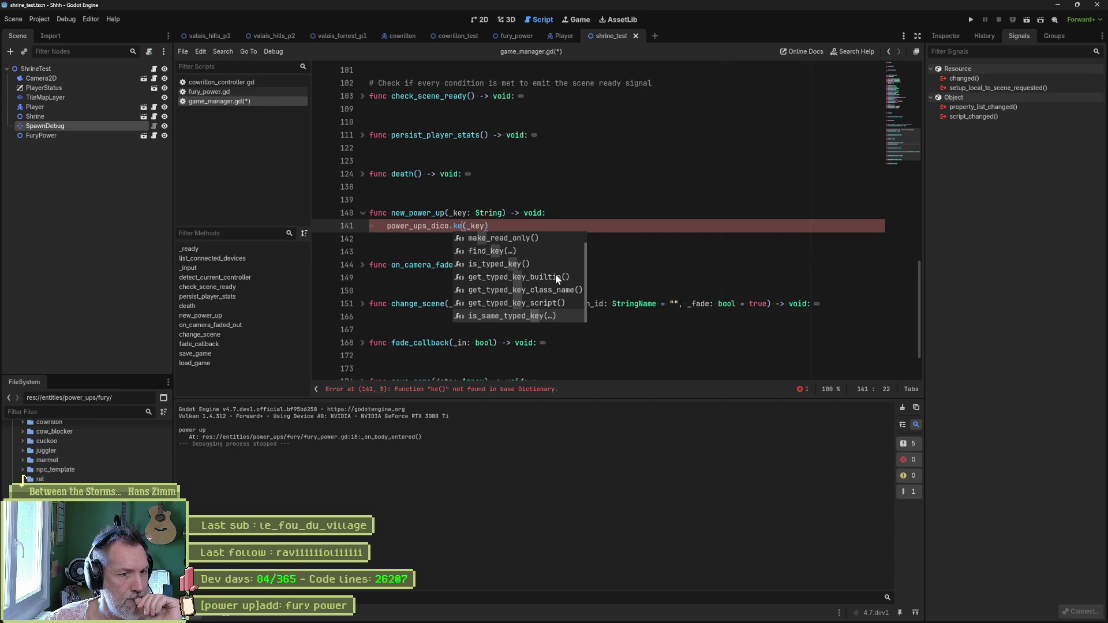
scroll(555, 274, up, 2)
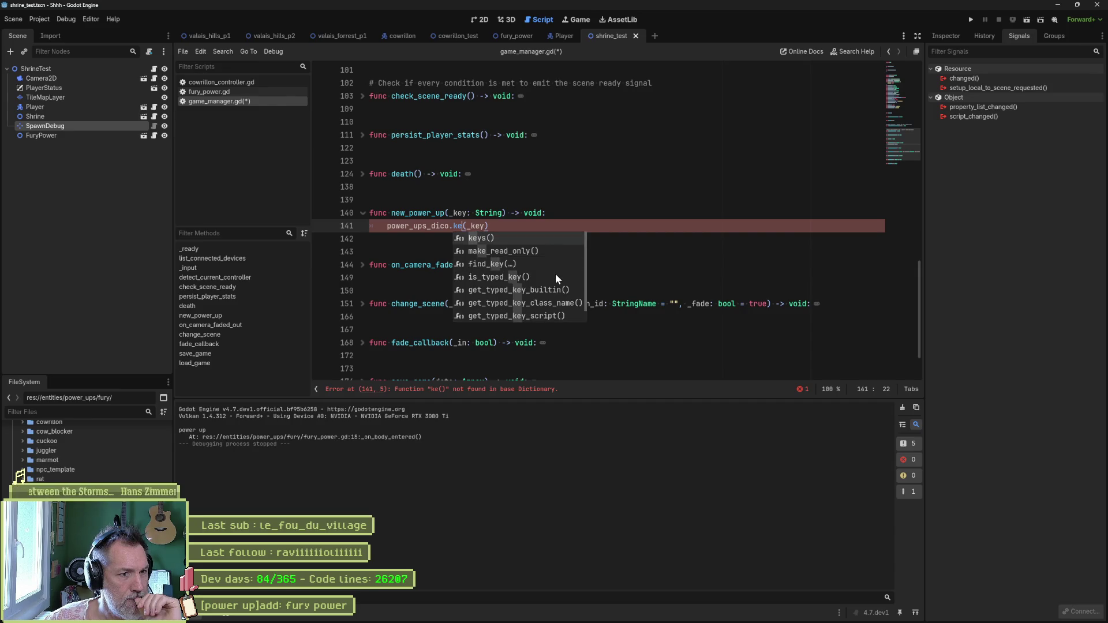
click(514, 238)
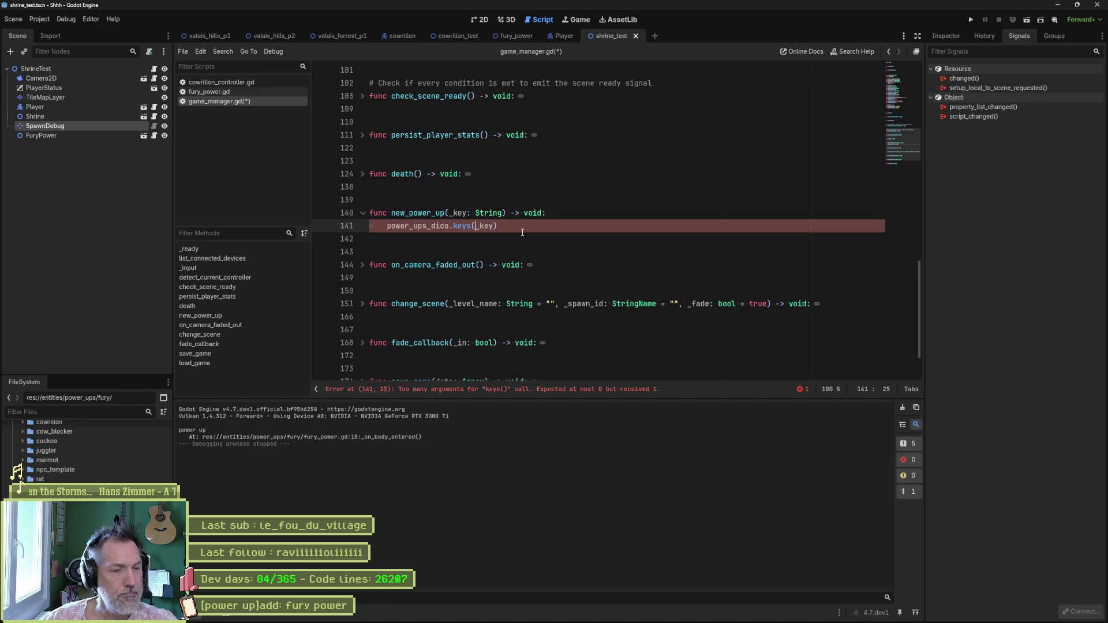
double_click(484, 226)
key(BackSpace)
- Make it for key in power_ups_dico.keys(): with print_debug(key) inside the loop
key(Home)
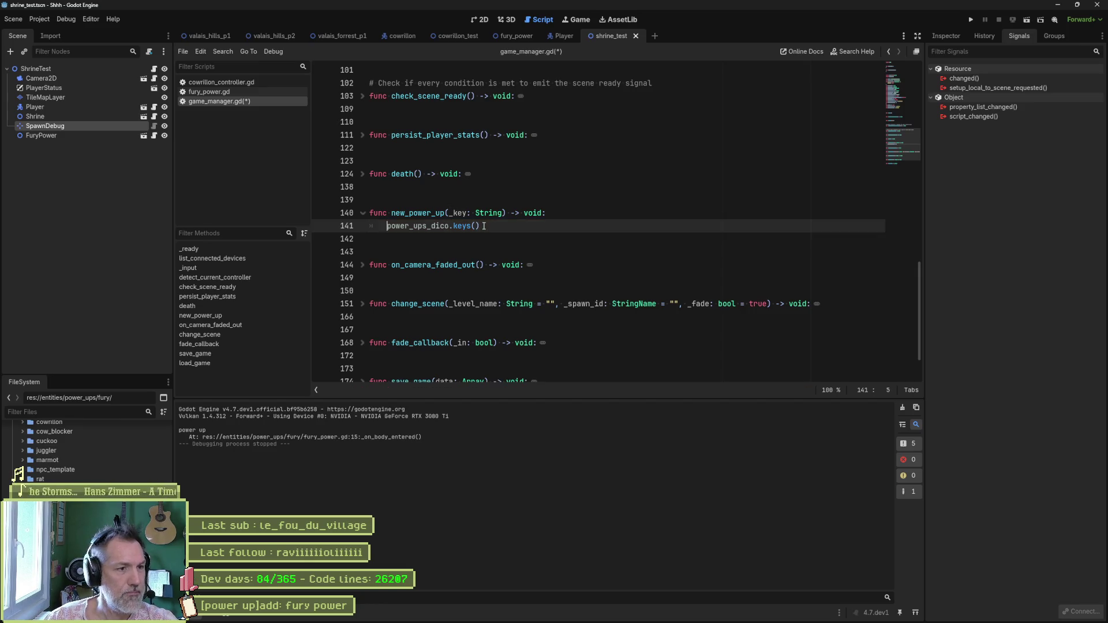
text(for ke)
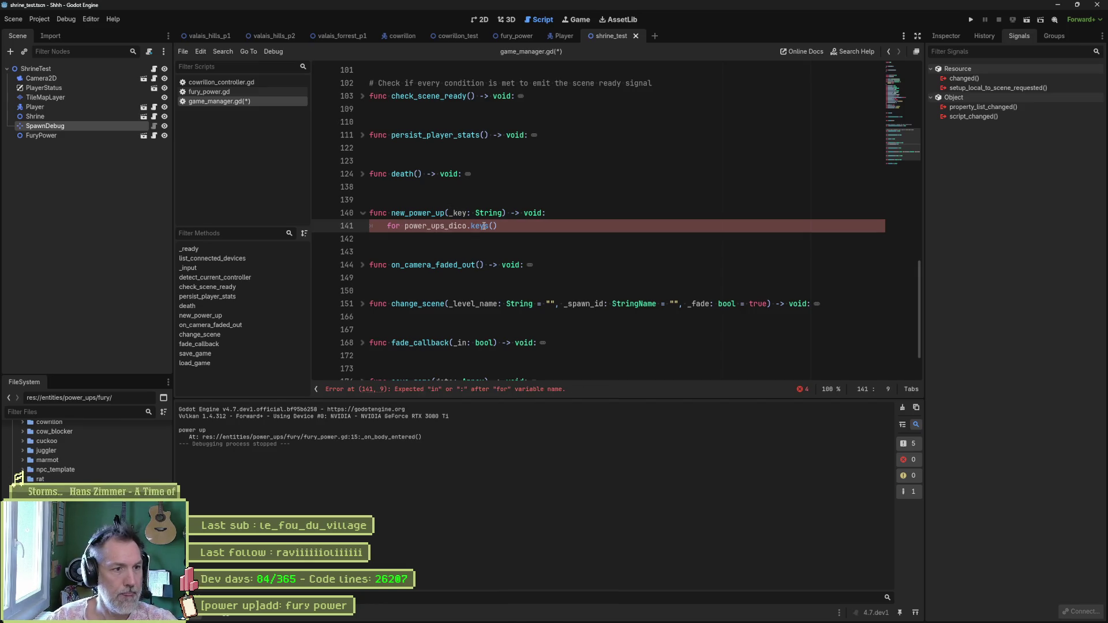
text(y)
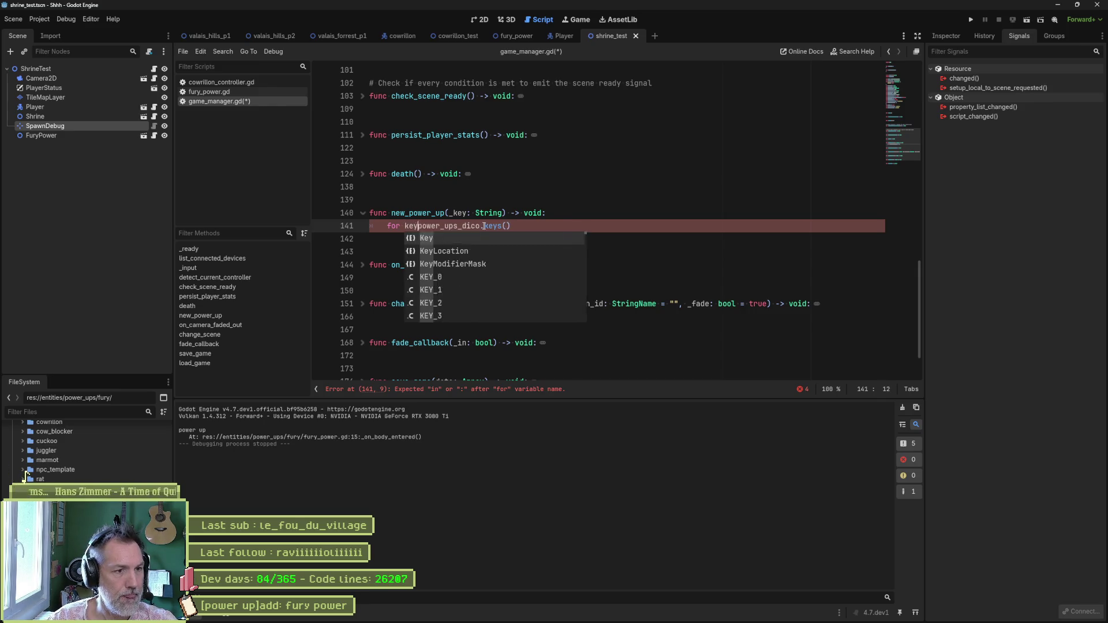
text( in)
key(Right)
key(Right)
key(Right)
key(Right)
text(:)
key(Return)
text(print_debug()
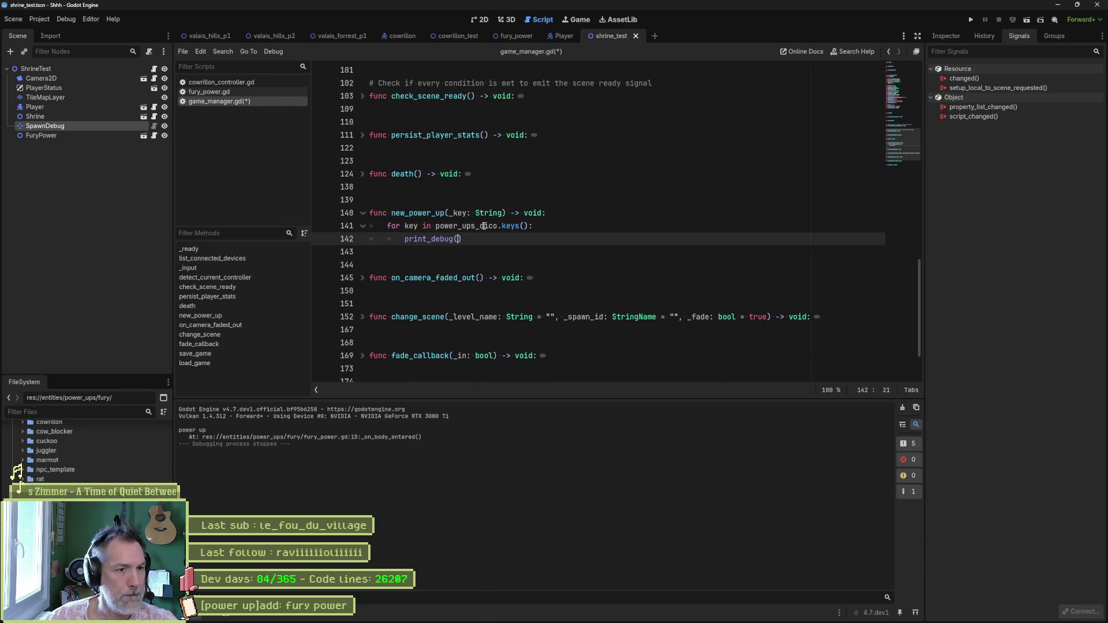
text(key)
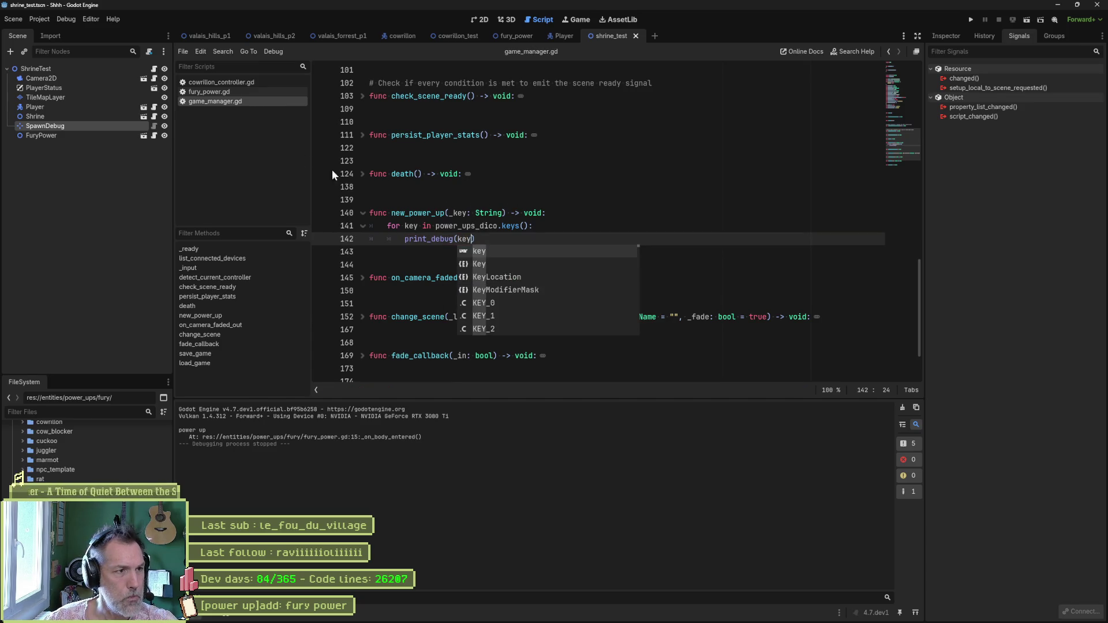
click(247, 92)
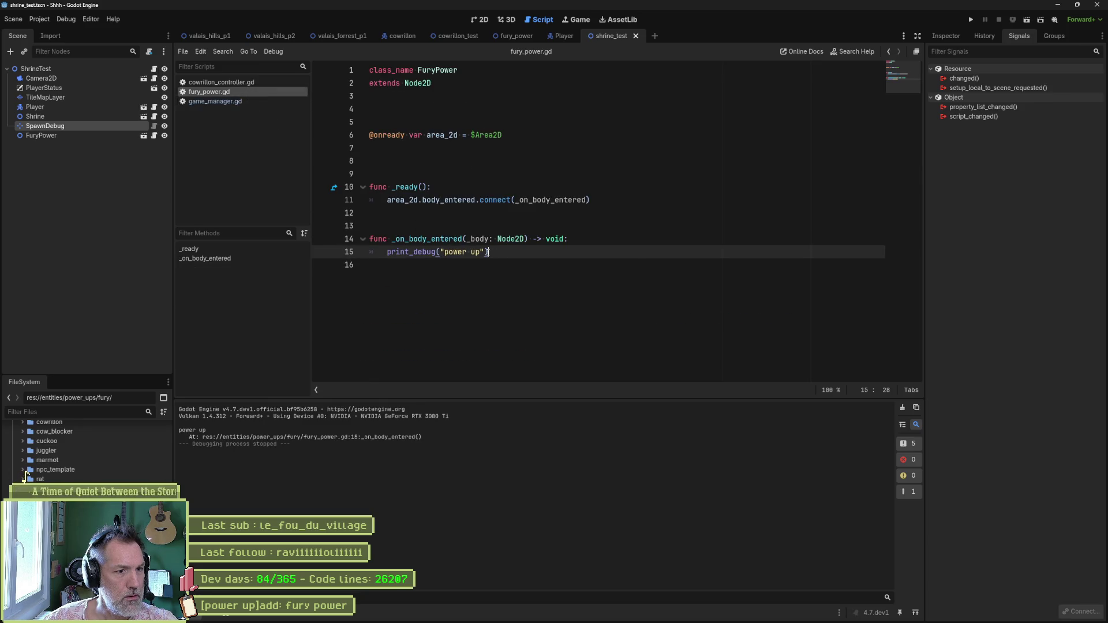
- Replace line 15 of fury_power.gd with GameManager.new_power_up("furry") and save
drag(488, 252, 388, 252)
text(da)
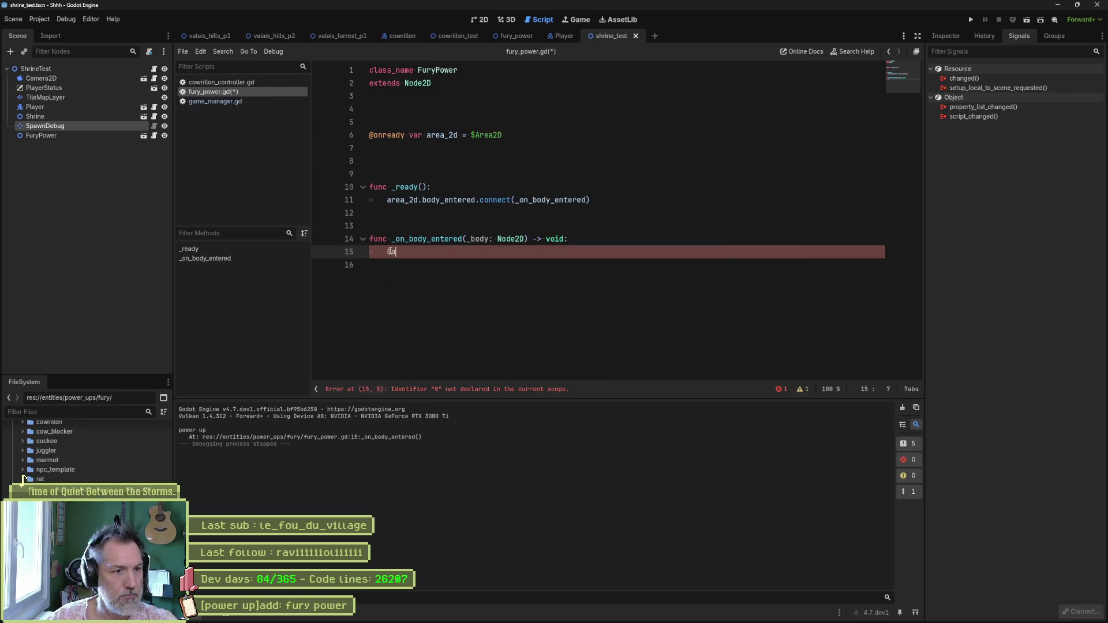
text(meMa)
key(Return)
text(.)
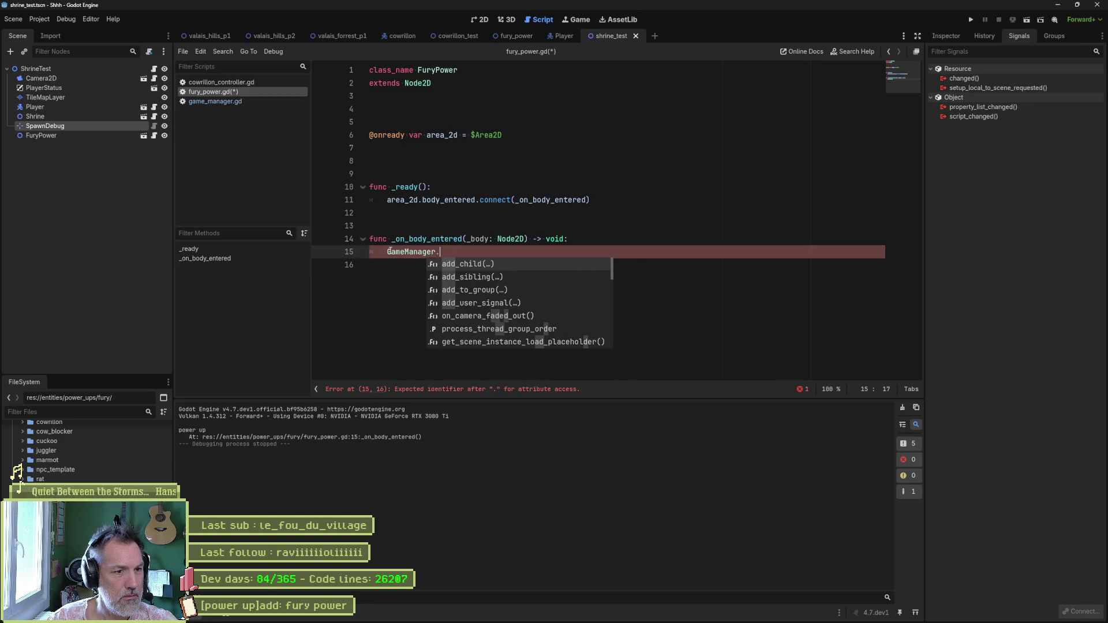
text(new_p)
key(Return)
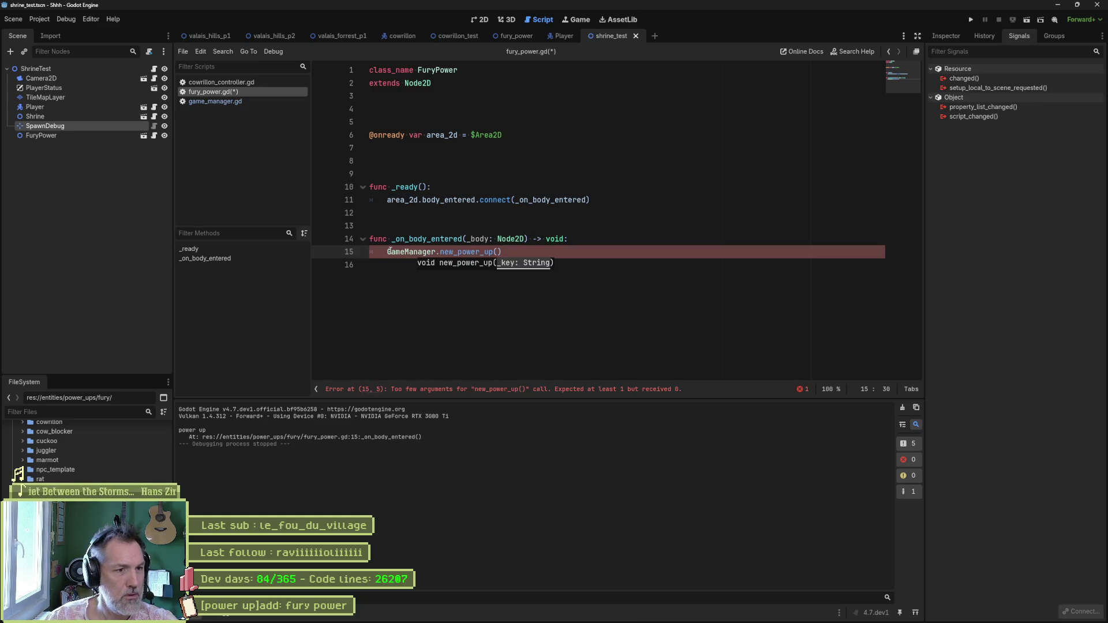
text("furry)
key(ctrl+s)
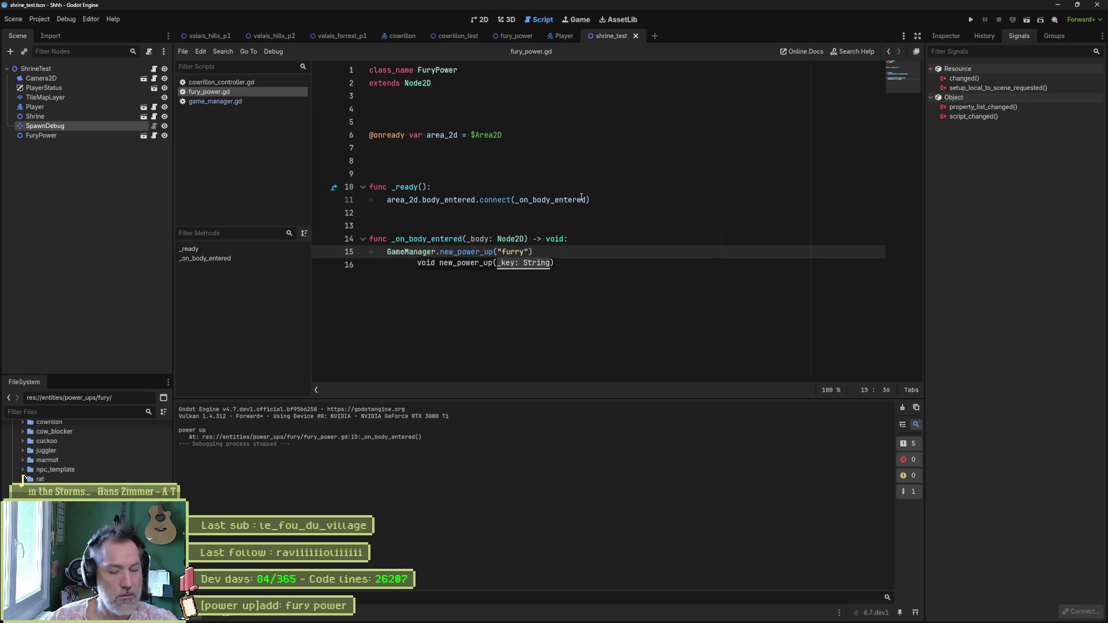
- Test-run the game to see "furry" printed, then stop it
key(F6)
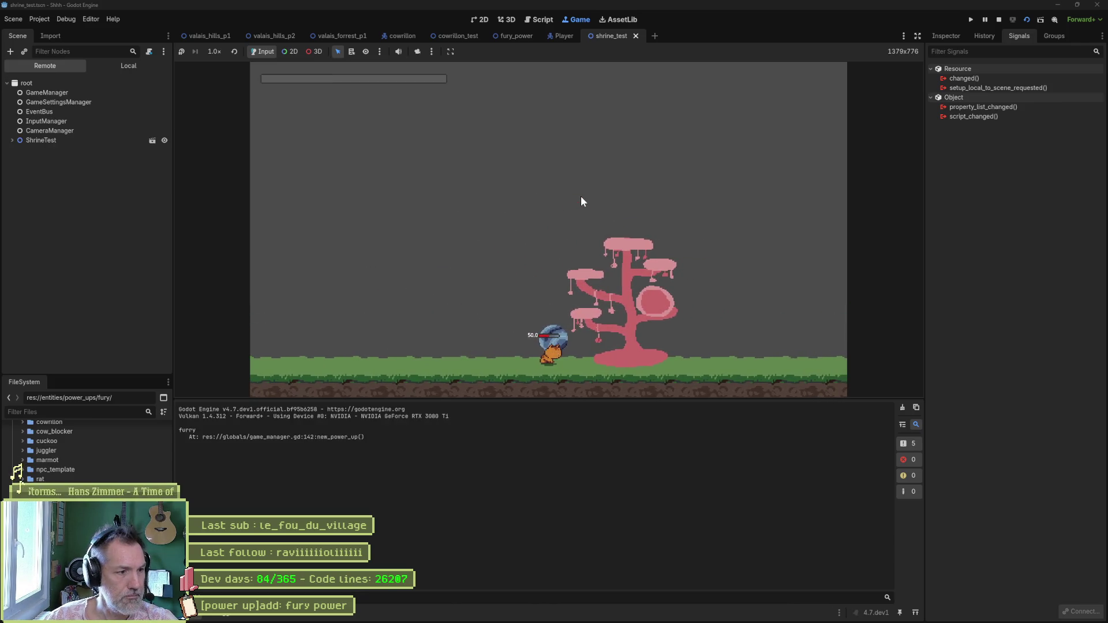
key(F8)
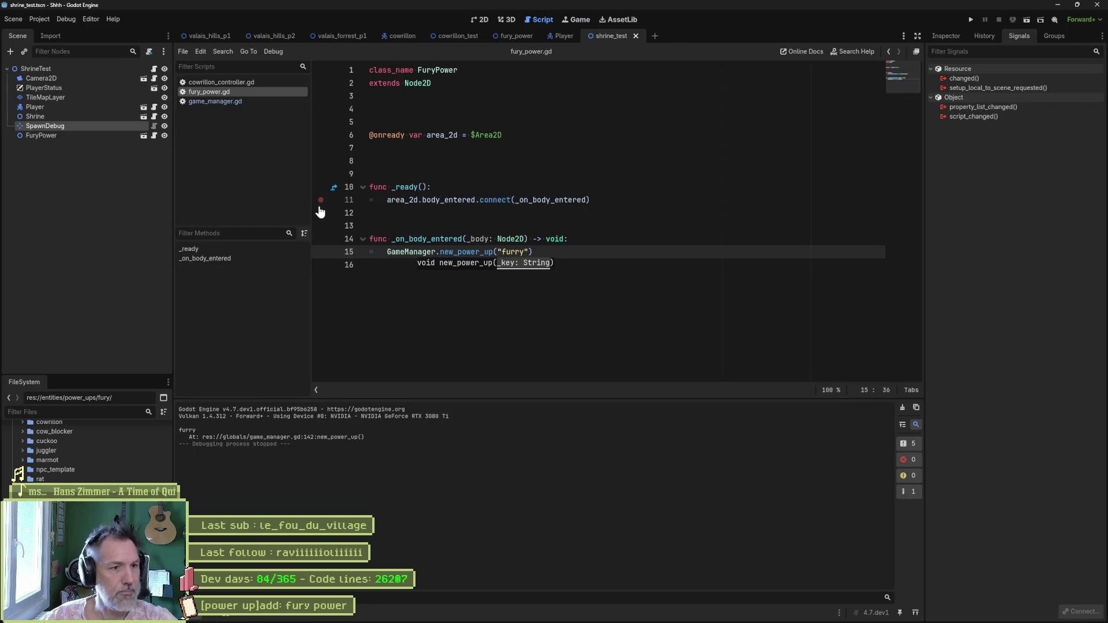
click(255, 101)
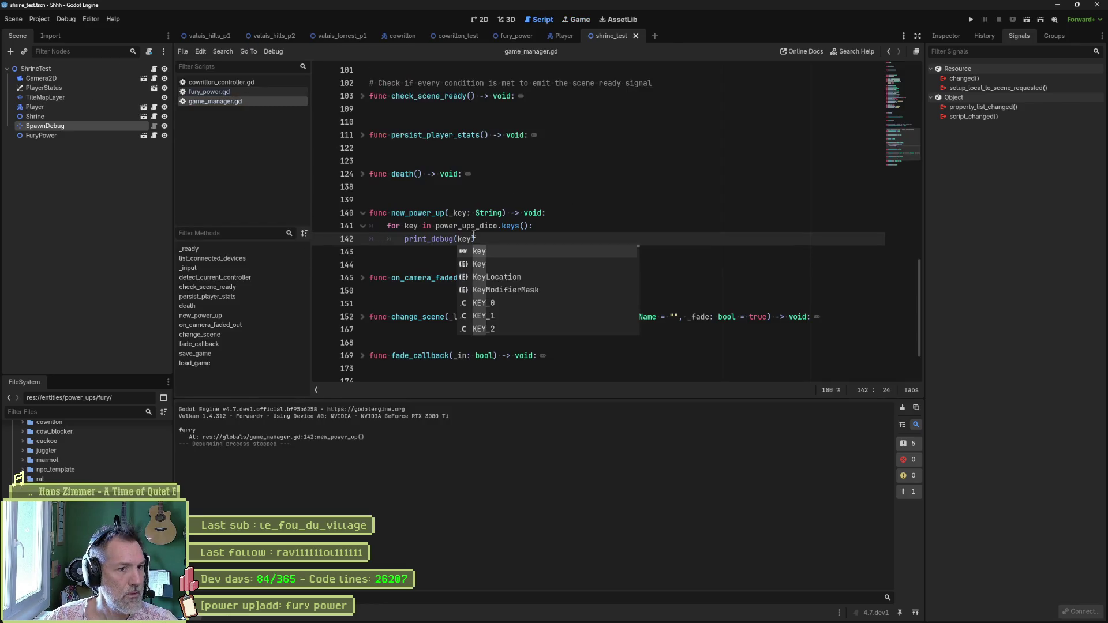
- Close print_debug(key) and start an if line inside the key loop
text())
click(566, 230)
key(Return)
text(if)
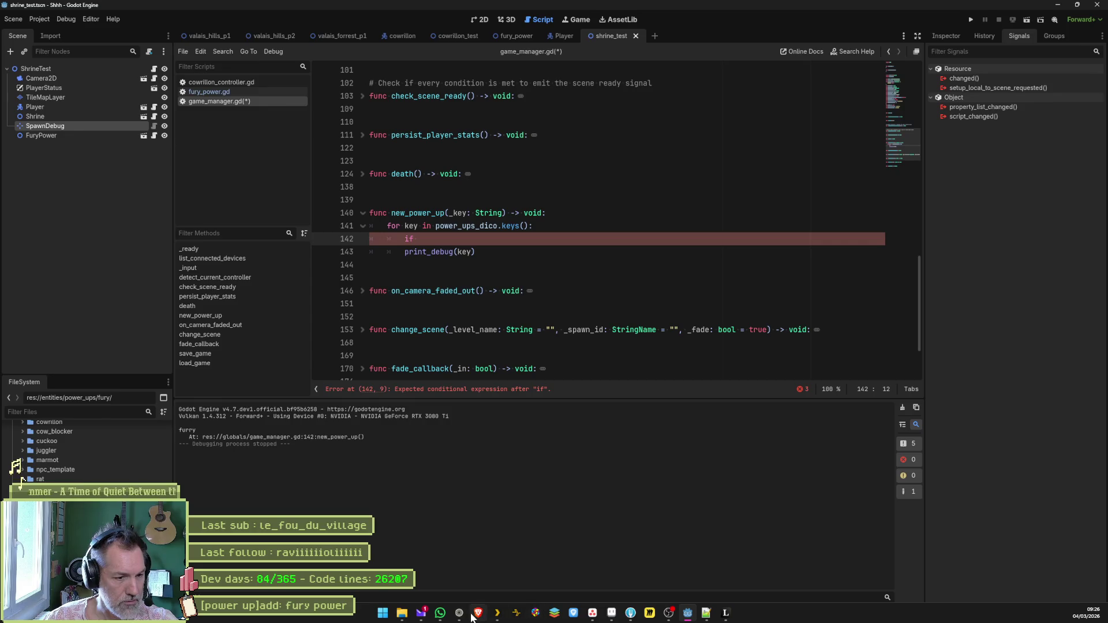
- Open the Dictionary class reference and scroll to its key-access examples
mouse_move(459, 613)
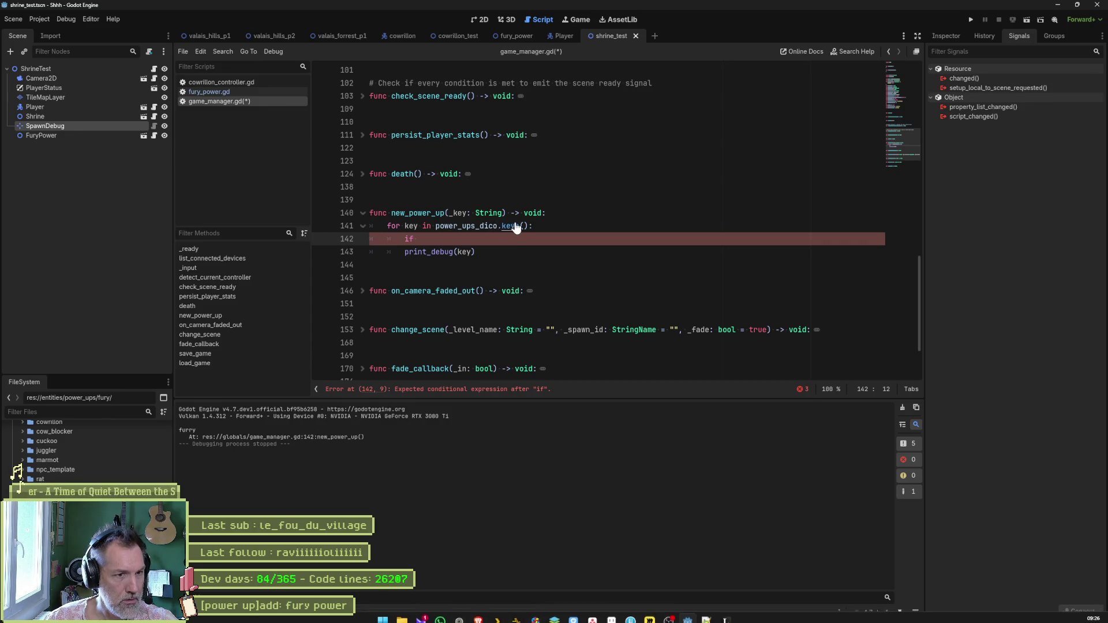
click(916, 94)
ctrl+click(484, 219)
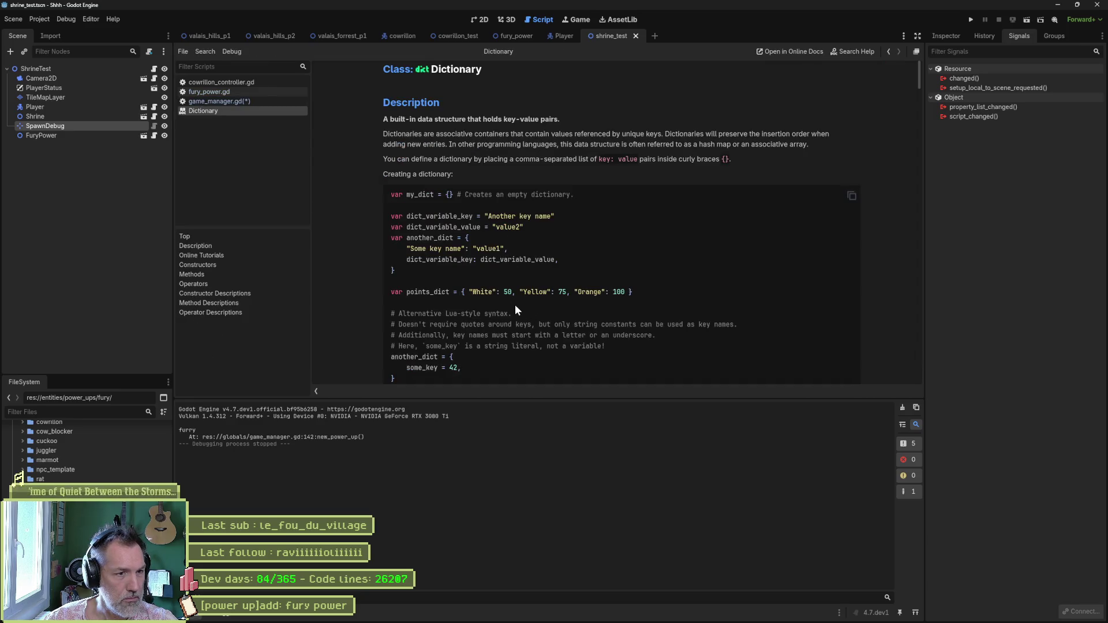
scroll(483, 310, down, 4)
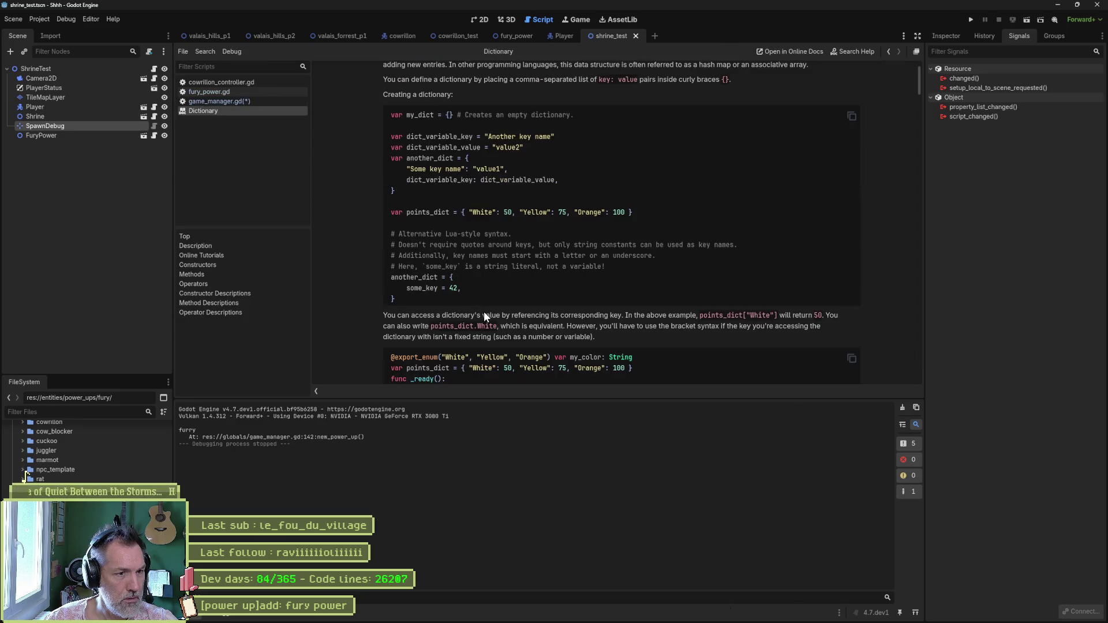
scroll(499, 306, down, 2)
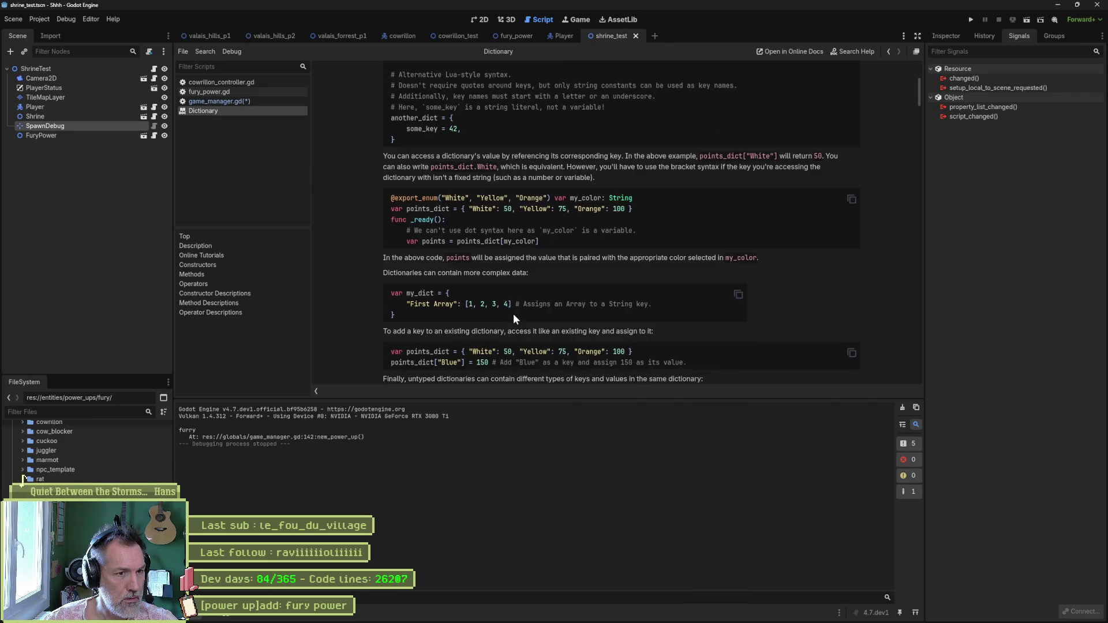
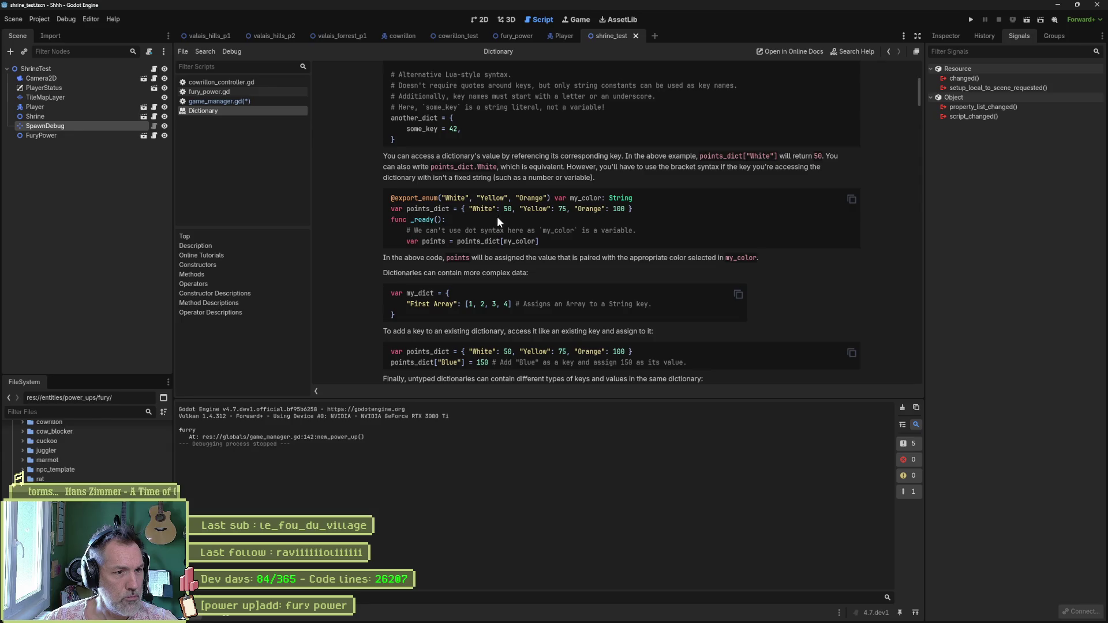
- In the Dictionary docs, find the typed-dictionary example and select its [String, int] type pair
scroll(513, 227, up, 3)
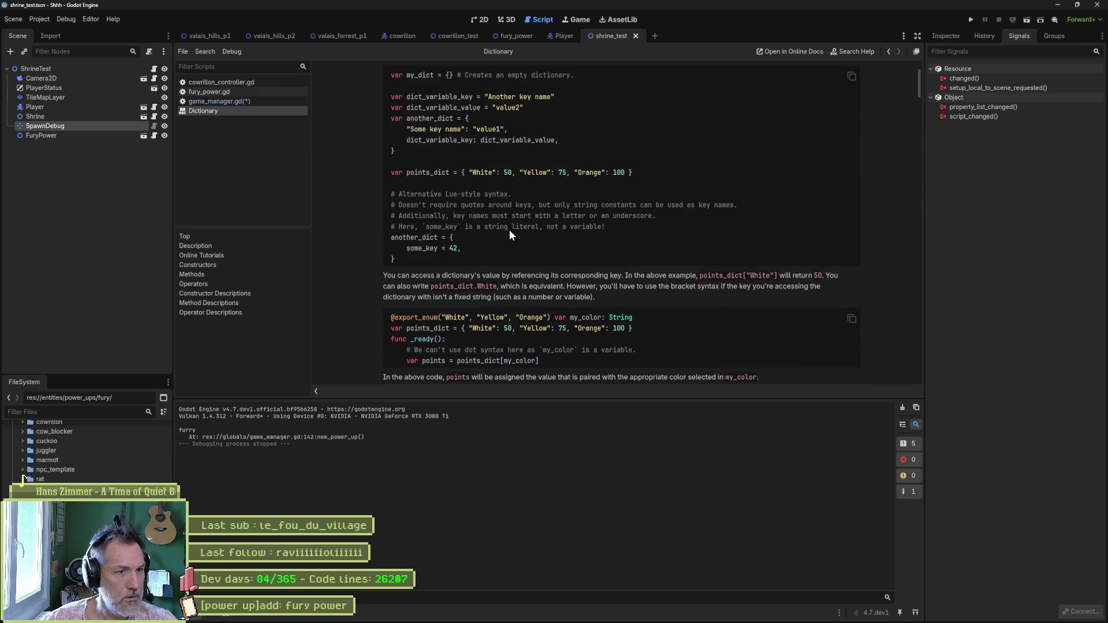
scroll(424, 244, up, 1)
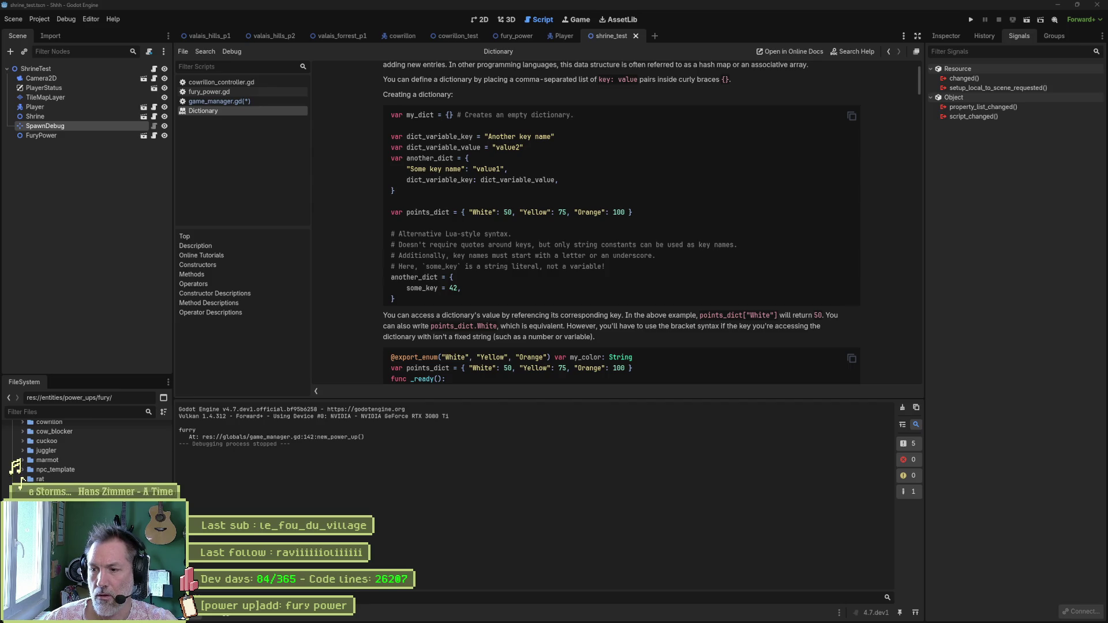
scroll(602, 240, down, 5)
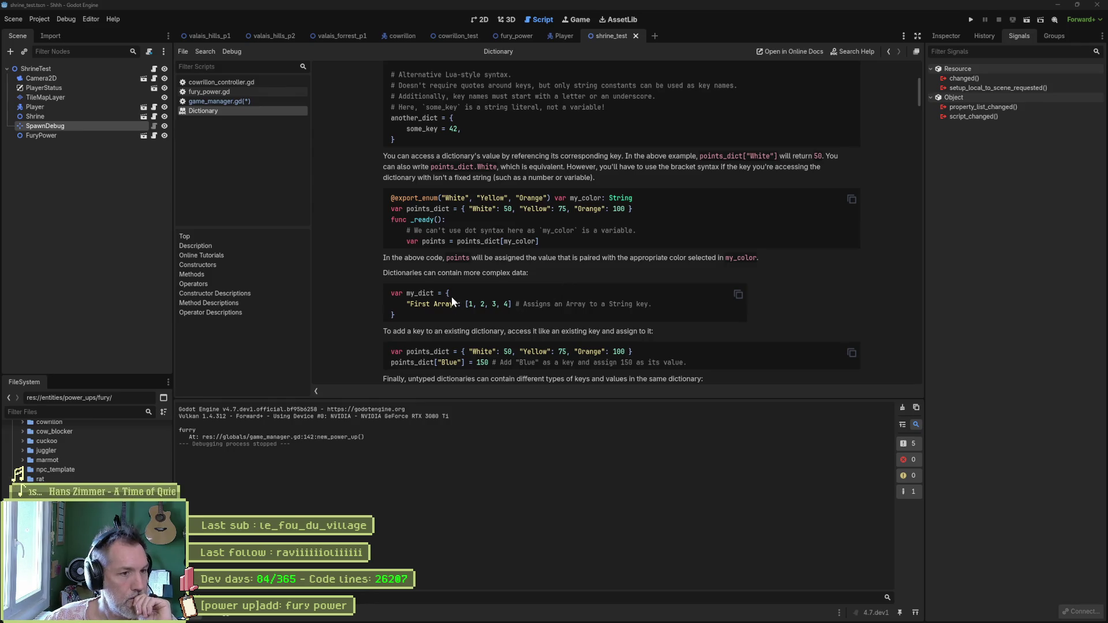
scroll(447, 306, down, 3)
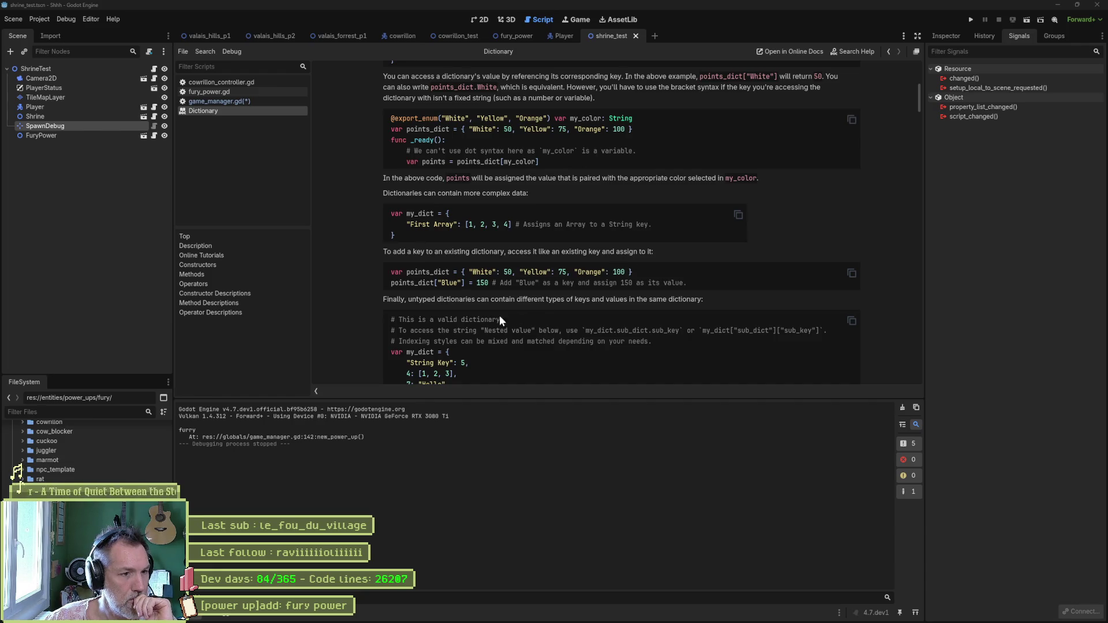
scroll(490, 311, down, 2)
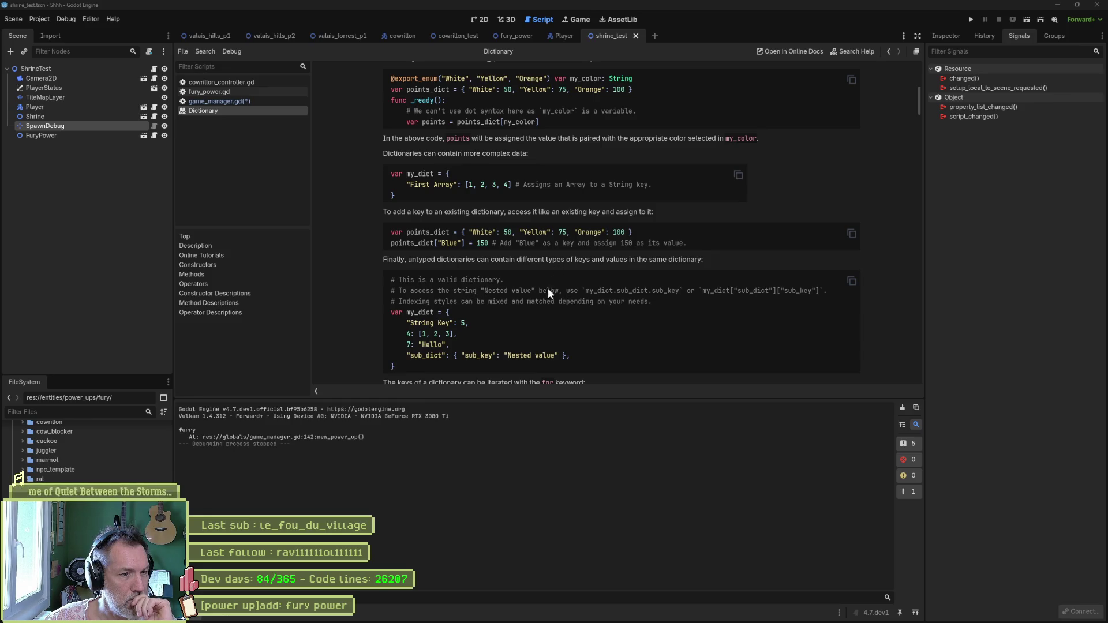
scroll(551, 307, up, 10)
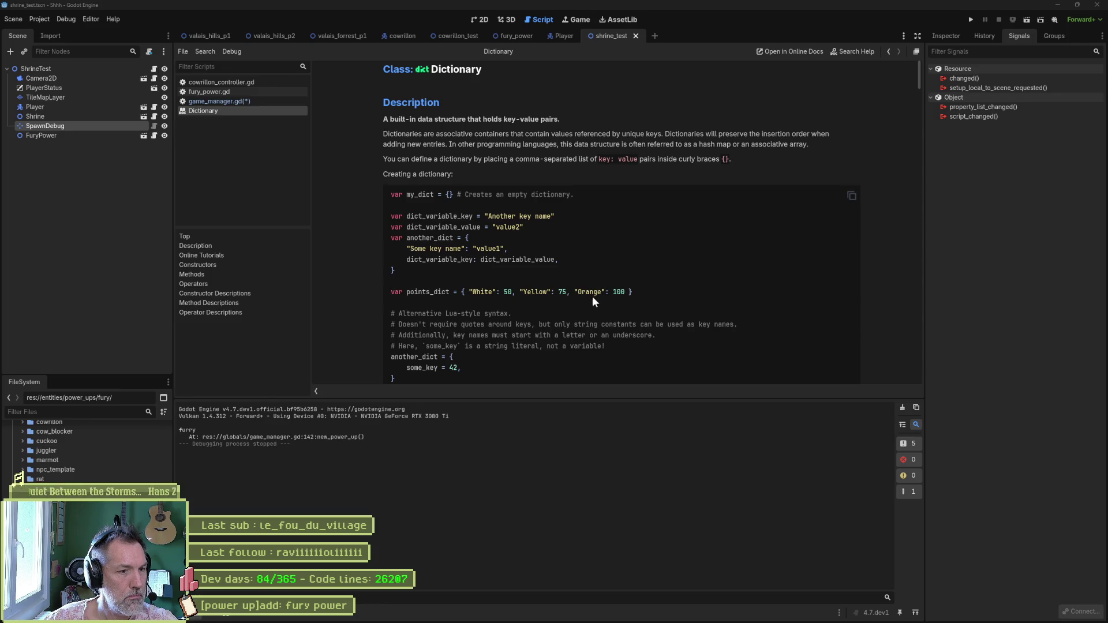
scroll(571, 301, down, 2)
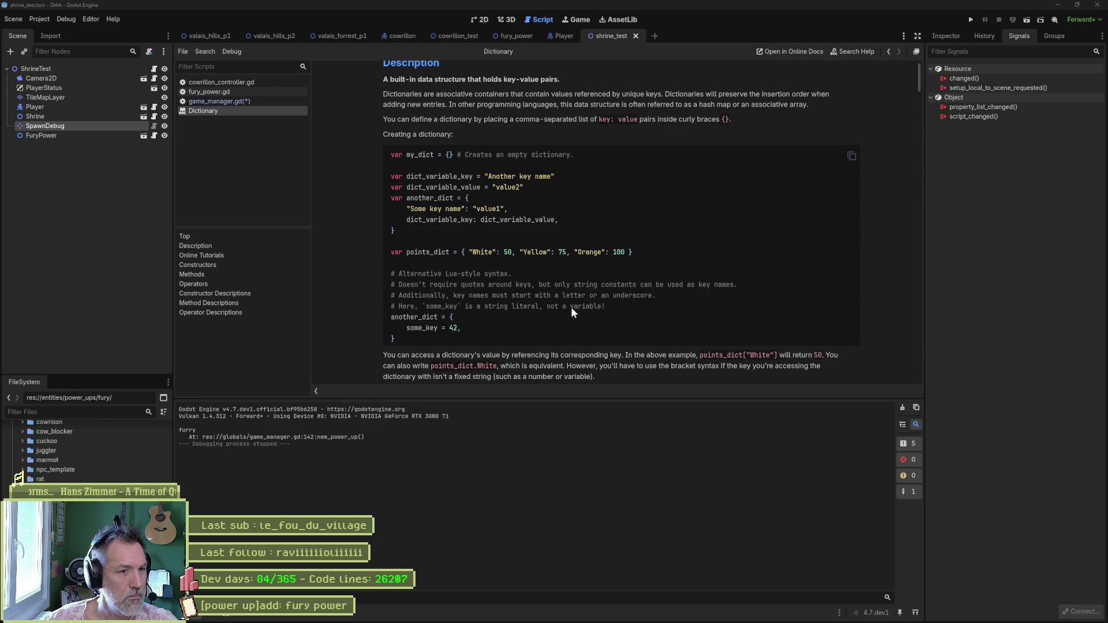
scroll(574, 306, down, 4)
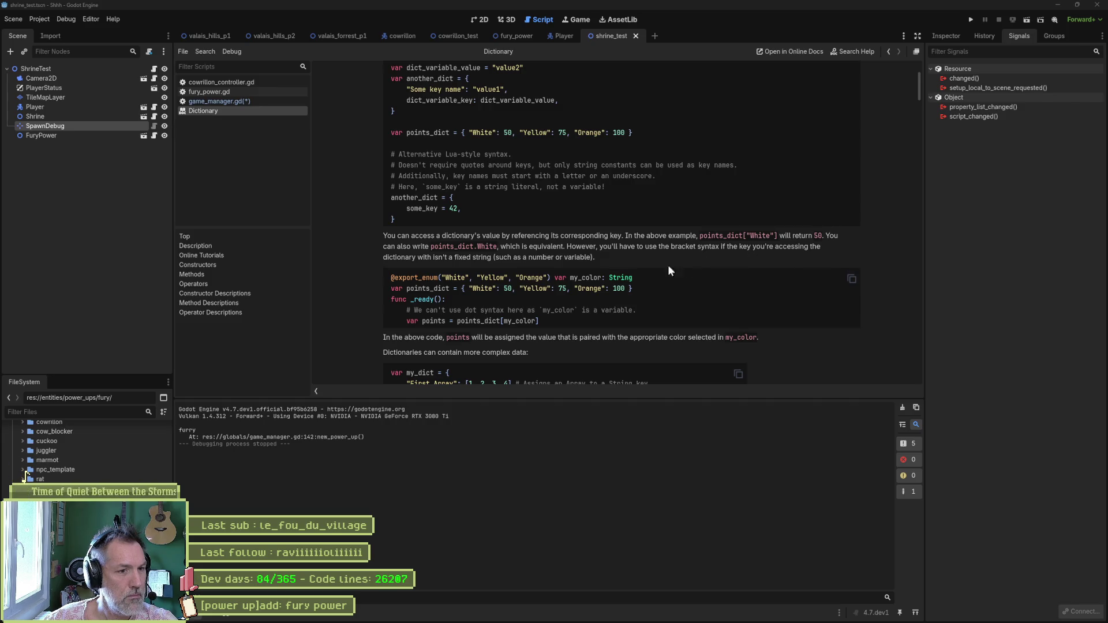
scroll(652, 268, down, 3)
scroll(510, 301, down, 3)
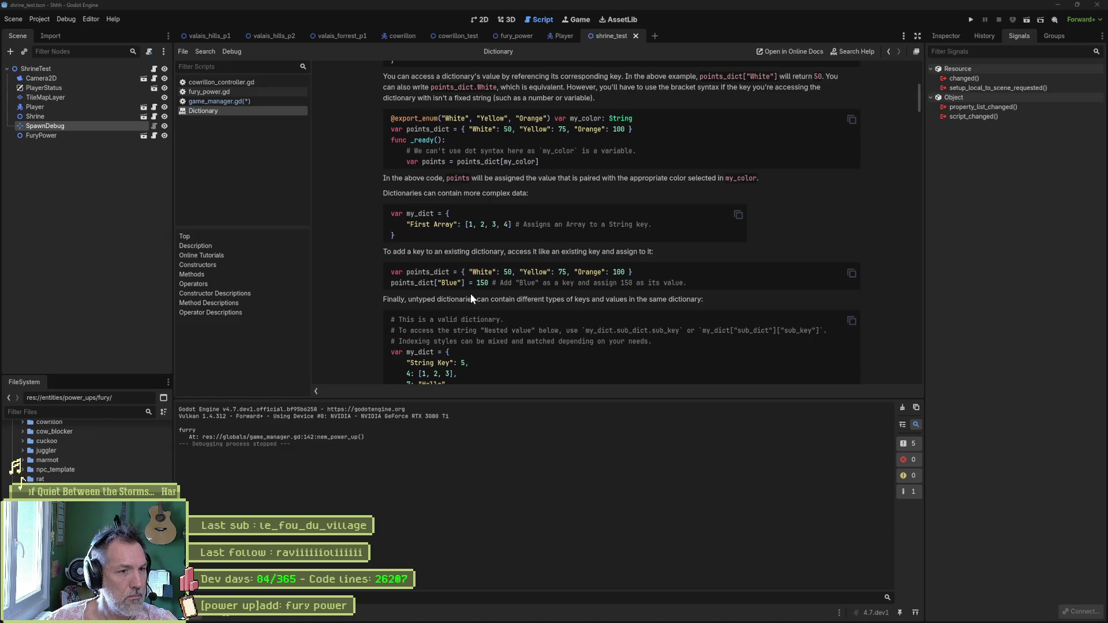
scroll(473, 297, down, 2)
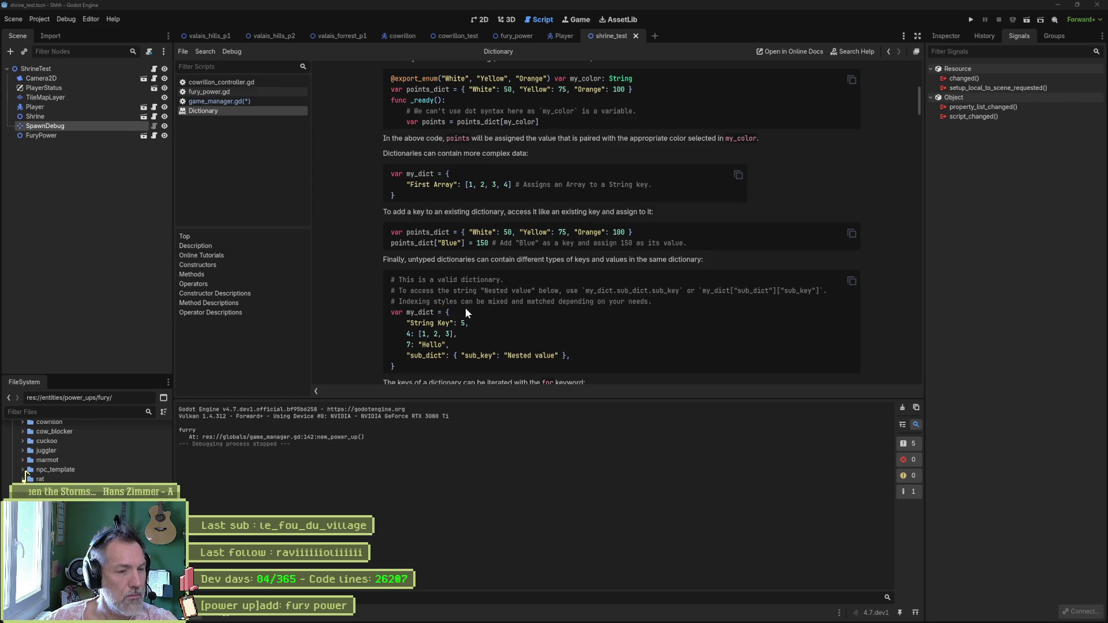
scroll(465, 307, up, 6)
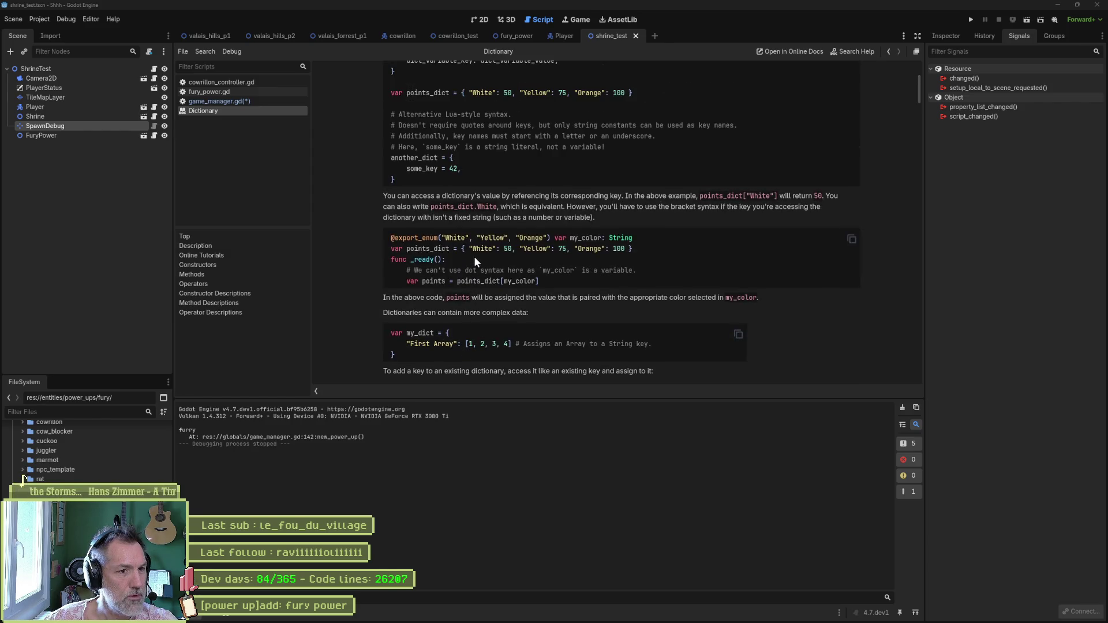
scroll(490, 276, up, 5)
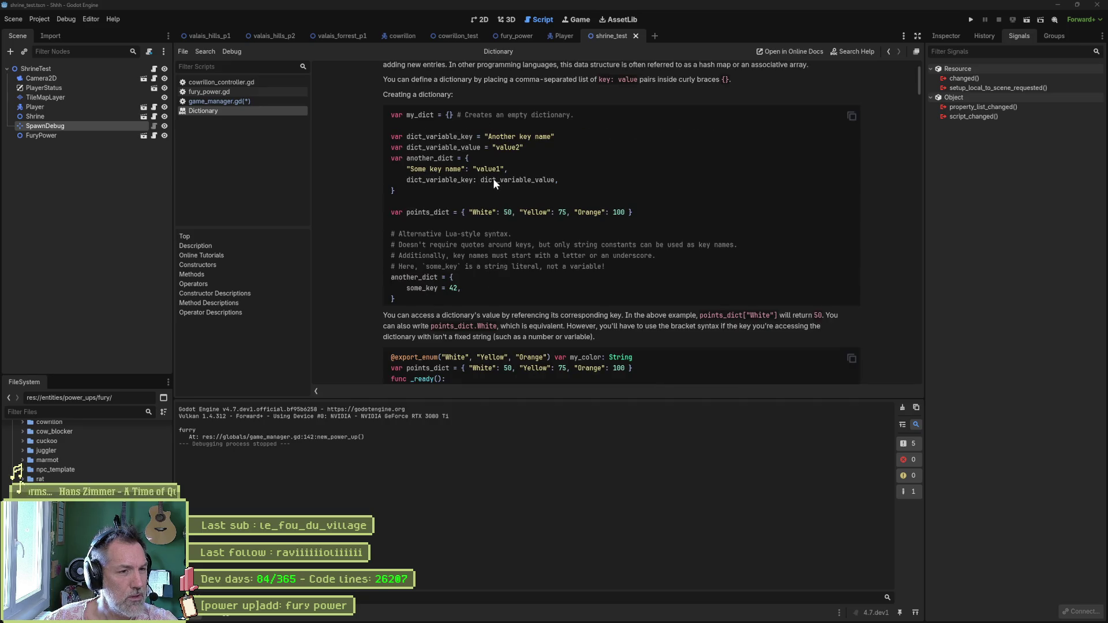
scroll(471, 241, down, 15)
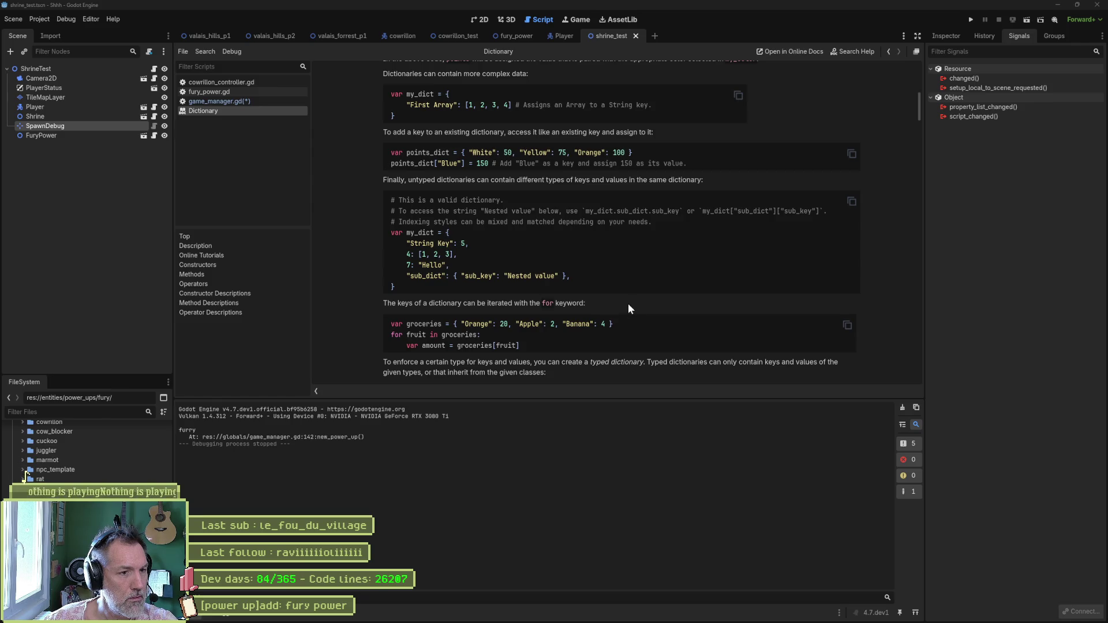
scroll(625, 303, down, 2)
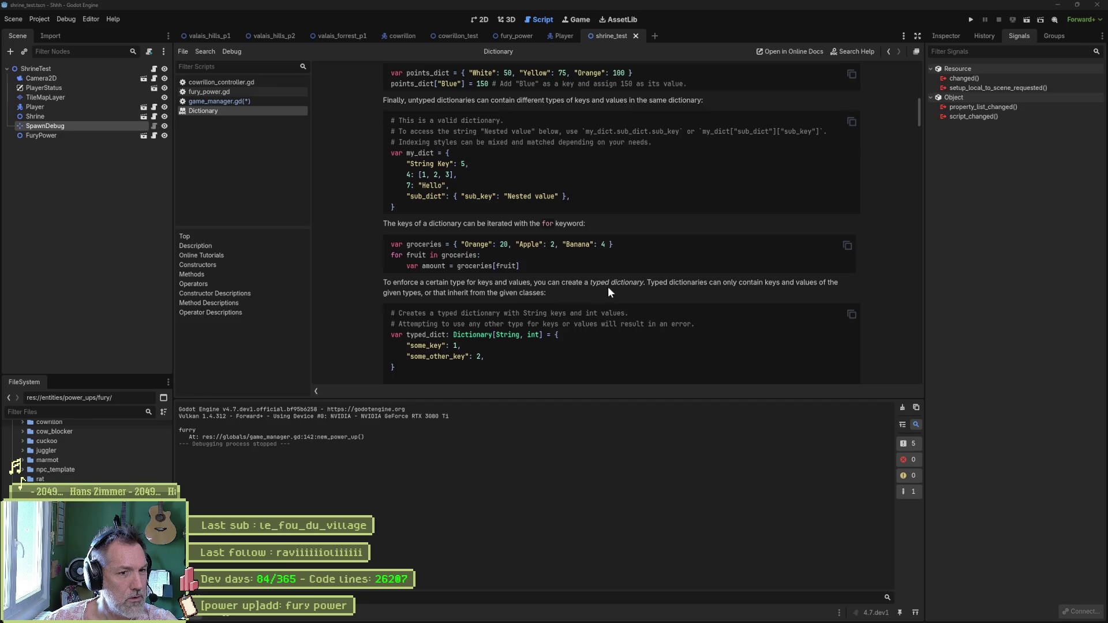
drag(493, 335, 543, 334)
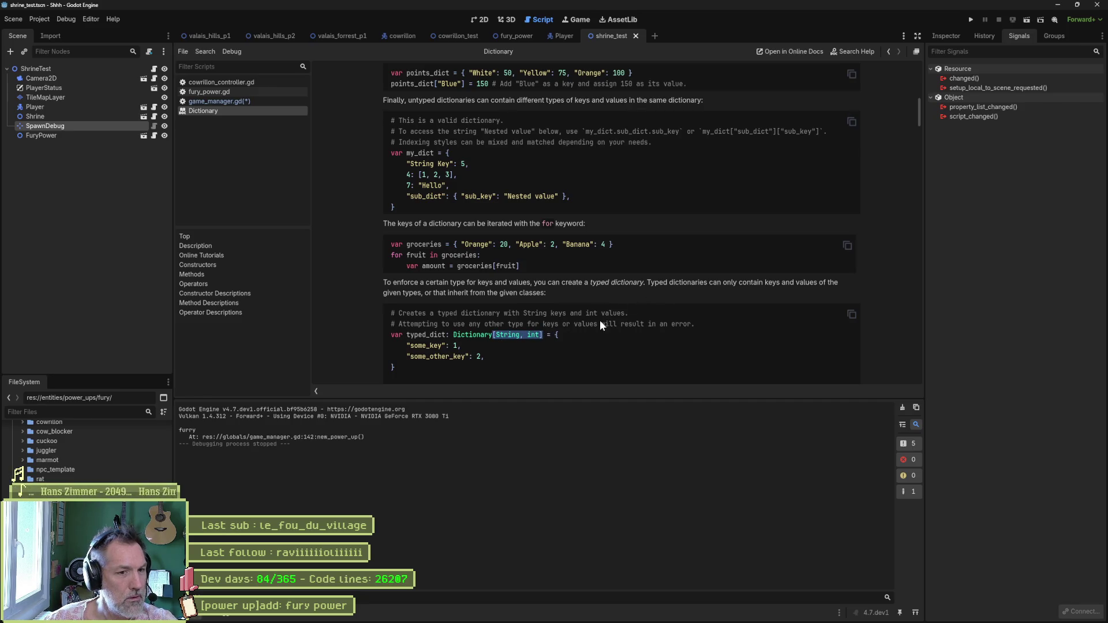
scroll(653, 309, down, 3)
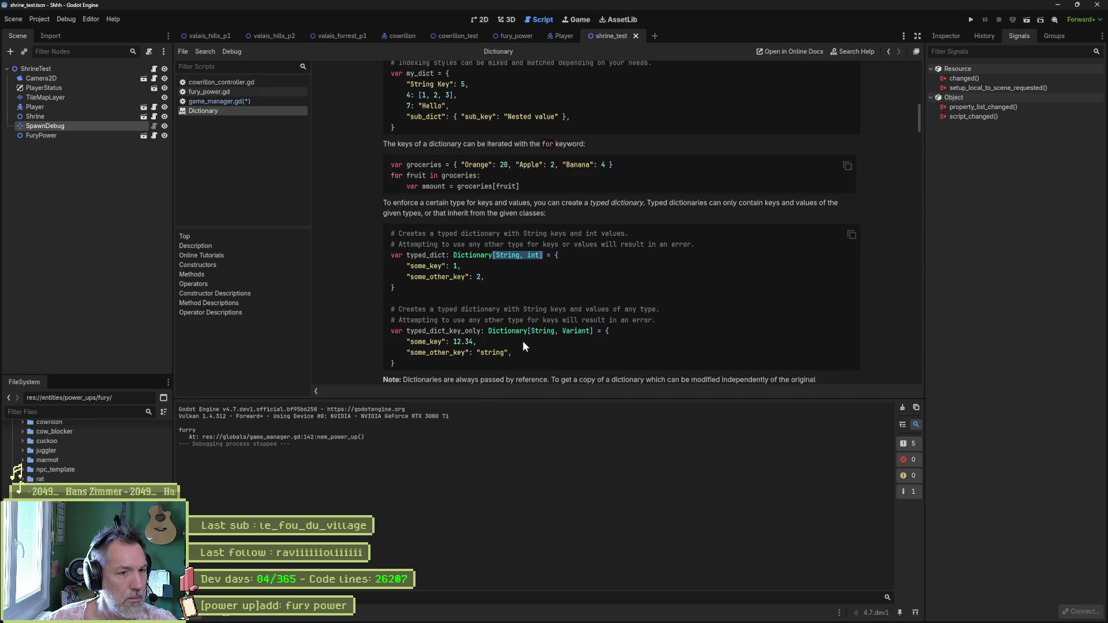
scroll(525, 343, down, 2)
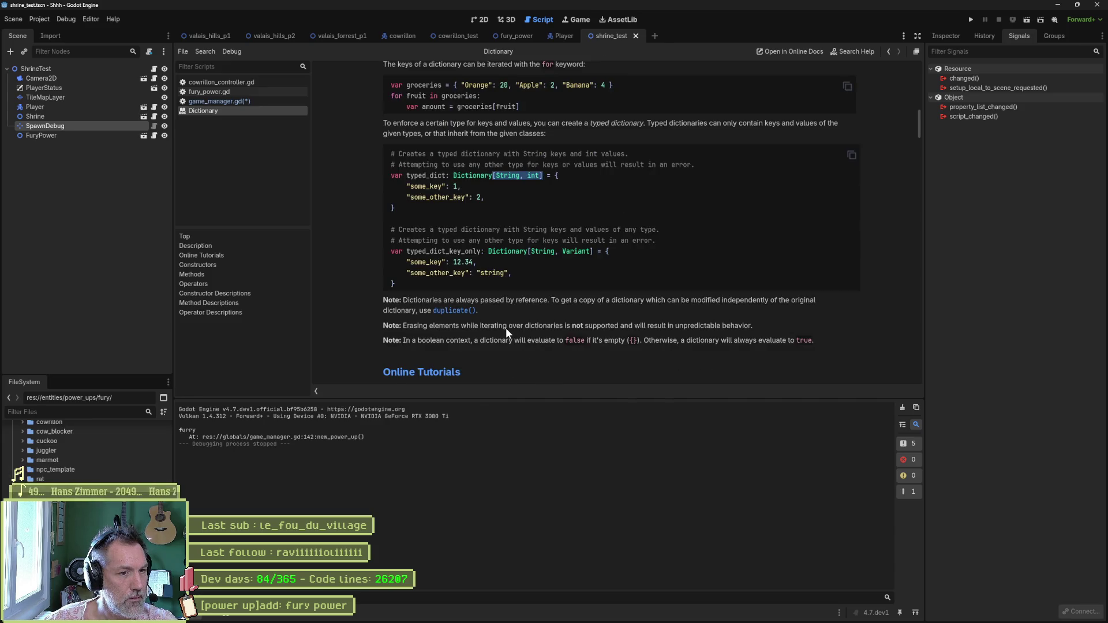
scroll(503, 326, down, 3)
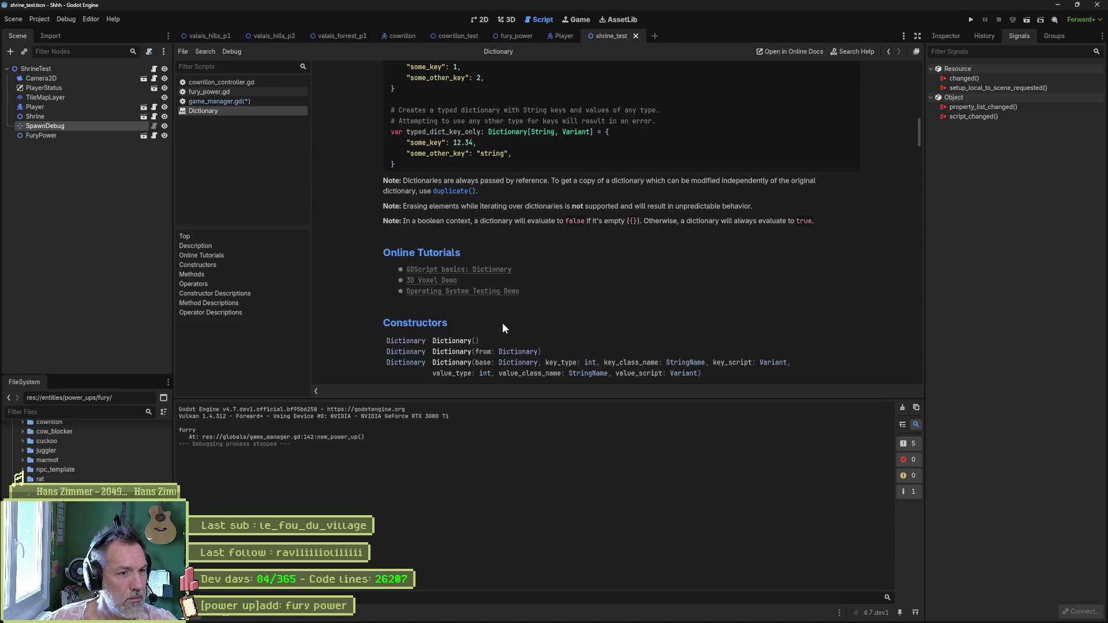
scroll(583, 332, down, 5)
scroll(646, 336, up, 10)
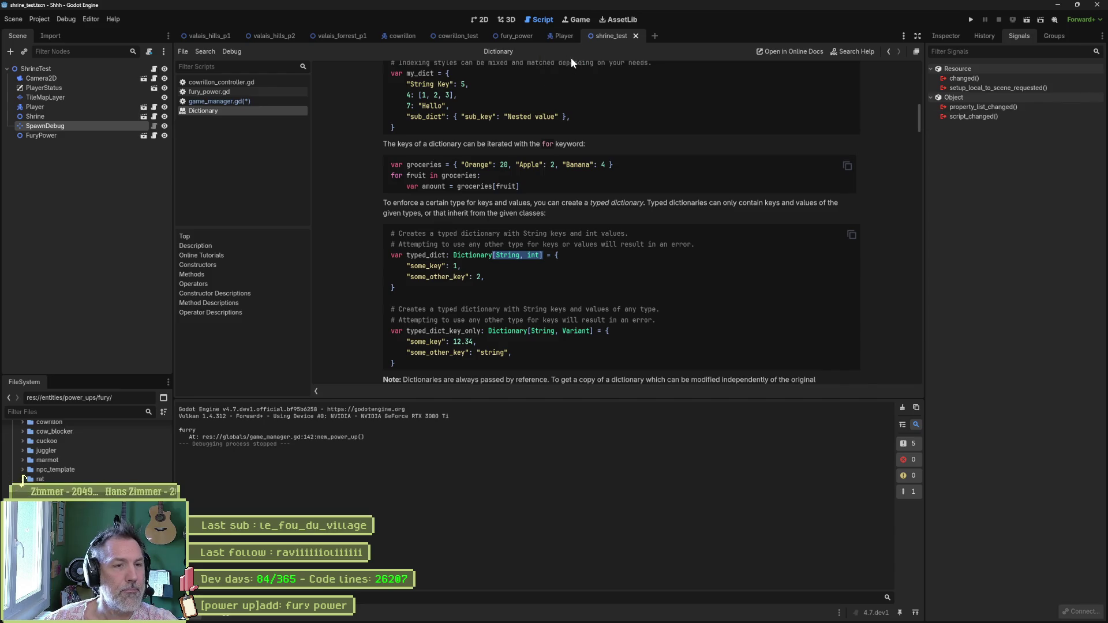
- Paste the type pair after Dictionary on line 29, change int to bool, and save game_manager.gd
key(alt+Left)
click(506, 213)
key(ctrl+v)
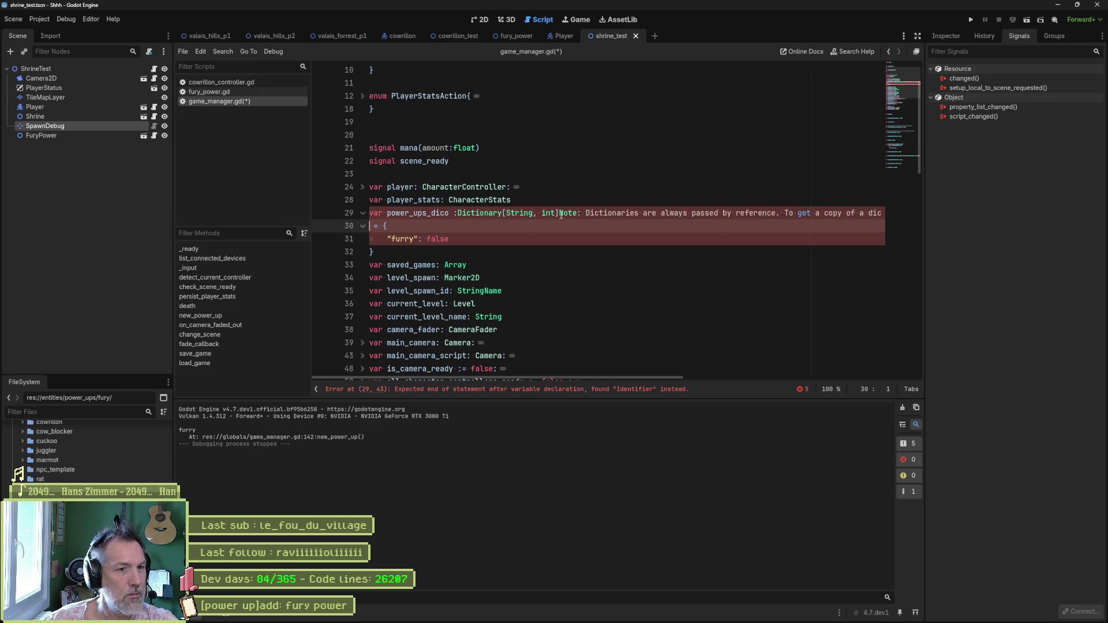
drag(559, 213, 371, 225)
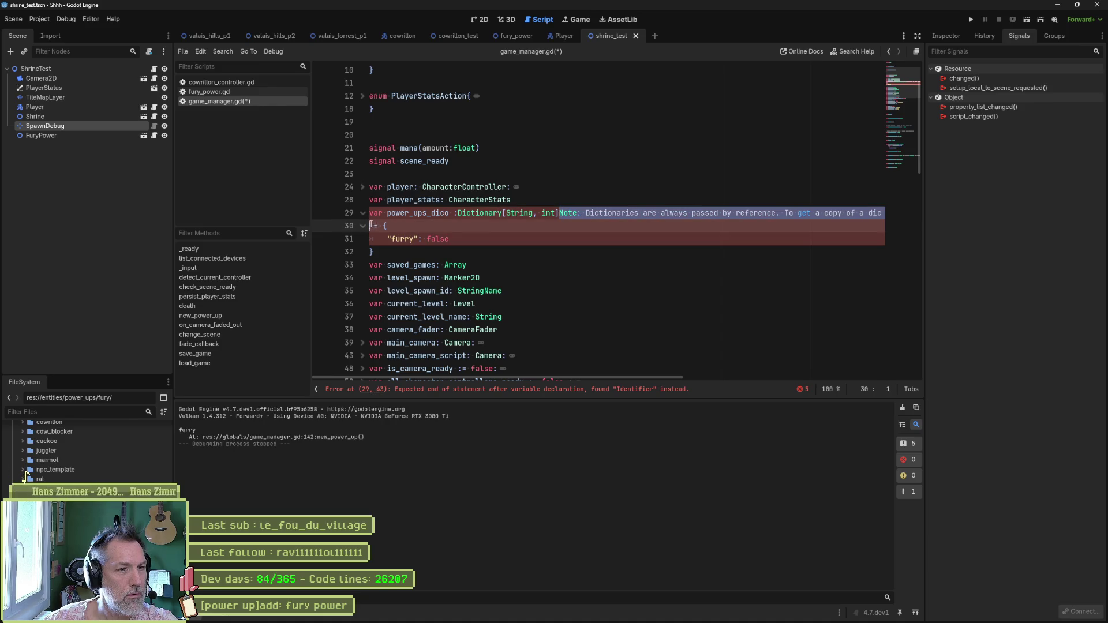
key(BackSpace)
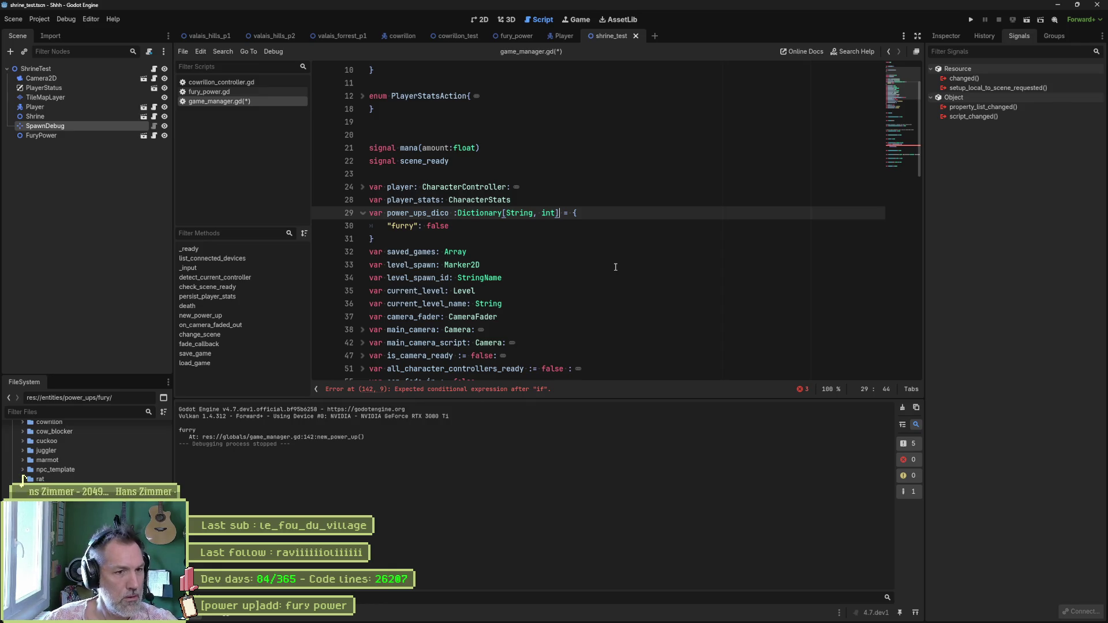
double_click(550, 213)
text(bool)
click(479, 231)
key(ctrl+s)
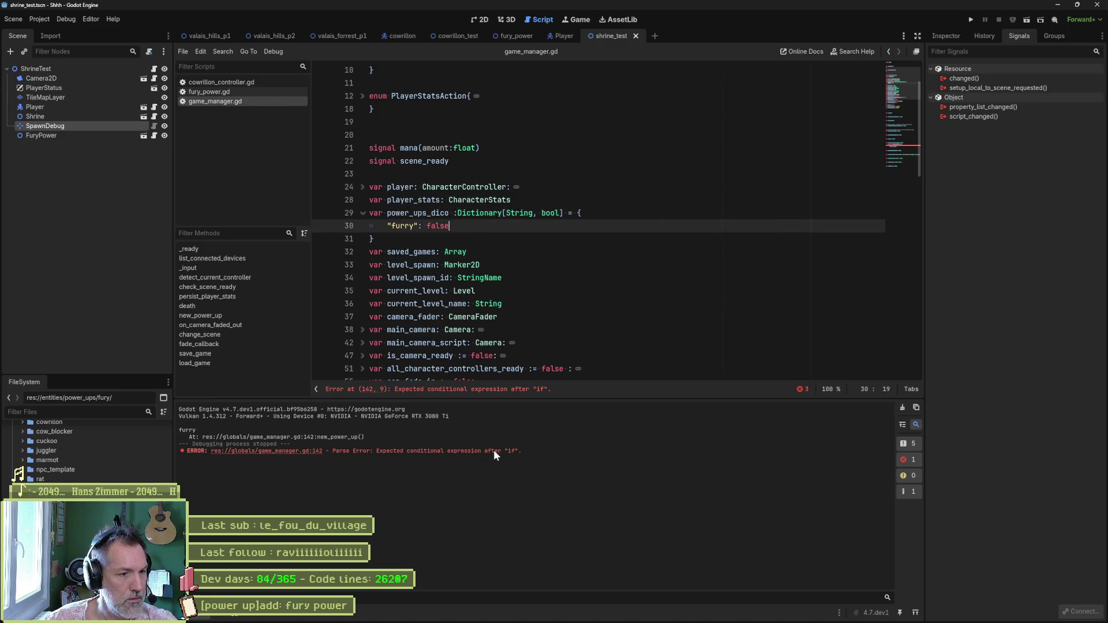
- Make new_power_up check key == "furry", set power_ups_dico[key] = true, and print_debug(key) on its own line
click(484, 390)
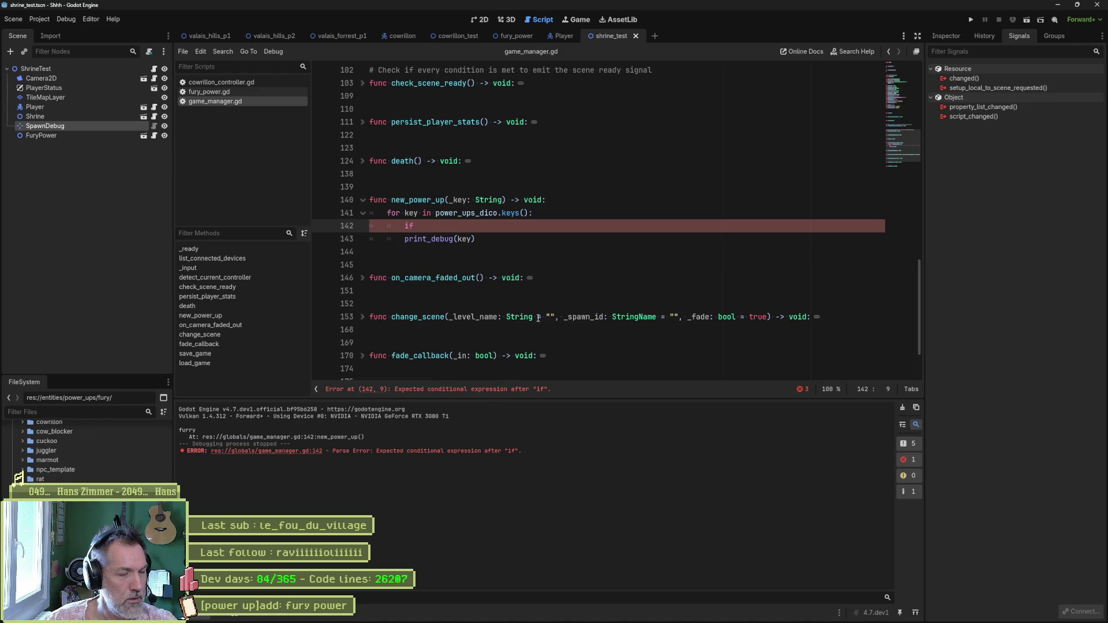
drag(498, 213, 529, 213)
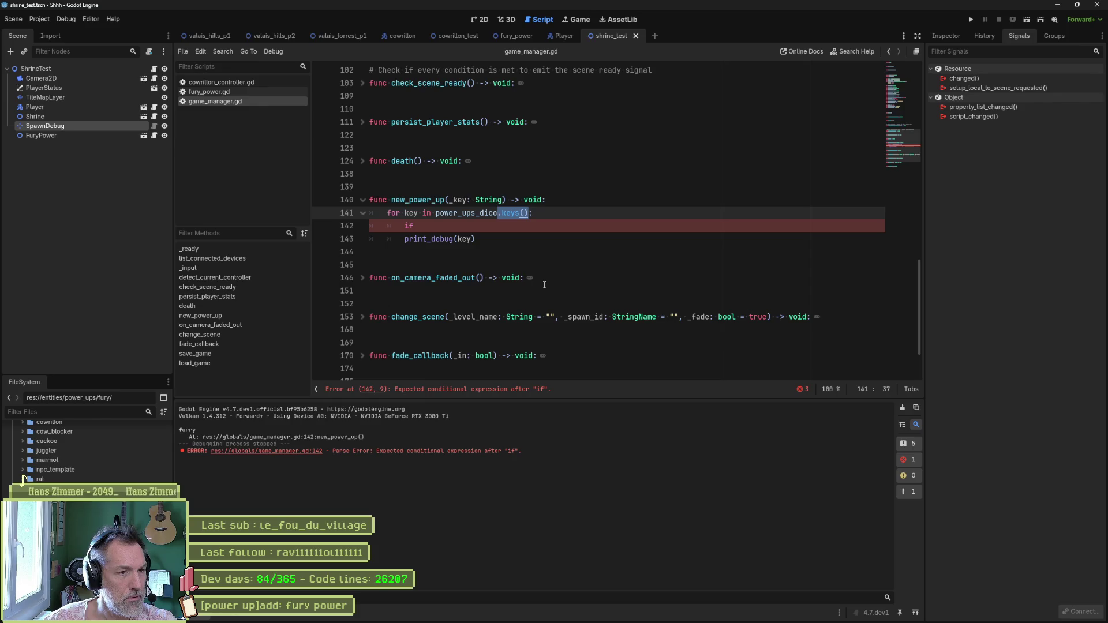
click(488, 229)
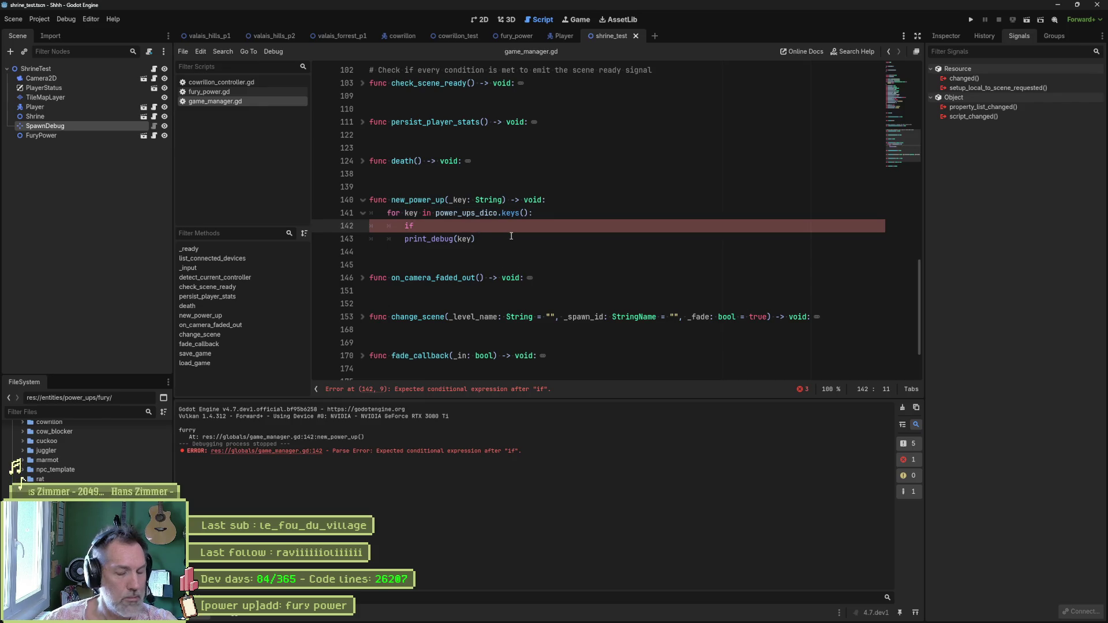
text( key == )
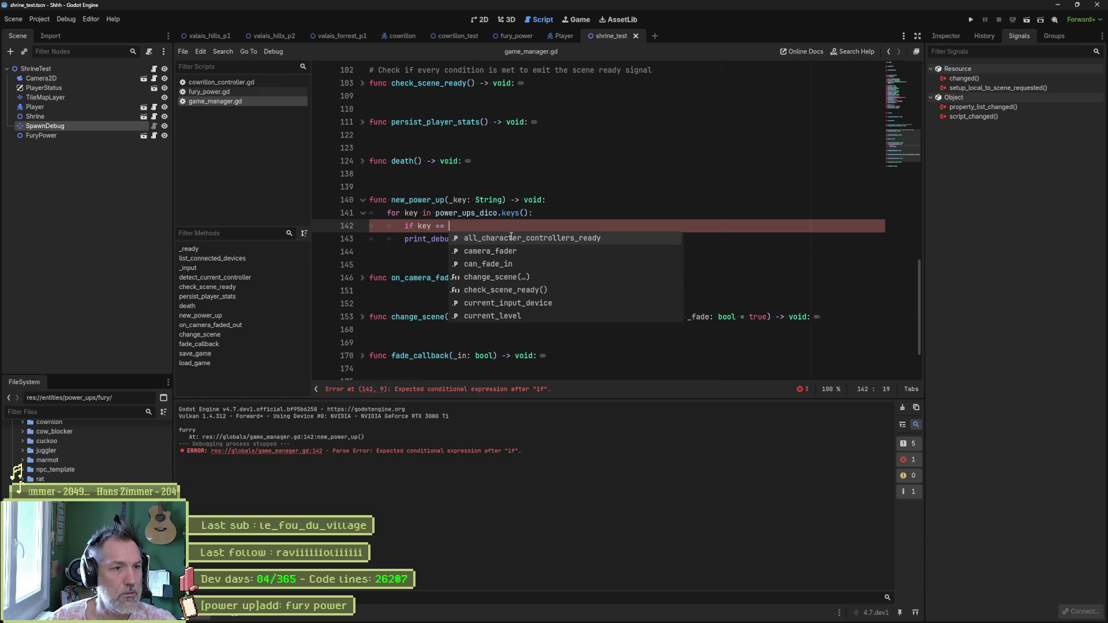
text("furry)
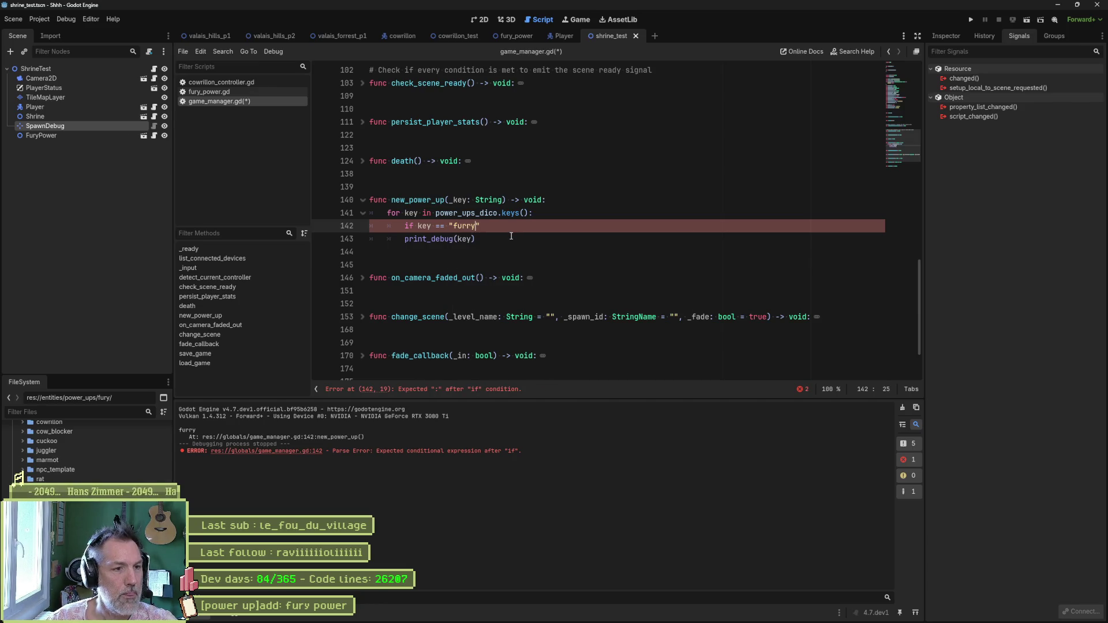
key(Down)
key(Tab)
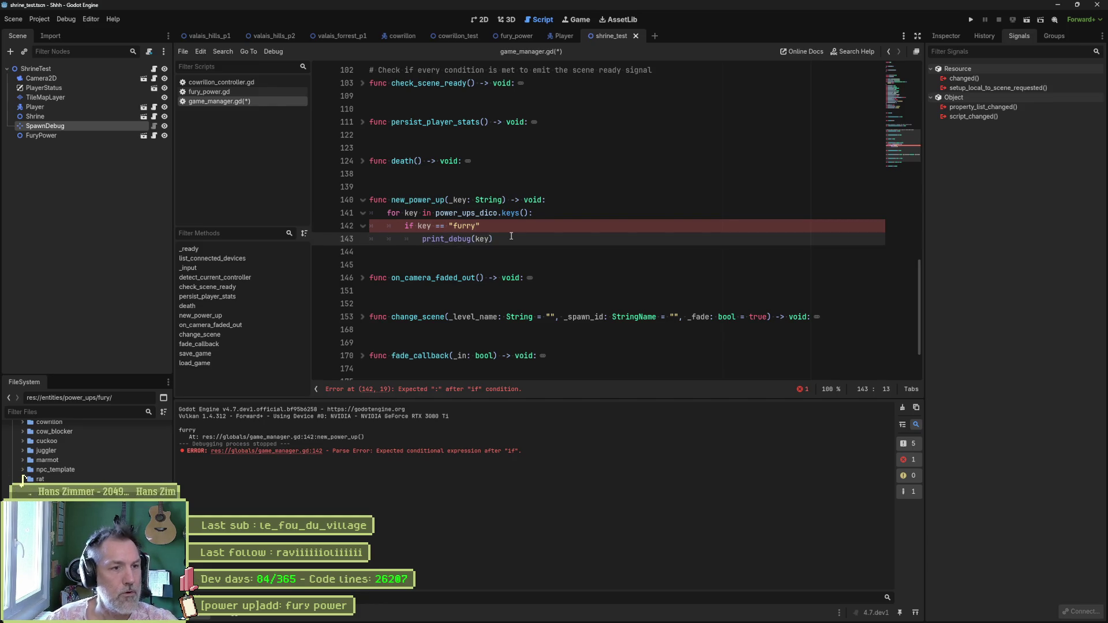
text(power_ups_dico)
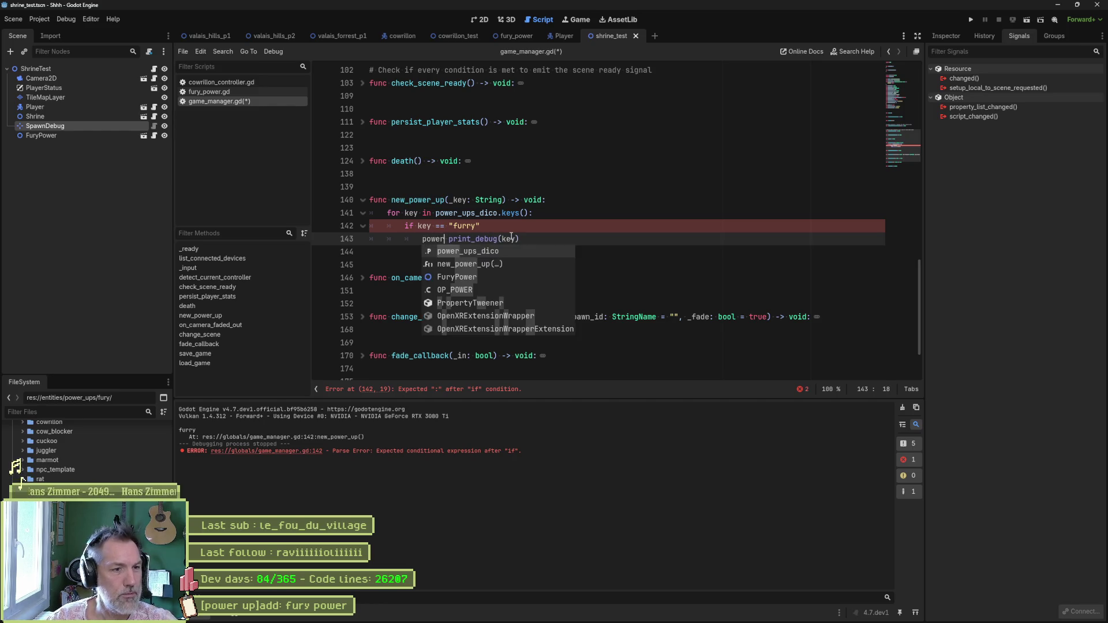
key(BackSpace)
text([] )
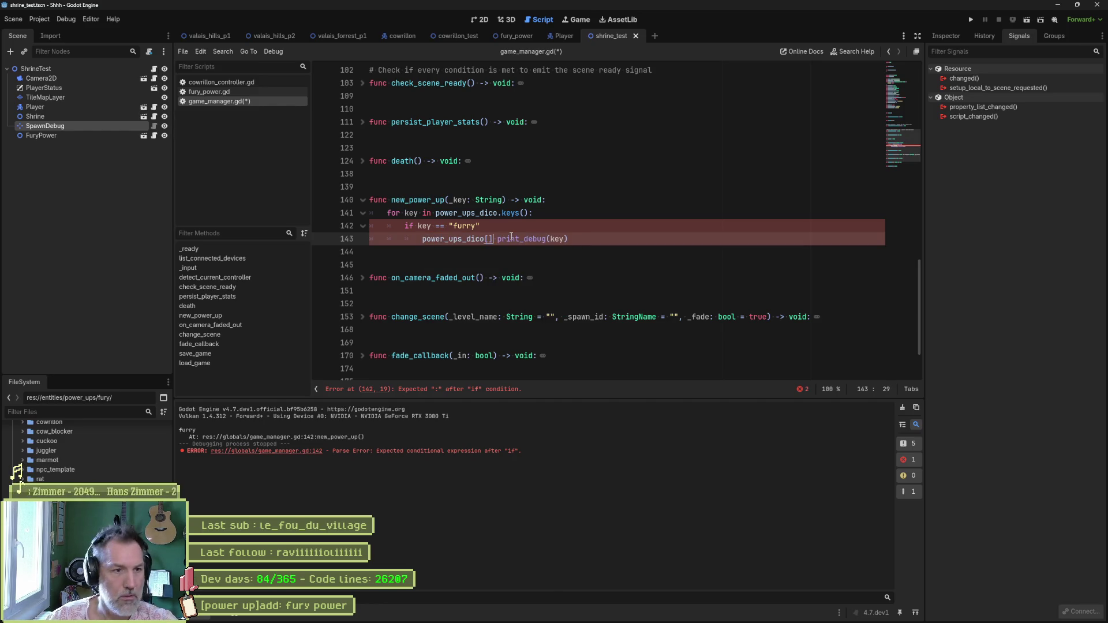
text(key)
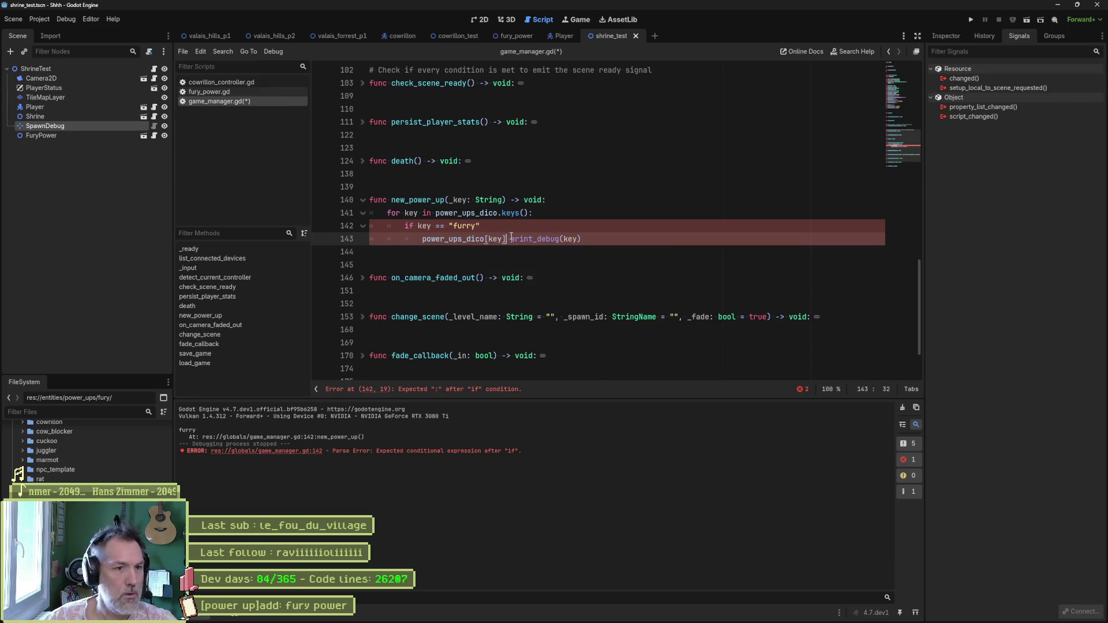
text(= true)
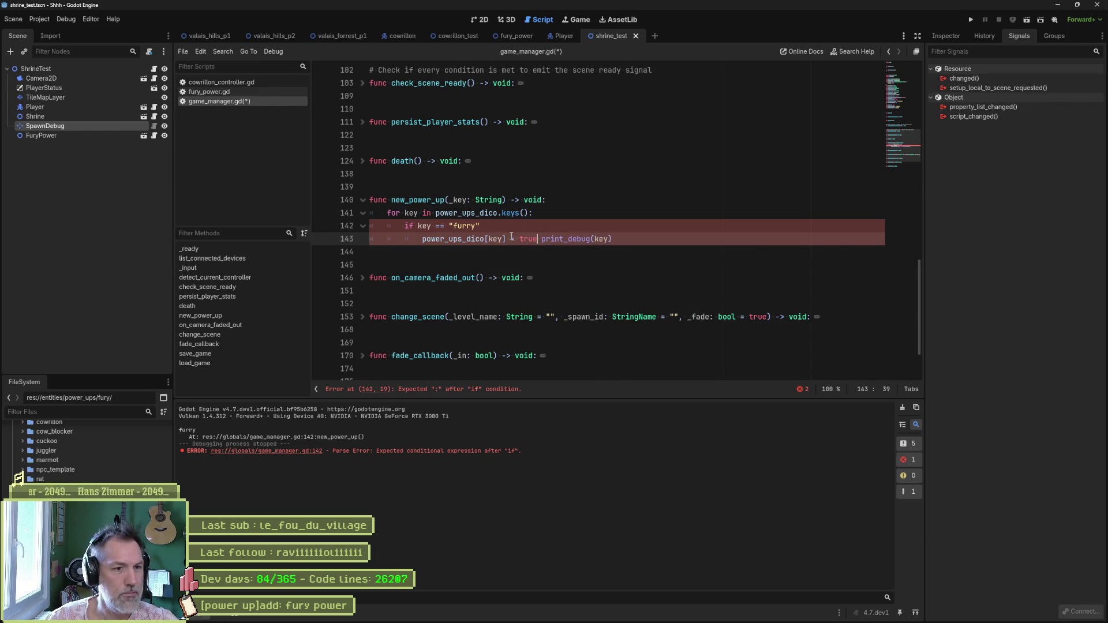
key(Return)
key(Delete)
key(ctrl+s)
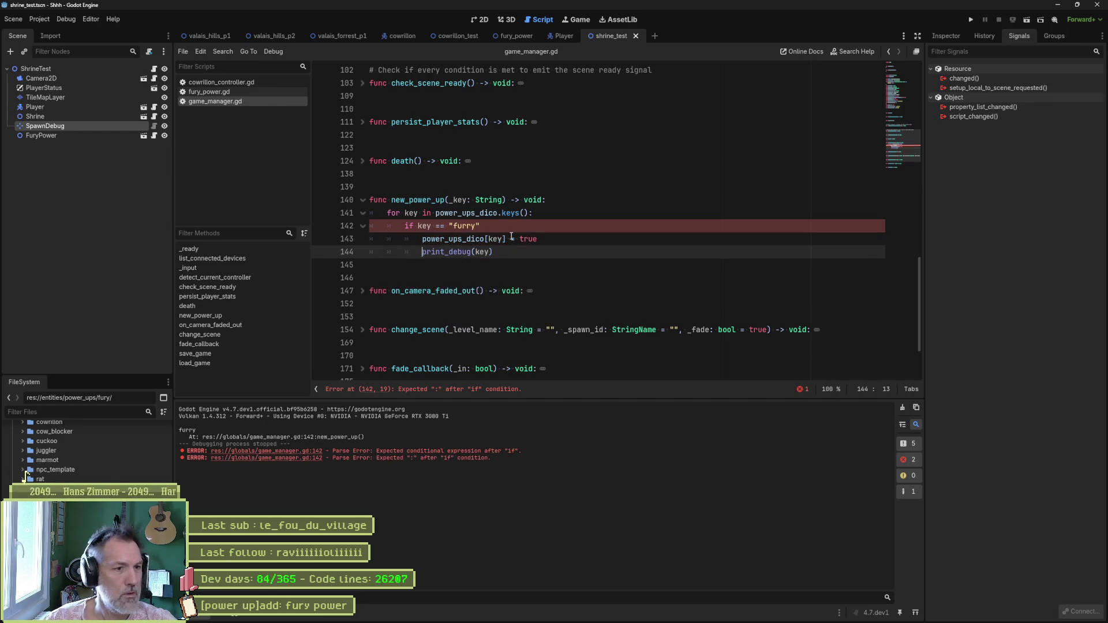
- Add the missing colon to the if condition on line 142, save, and run the project
click(592, 229)
text(:)
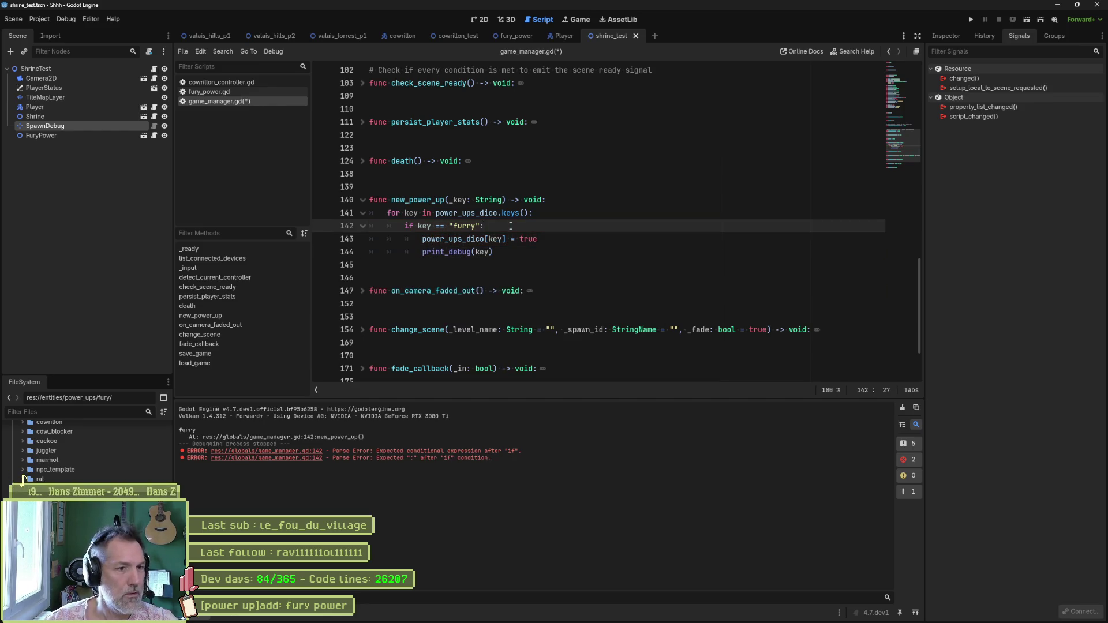
key(ctrl+s)
key(F5)
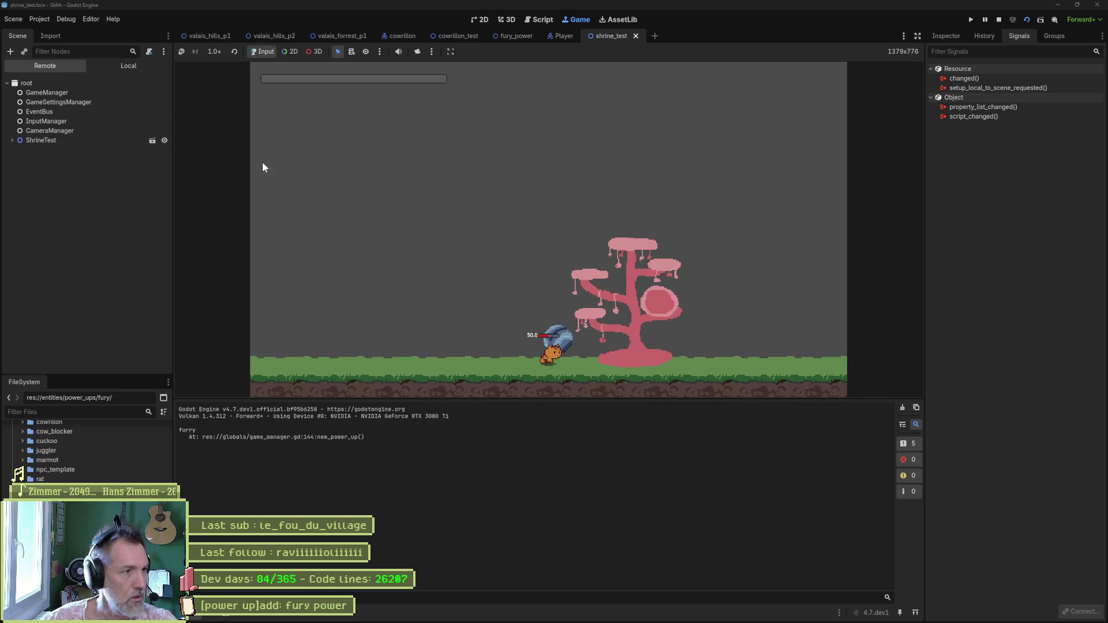
- Select GameManager in the Remote tree, expand its Power Ups Dico in the Inspector, then stop the game
click(52, 93)
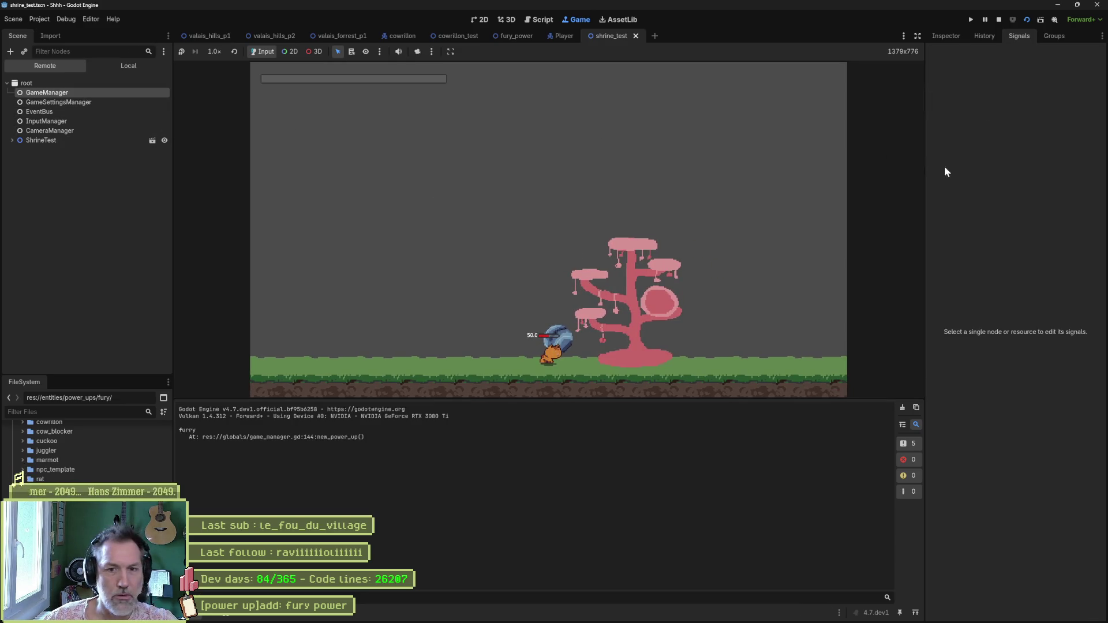
click(950, 36)
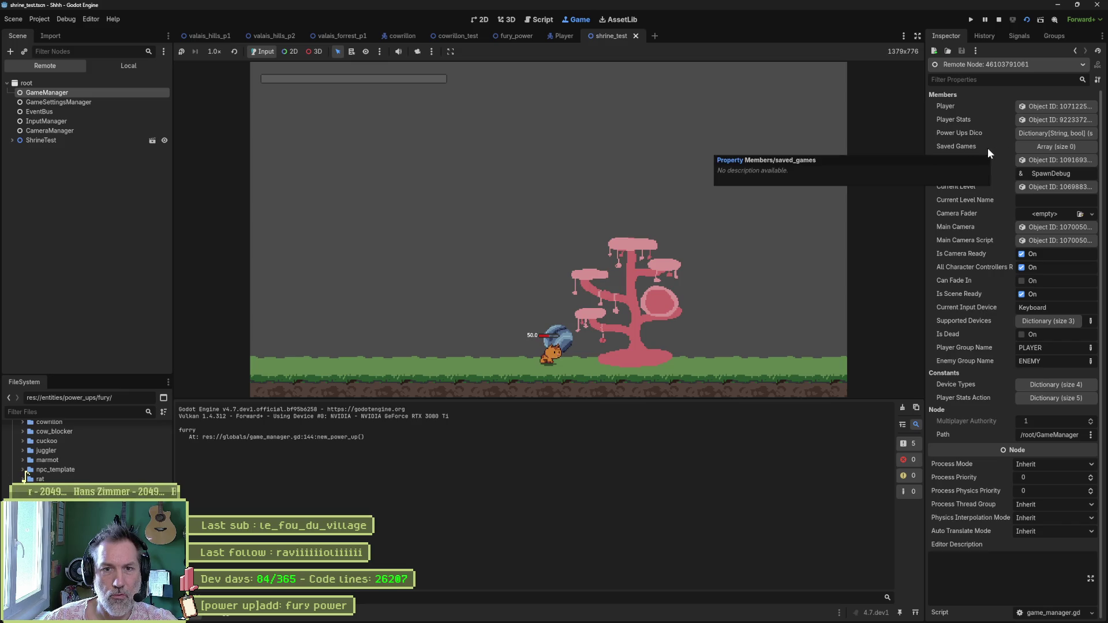
click(1047, 133)
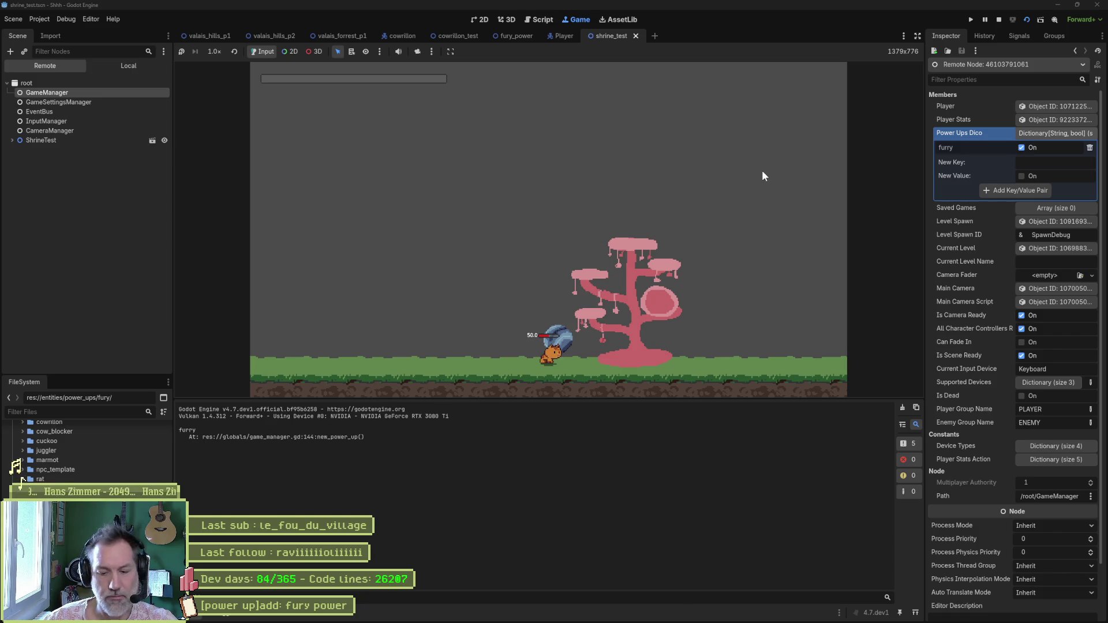
key(F8)
- Rerun the scene, watch Power Ups Dico while walking onto the orb so furry turns true, then stop
key(F6)
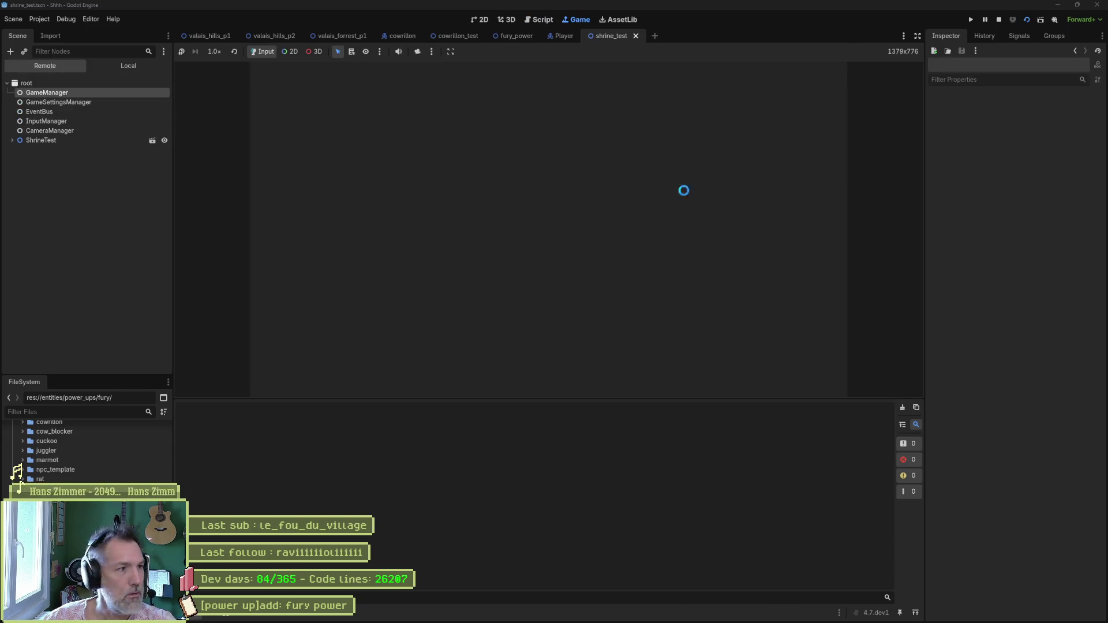
click(58, 130)
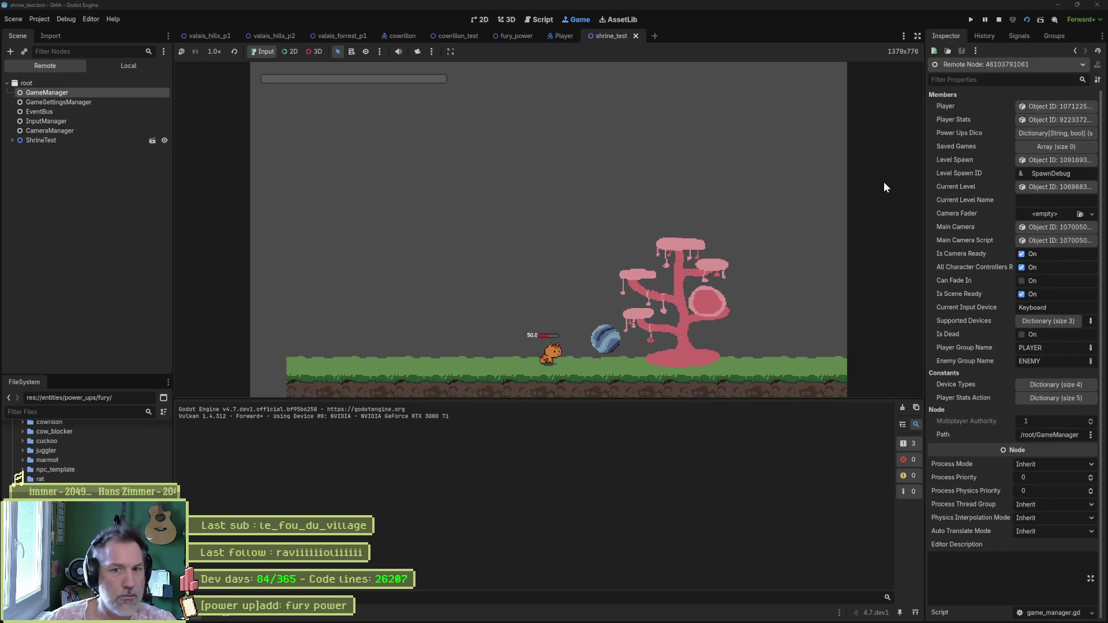
click(1030, 133)
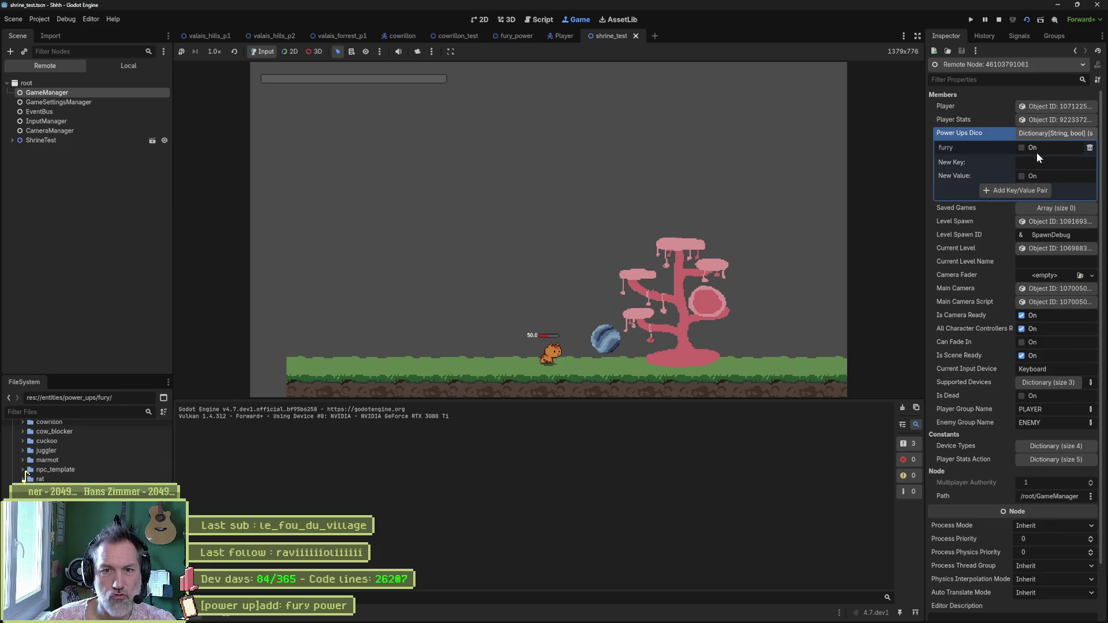
key(Right)
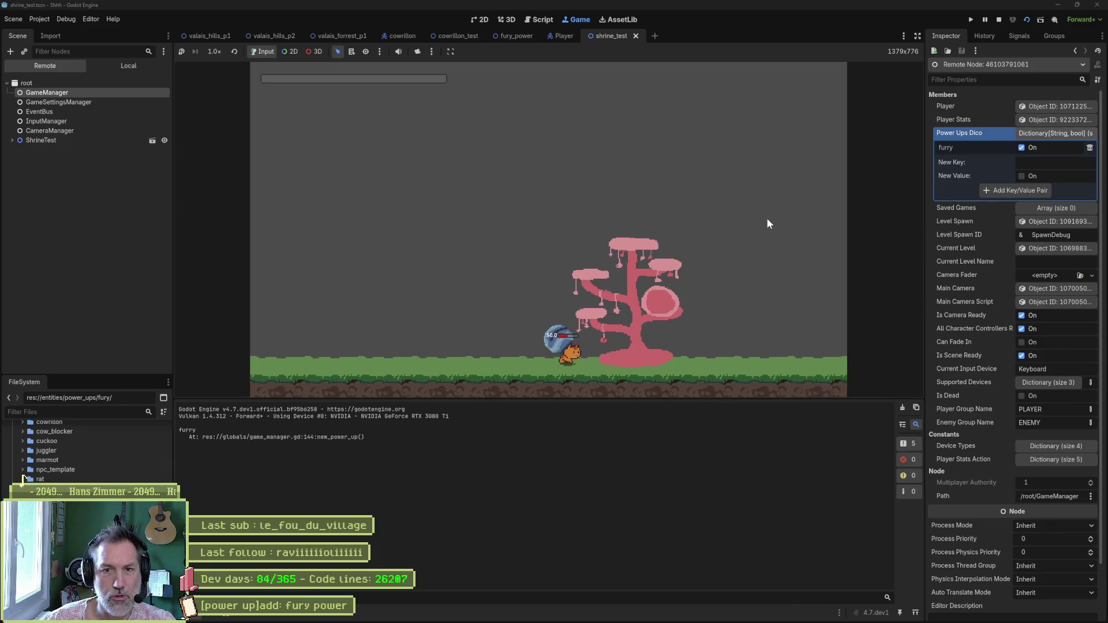
key(F8)
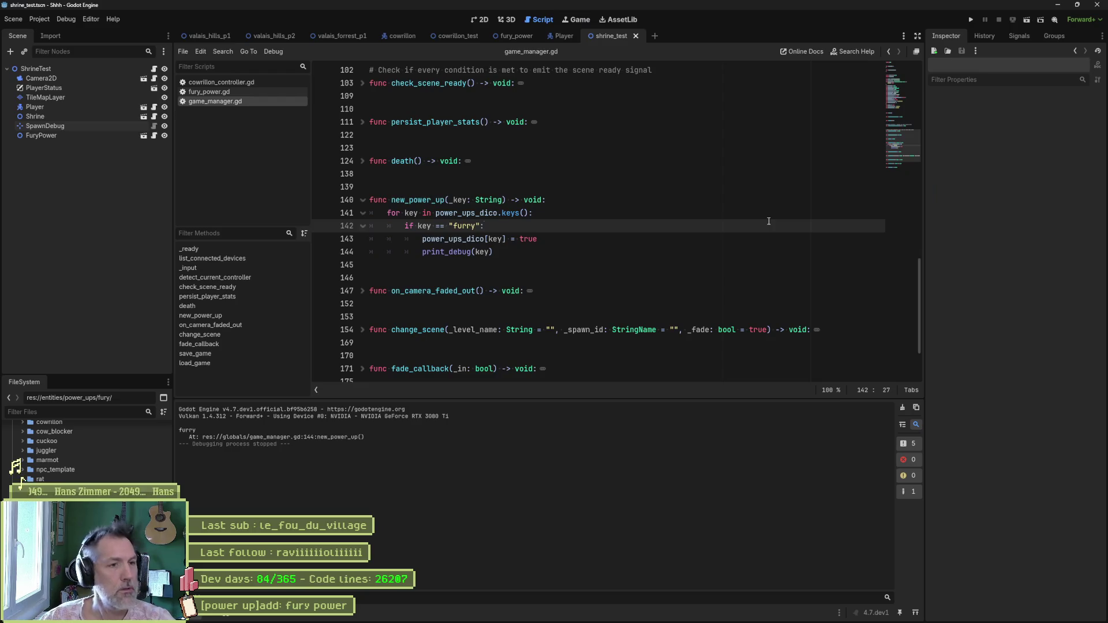
- Below the PlayerStatsAction enum, add enum PowerUpKeys { NONE, FURRY } and save
double_click(466, 226)
drag(902, 85, 898, 88)
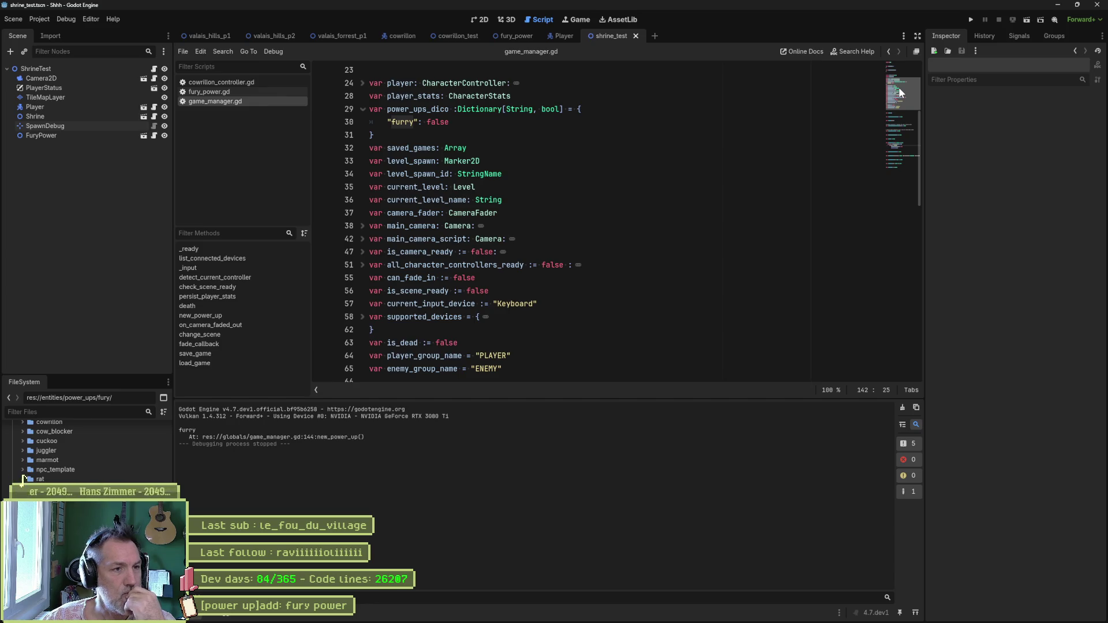
drag(899, 87, 888, 137)
double_click(459, 273)
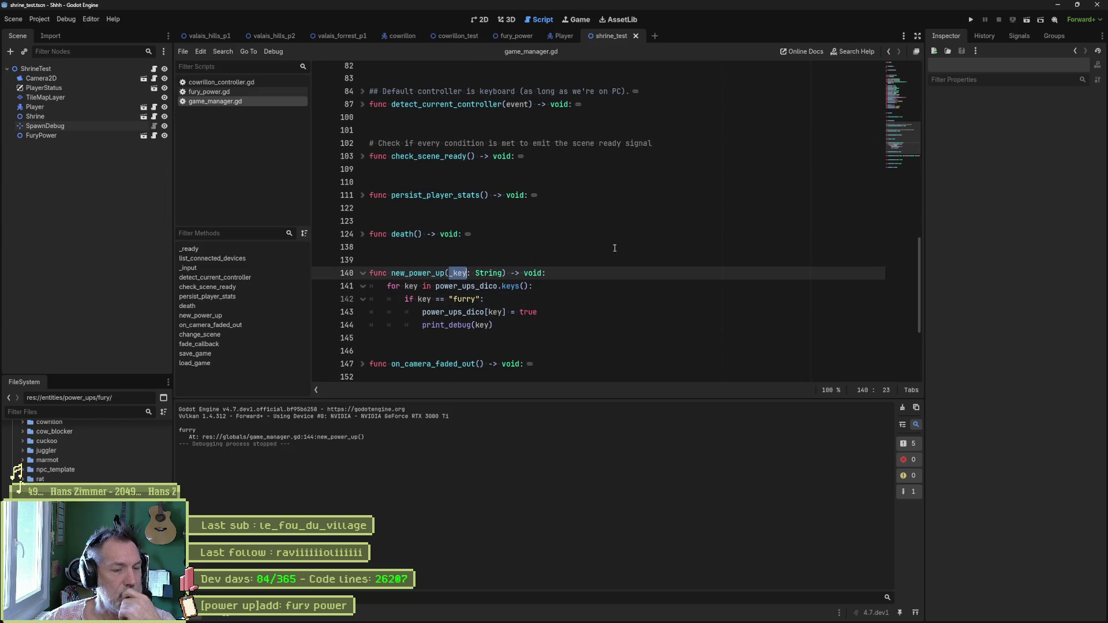
drag(895, 144, 908, 90)
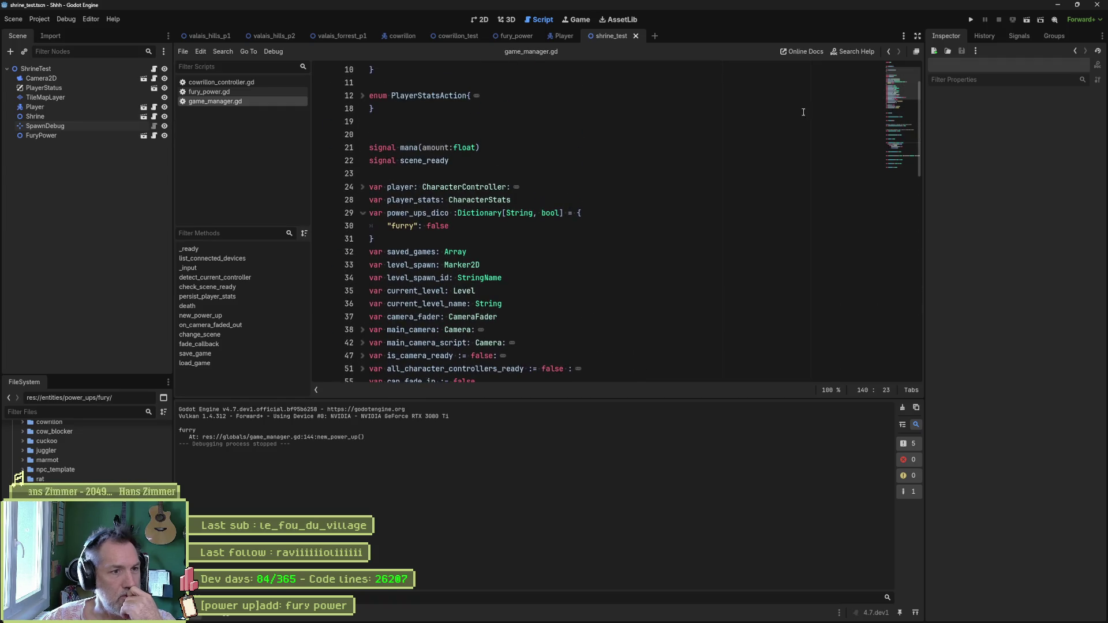
click(467, 115)
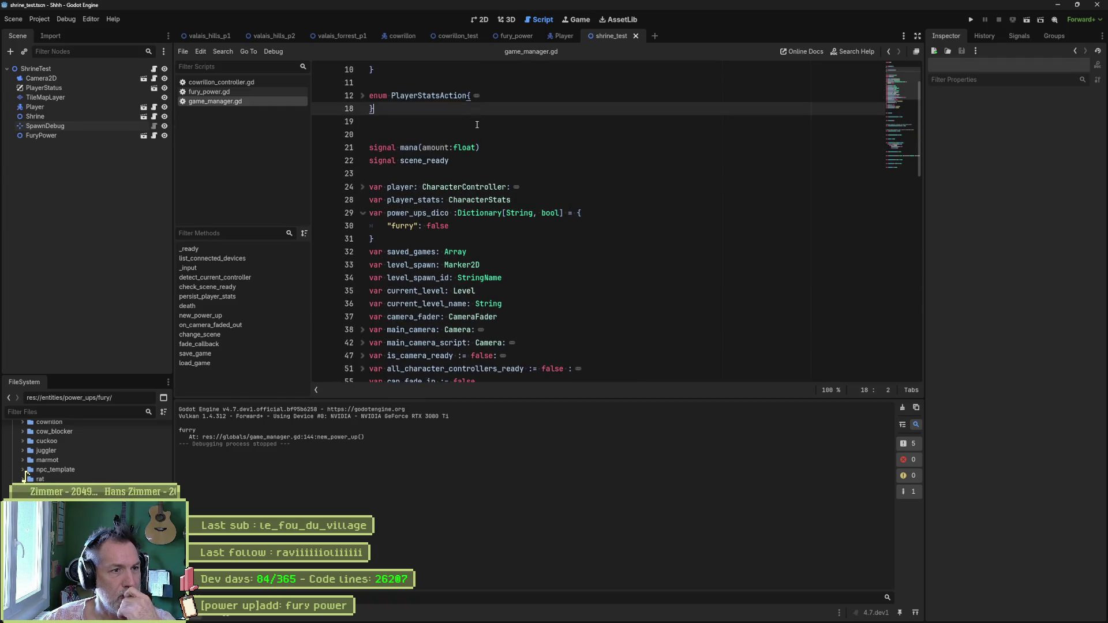
key(Return)
key(Return)
text(en)
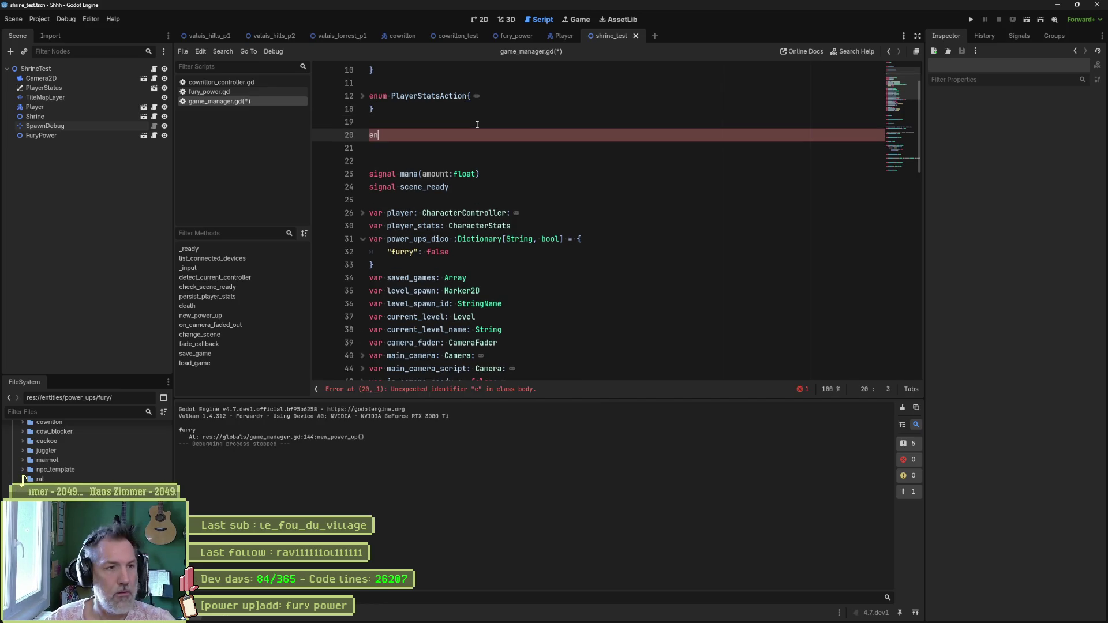
text(um Power)
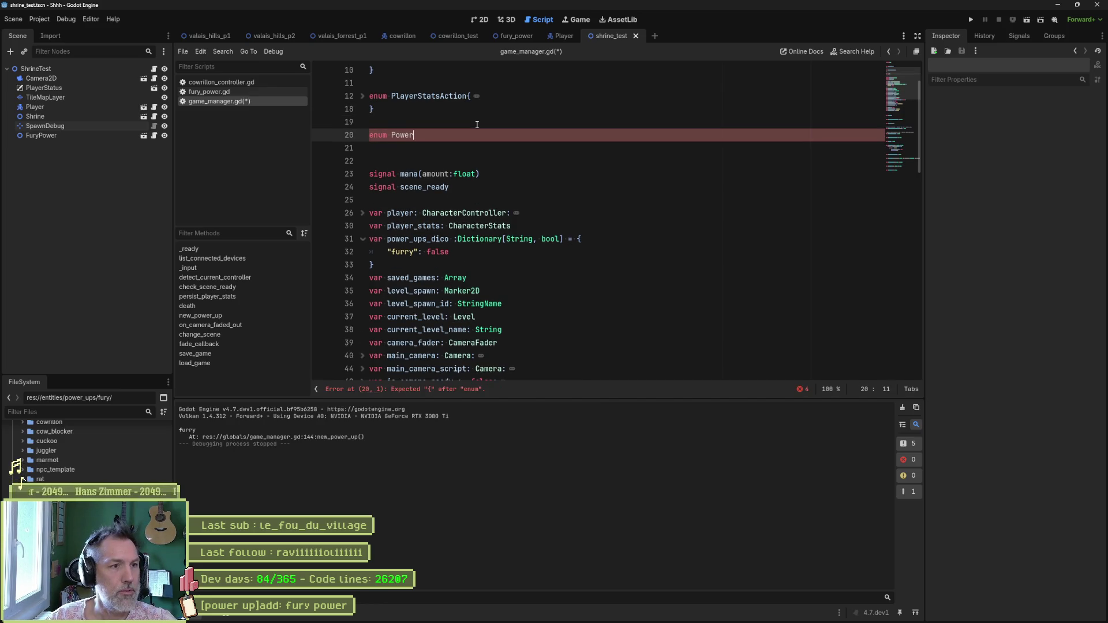
text(UpKeys{)
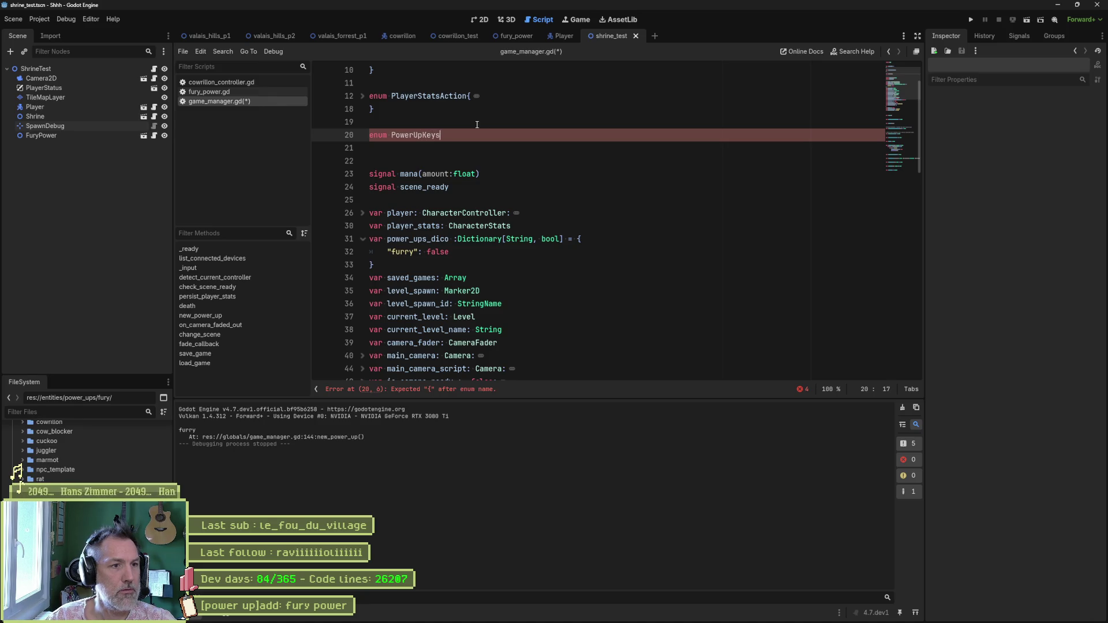
key(Return)
text(NONE,)
key(Return)
text(FURRY)
key(ctrl+s)
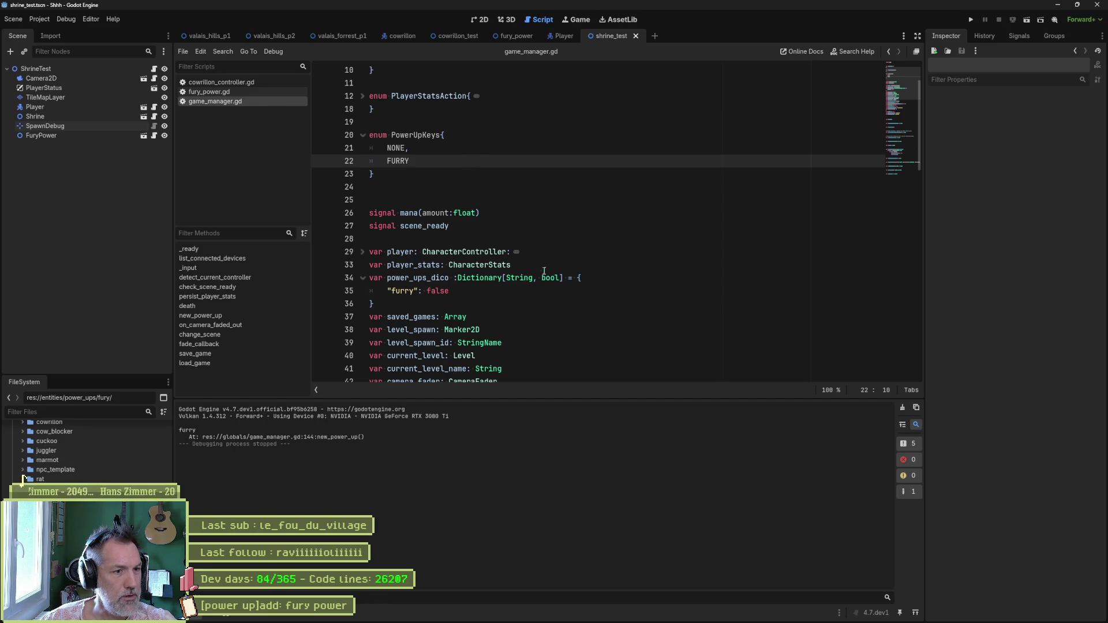
- Start a new declaration, var power_ups_enum, below the power_ups_dico block
click(421, 305)
key(Return)
text(var )
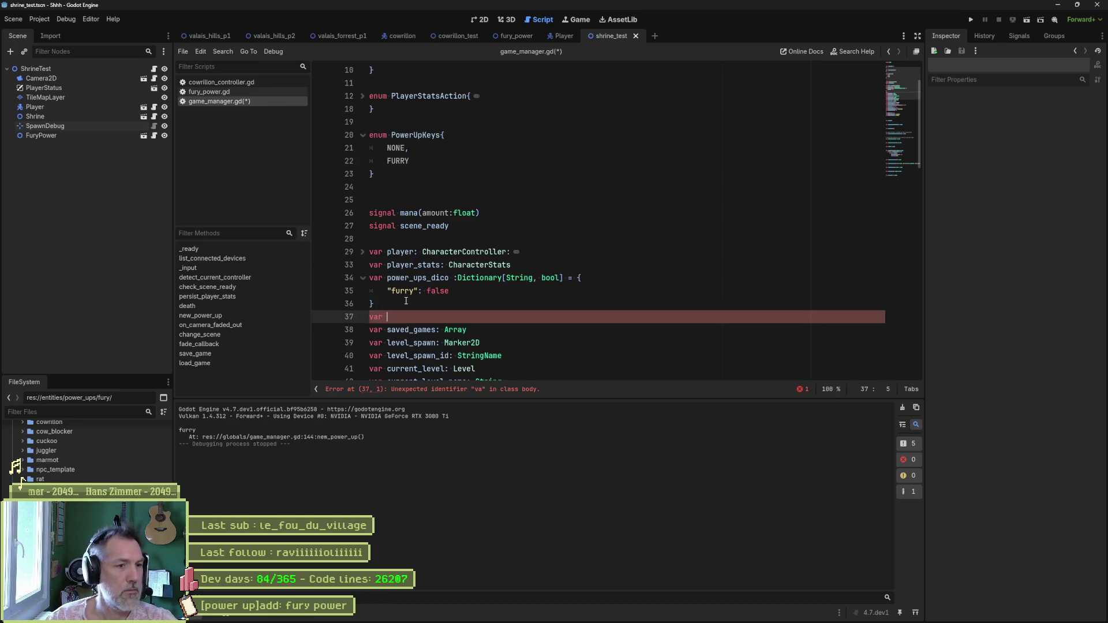
text(power_ups_enum)
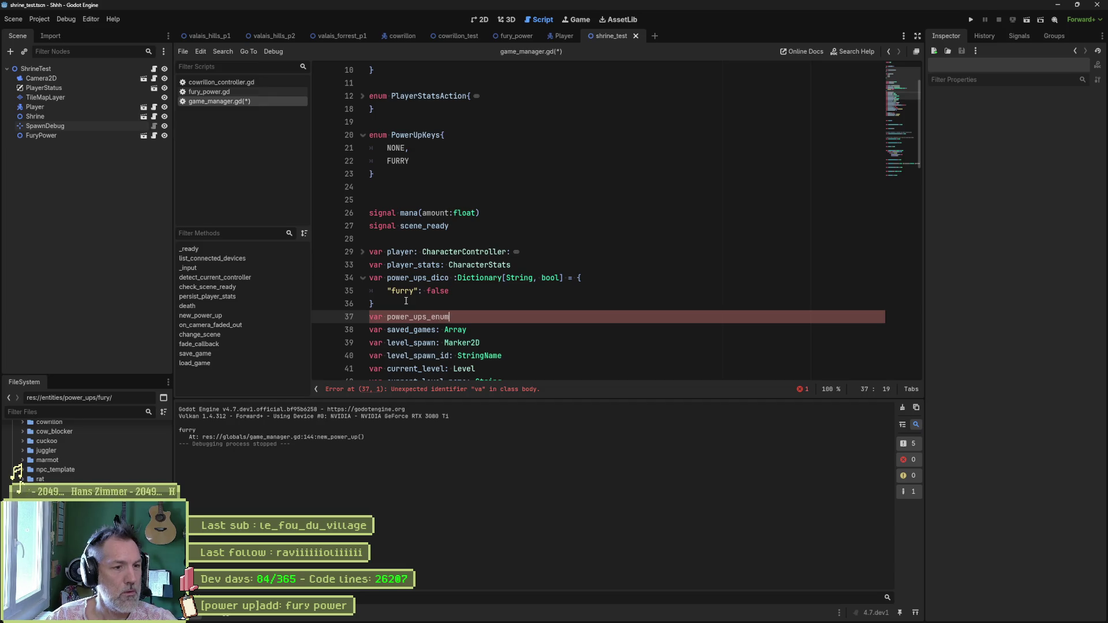
- Rename the new variable to power_ups_keys typed as PowerUpKeys
key(BackSpace)
key(BackSpace)
key(BackSpace)
key(BackSpace)
text(keys)
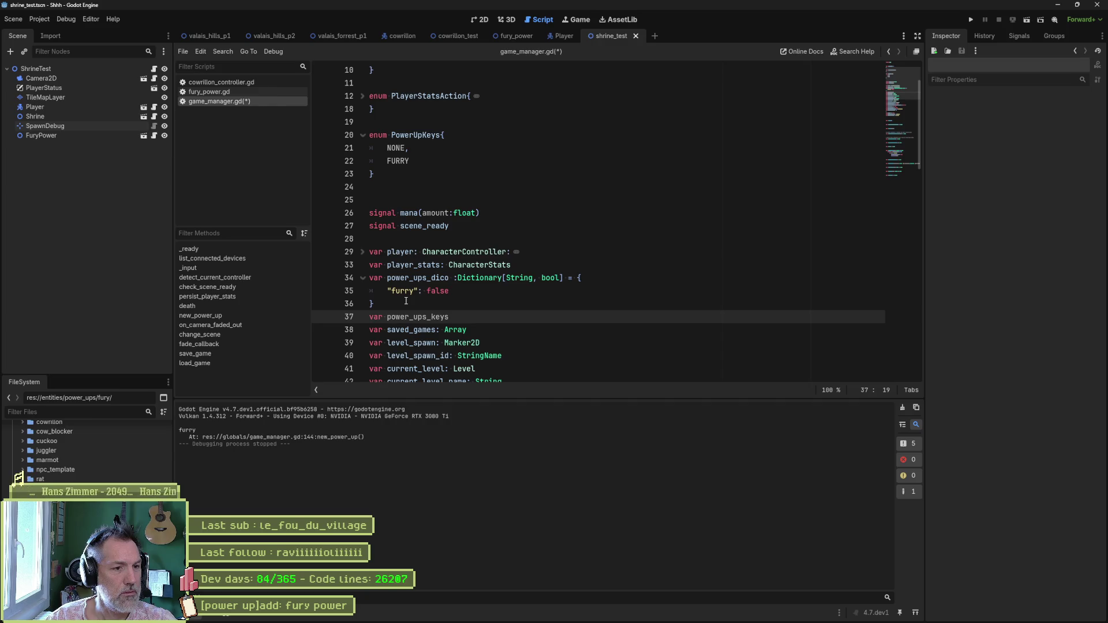
text(: Power)
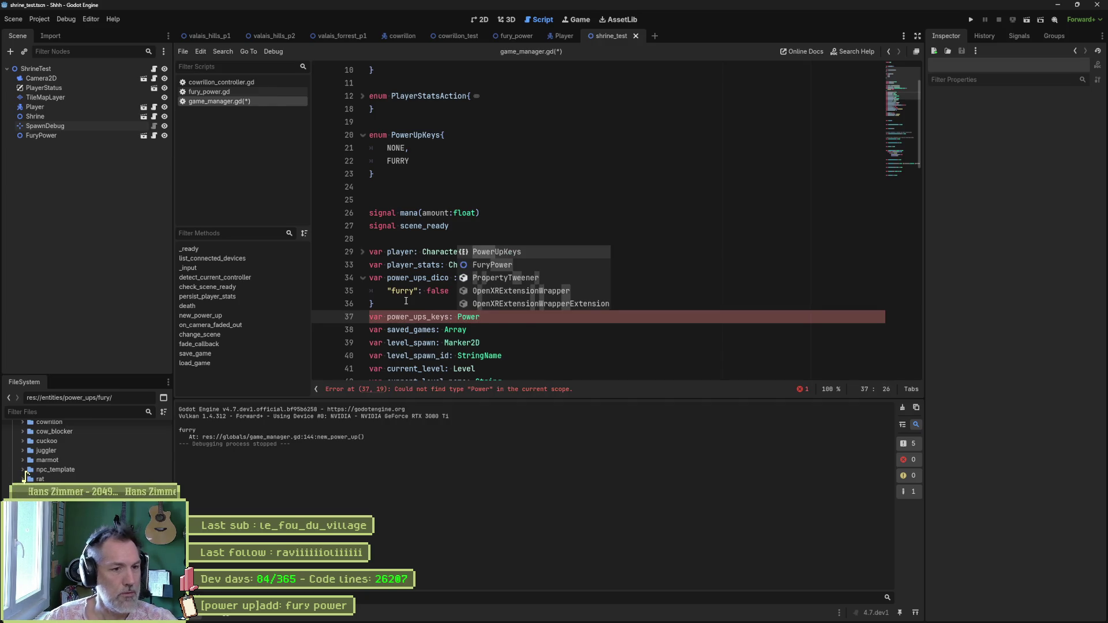
key(Return)
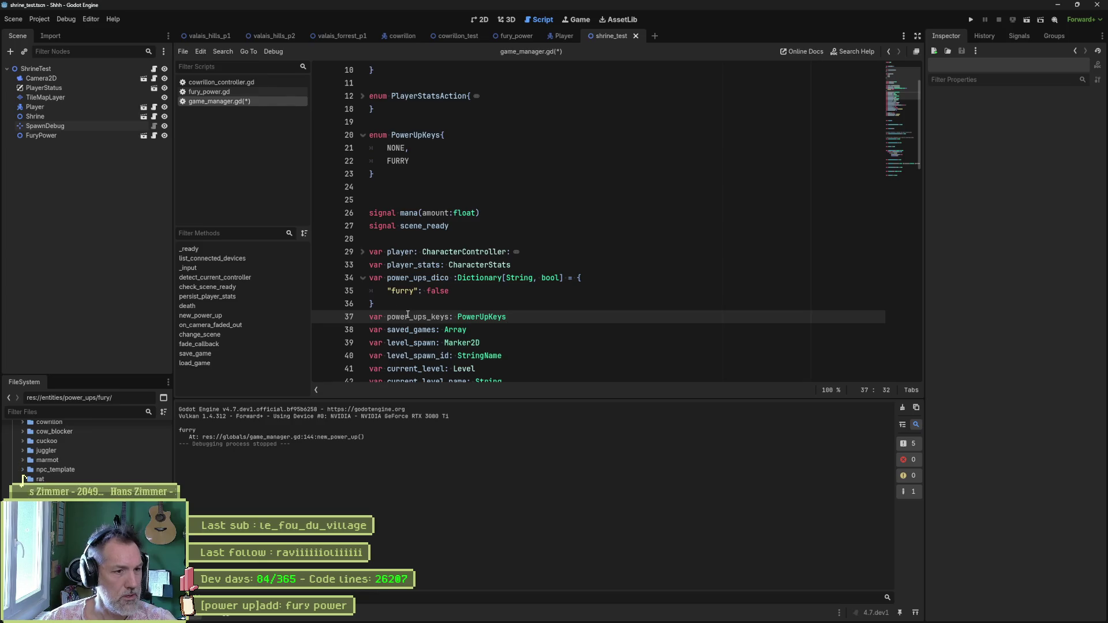
- Replace the "furry" key in power_ups_dico with PowerUpKeys.FURRY
double_click(424, 312)
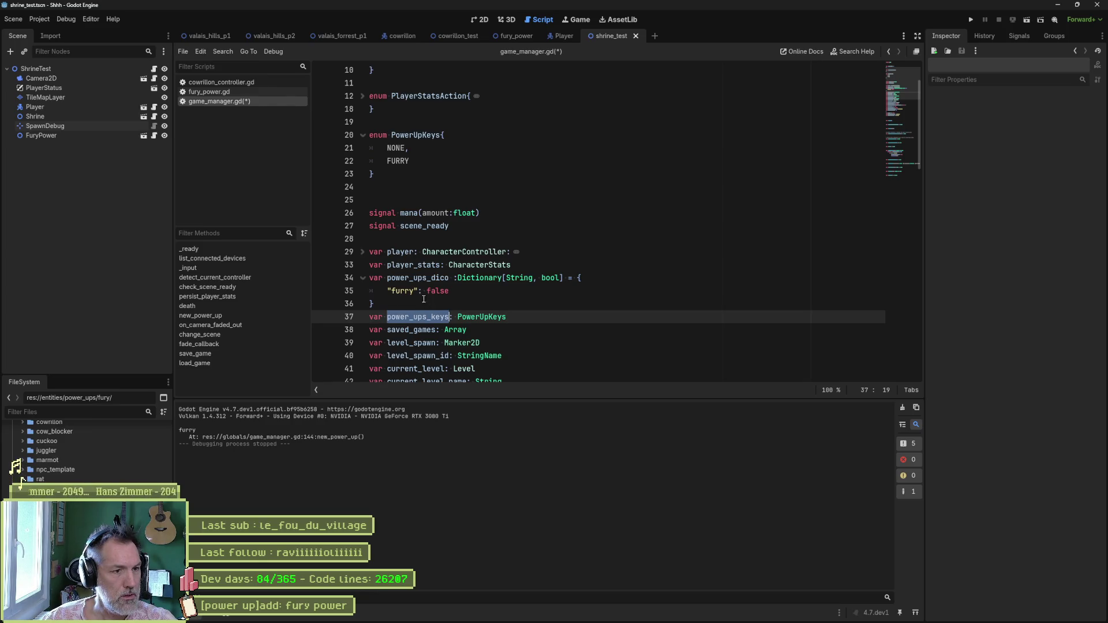
drag(417, 291, 387, 291)
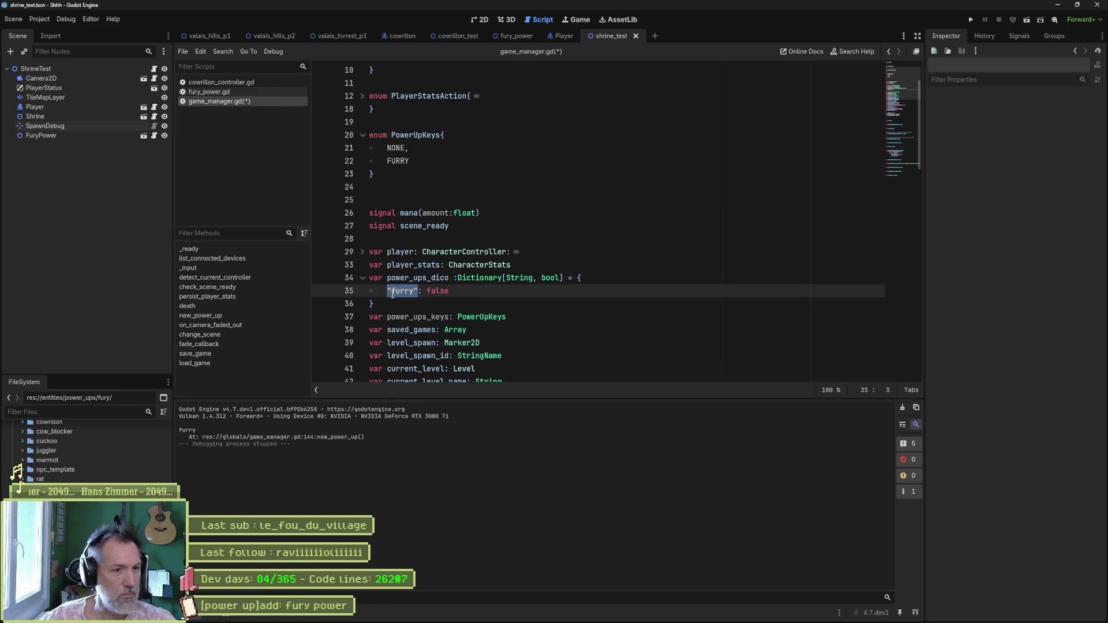
text(power)
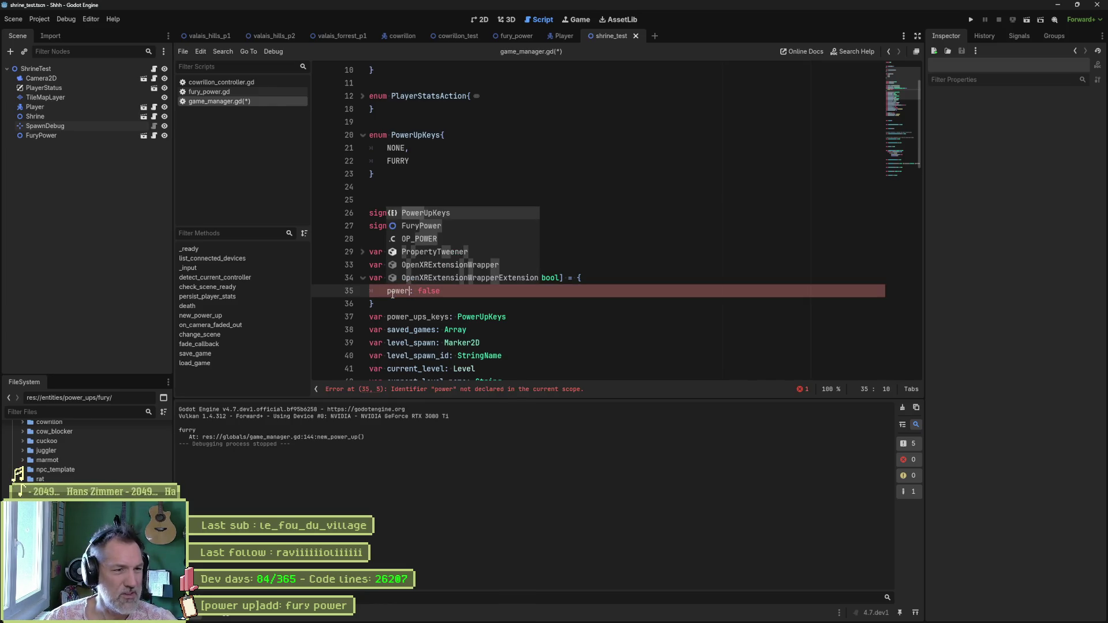
key(Return)
text(.)
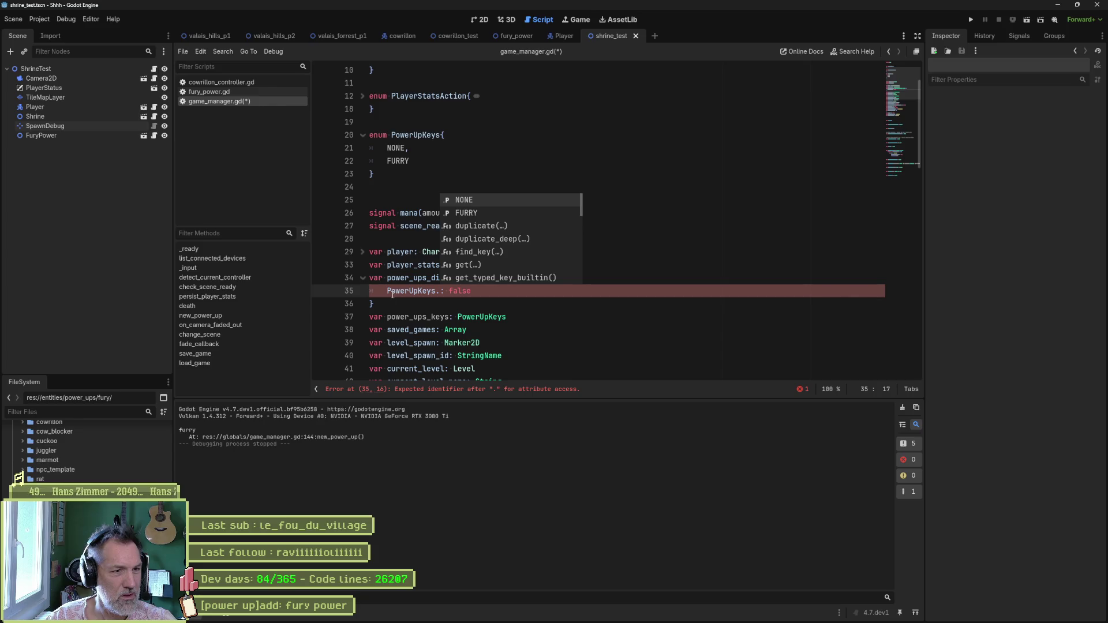
key(Return)
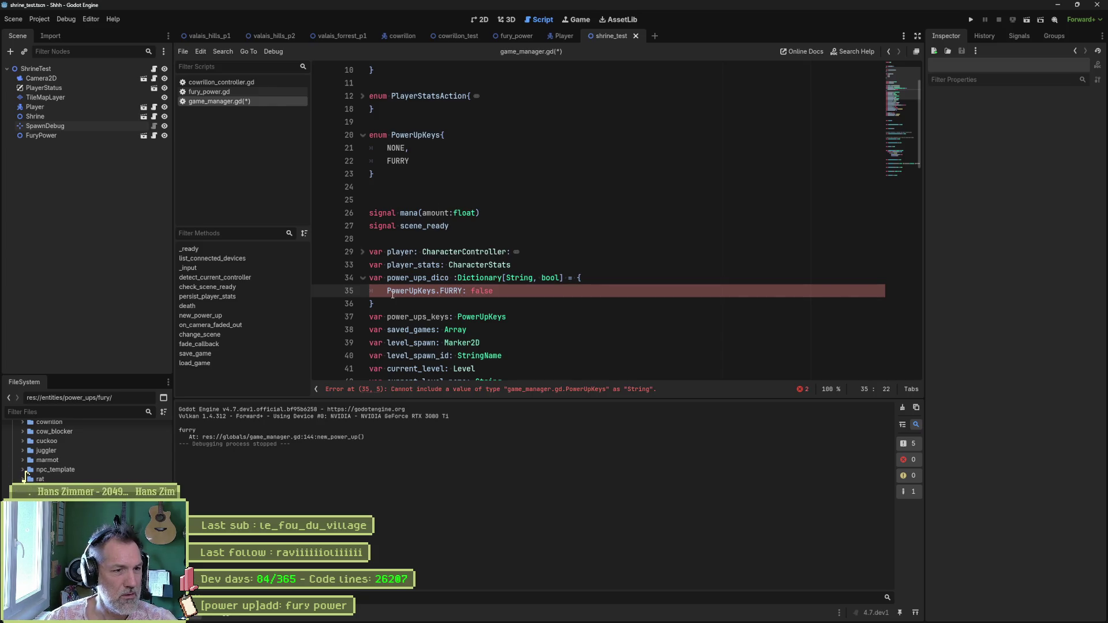
- Change the dictionary key type from String to int, giving Dictionary[int, bool], and save
double_click(516, 278)
text(int)
click(480, 300)
key(ctrl+s)
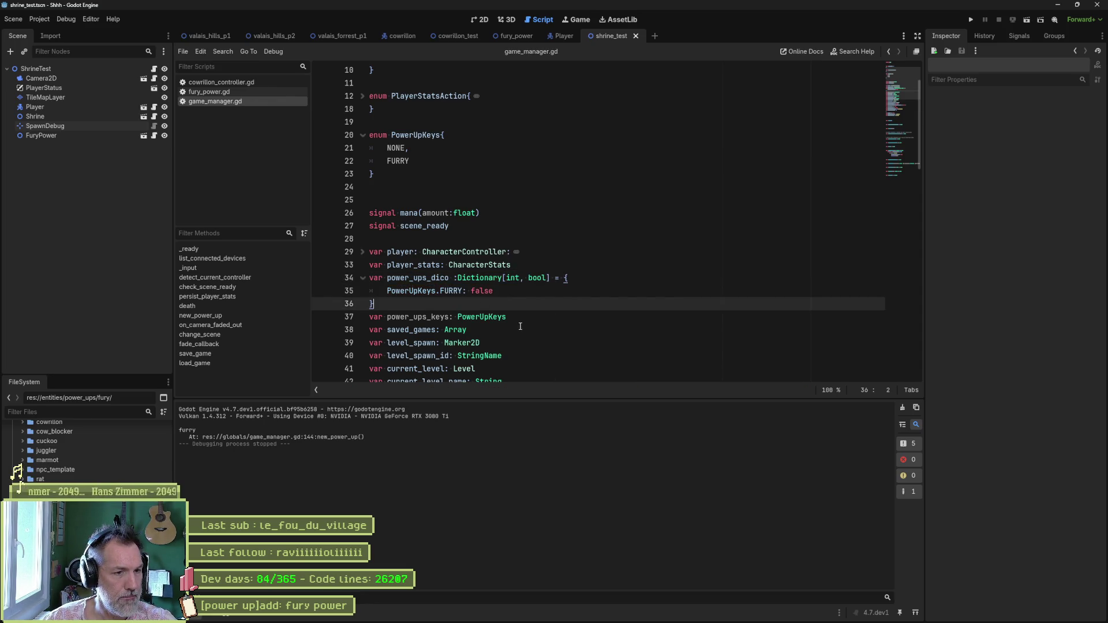
scroll(521, 324, down, 15)
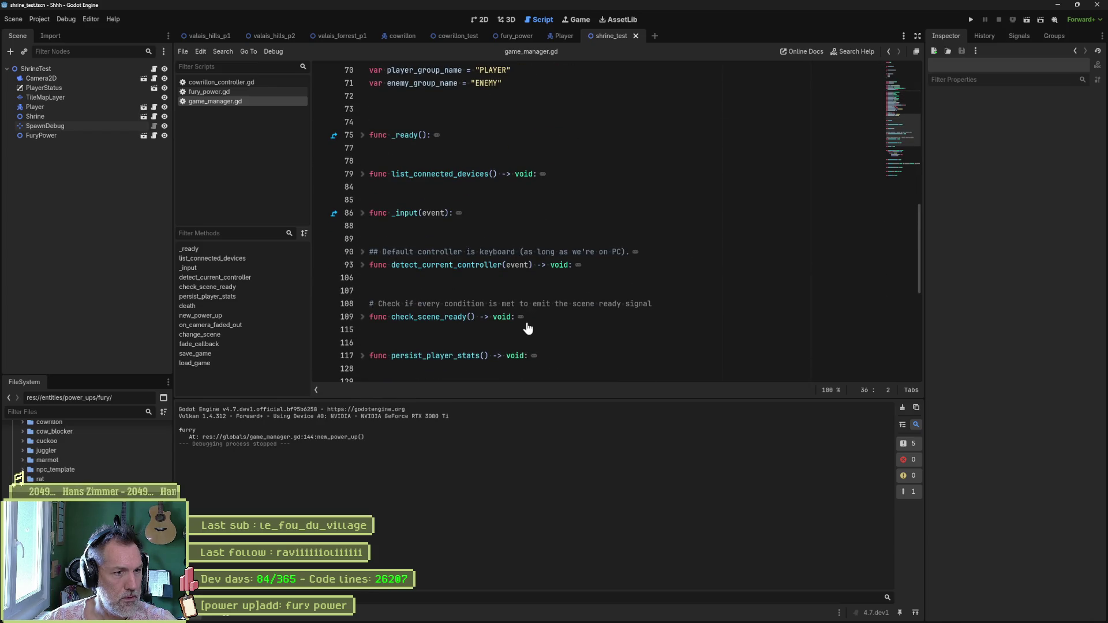
- Change the type of new_power_up's _key parameter from String to int
scroll(527, 326, down, 4)
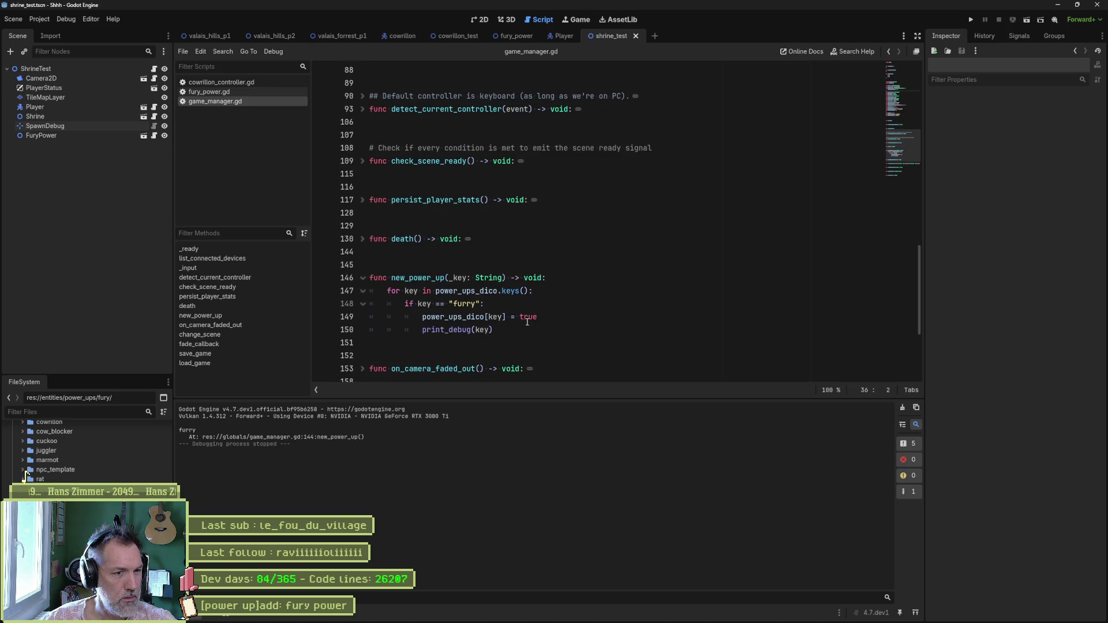
drag(454, 304, 475, 304)
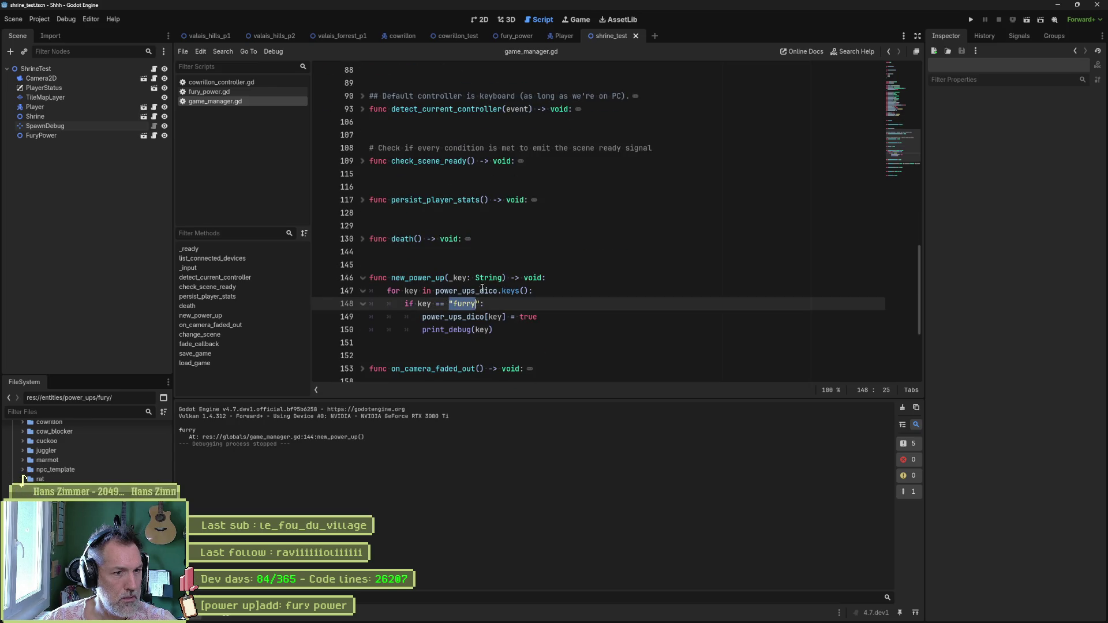
double_click(488, 277)
text(int)
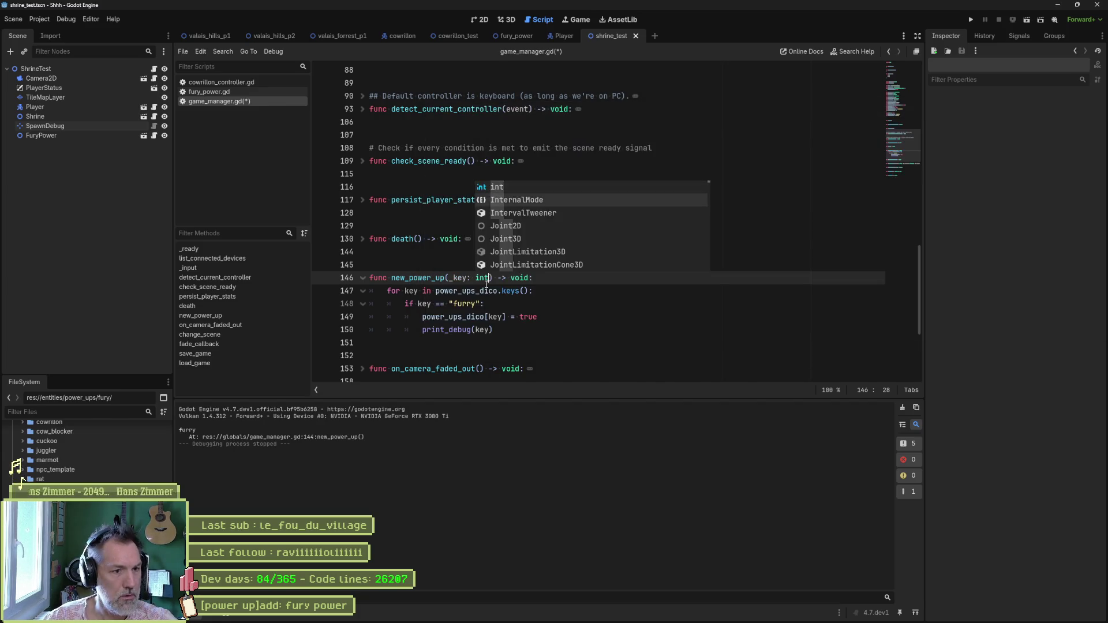
key(Escape)
- Compare key against PowerUpKeys.FURRY instead of "furry", save, and run the test scene
double_click(465, 304)
key(shift+Left)
key(shift+Left)
key(shift+Left)
key(shift+Right)
key(shift+Right)
key(shift+Right)
key(shift+Right)
key(shift+Right)
key(shift+Right)
key(shift+Right)
key(shift+Left)
key(shift+Left)
key(shift+Left)
text(Power)
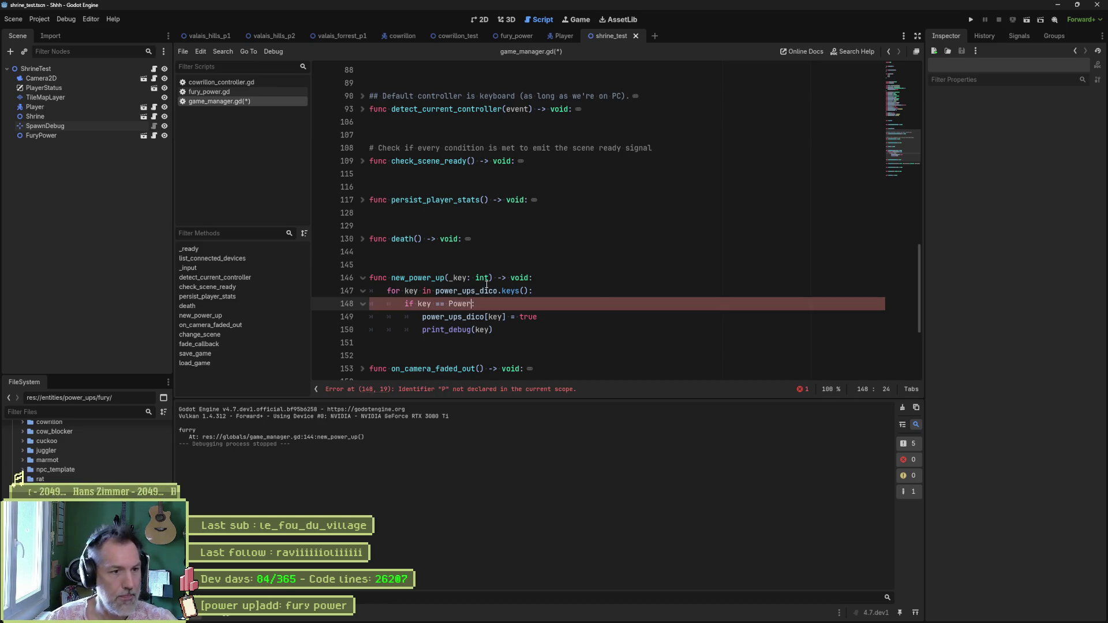
key(Return)
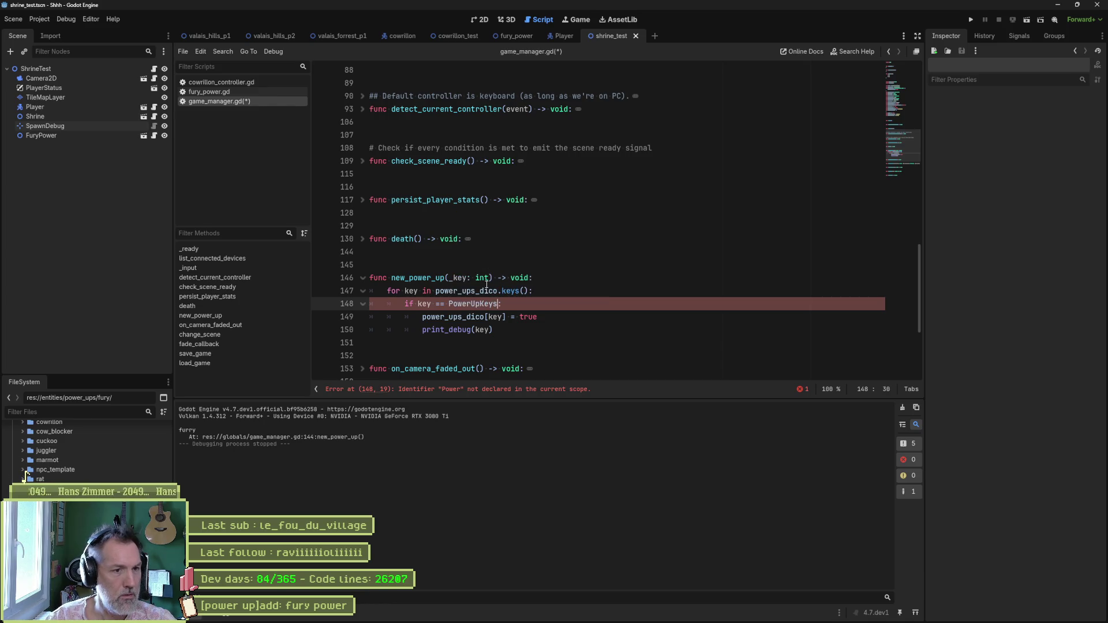
text(.F)
key(Return)
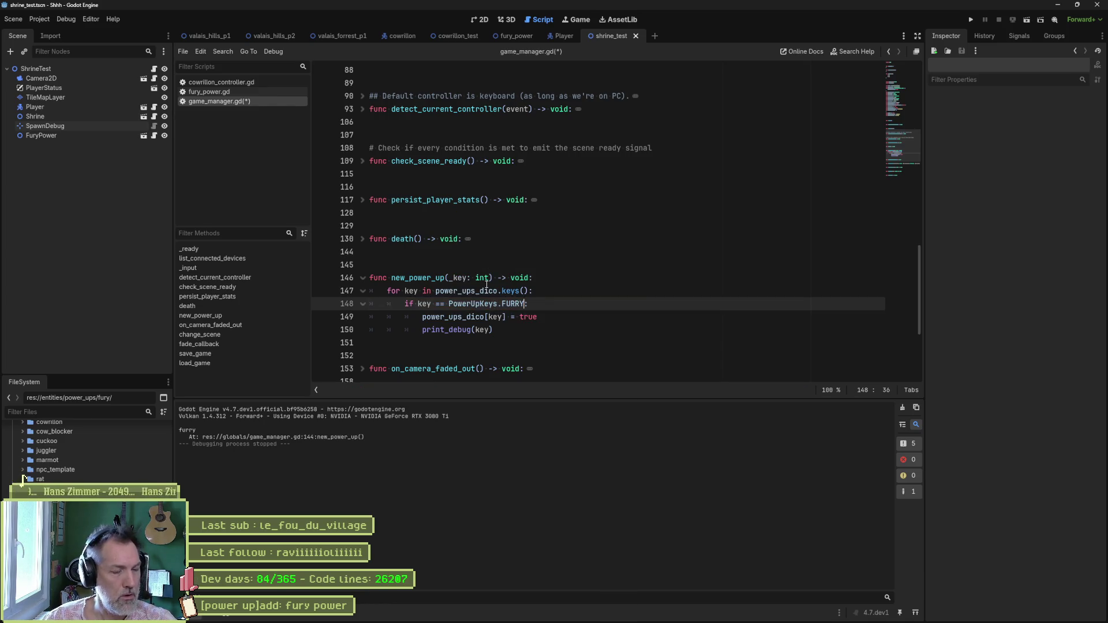
key(ctrl+s)
key(F6)
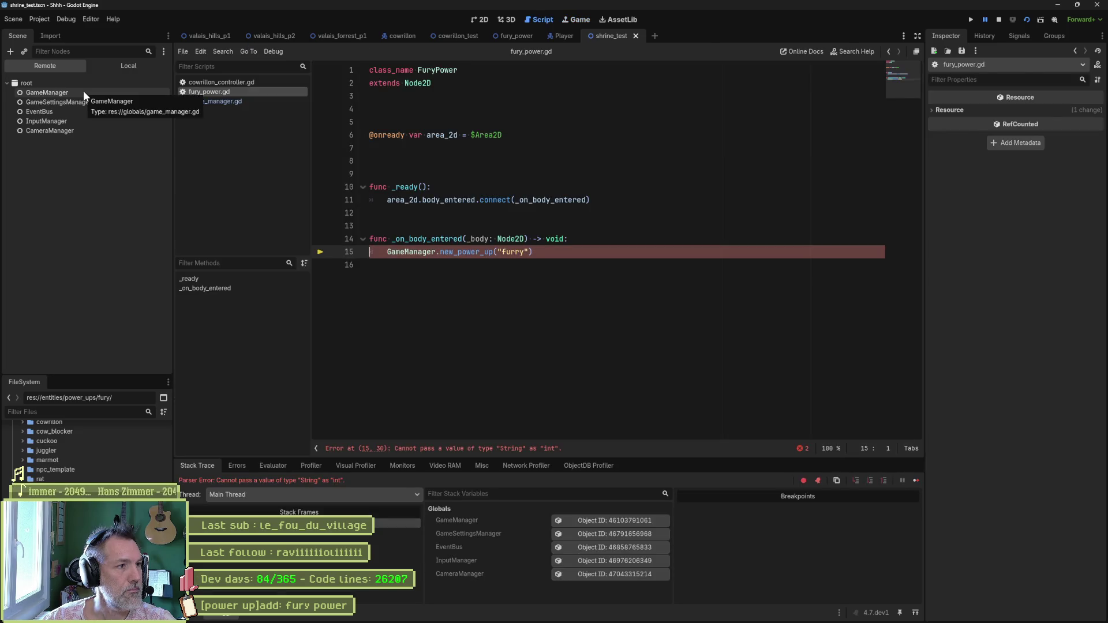
- Stop the game, pass GameManager.PowerUpKeys.FURRY instead of "furry" on line 15, save, and rerun
key(F8)
drag(498, 252, 528, 251)
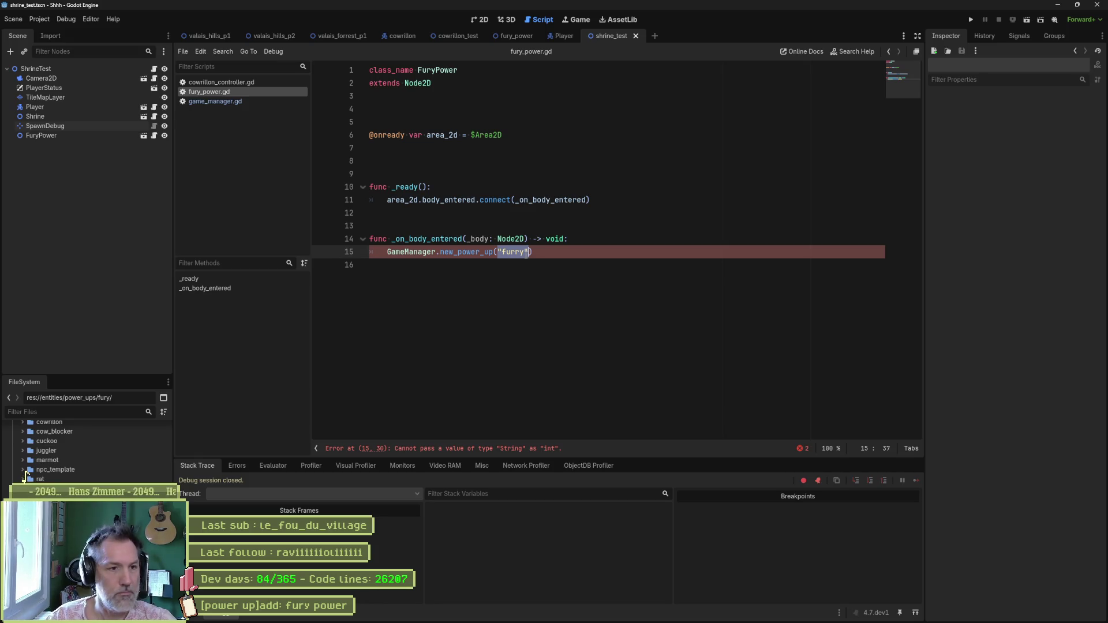
text(Game)
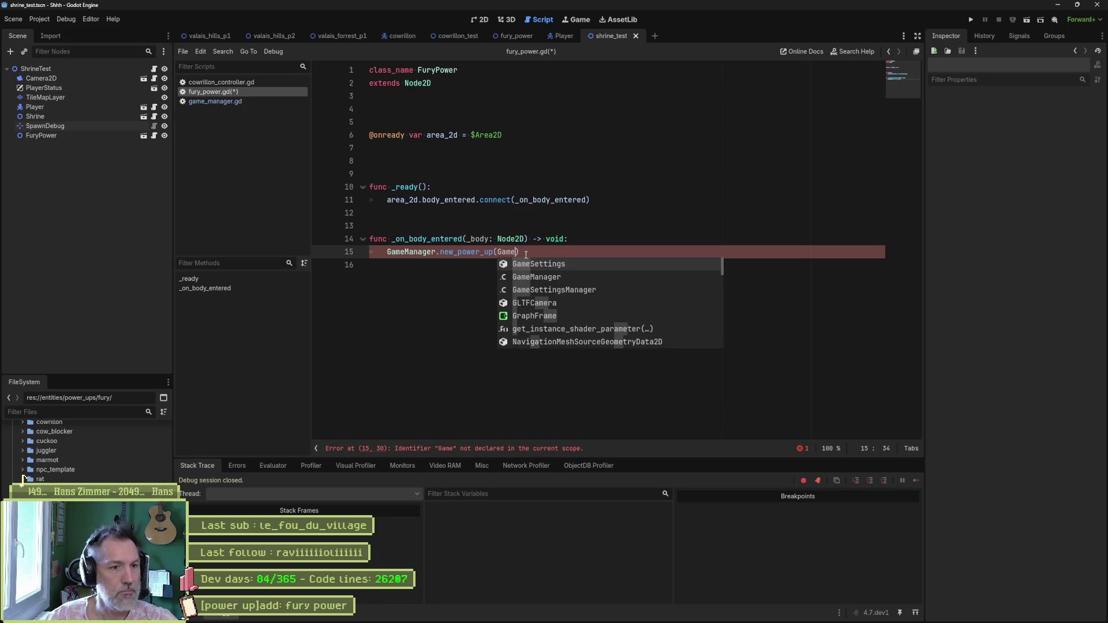
key(Down)
key(Return)
text(.Po)
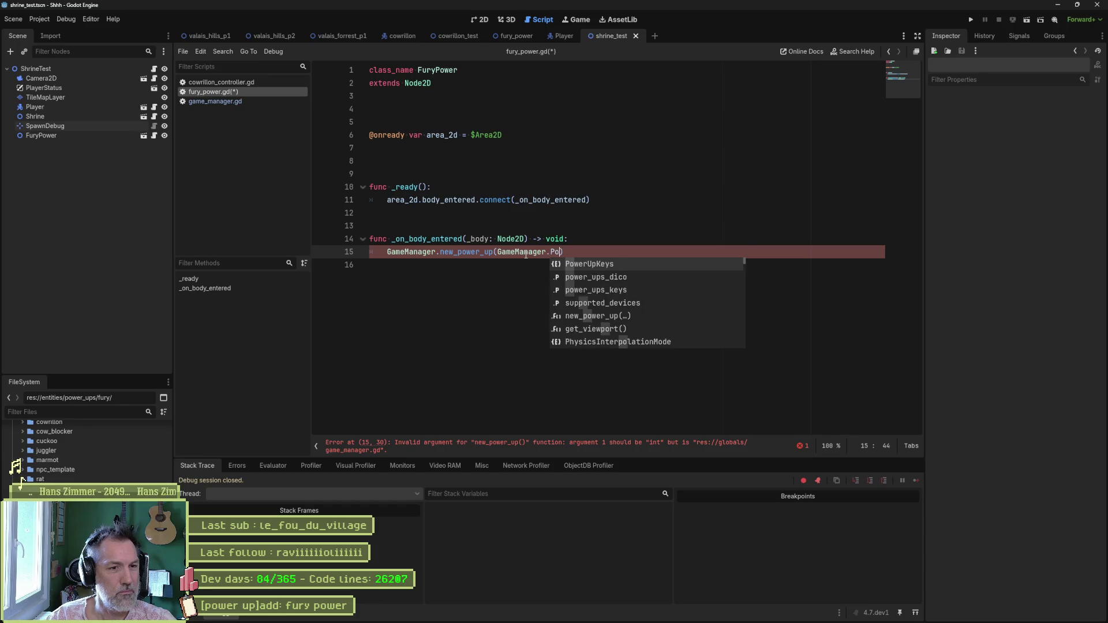
key(Return)
text(.)
key(Return)
key(ctrl+s)
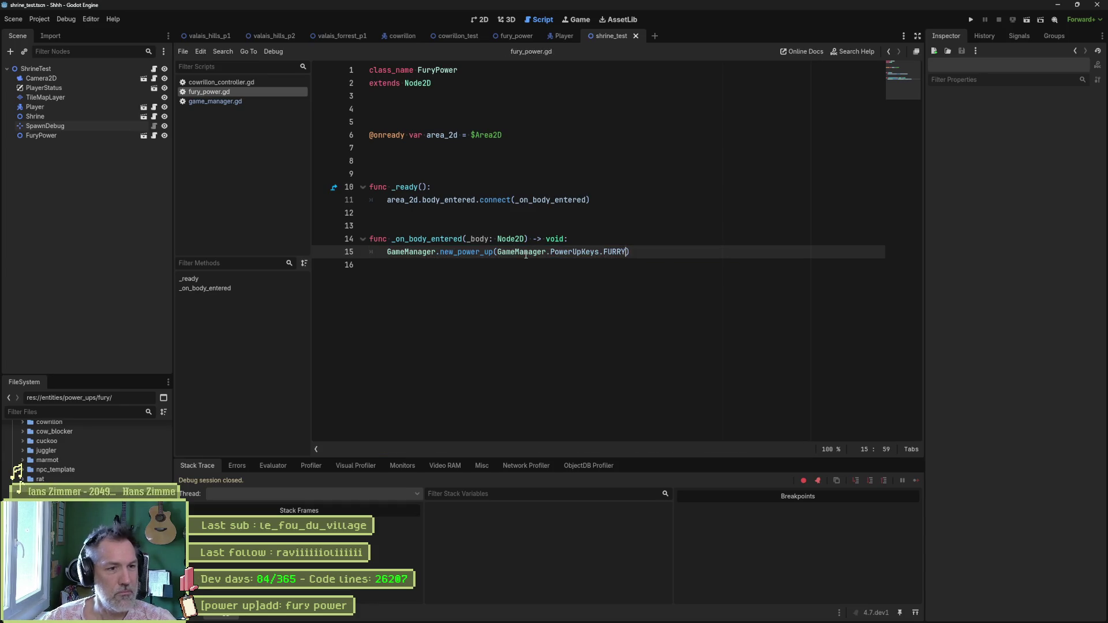
key(F6)
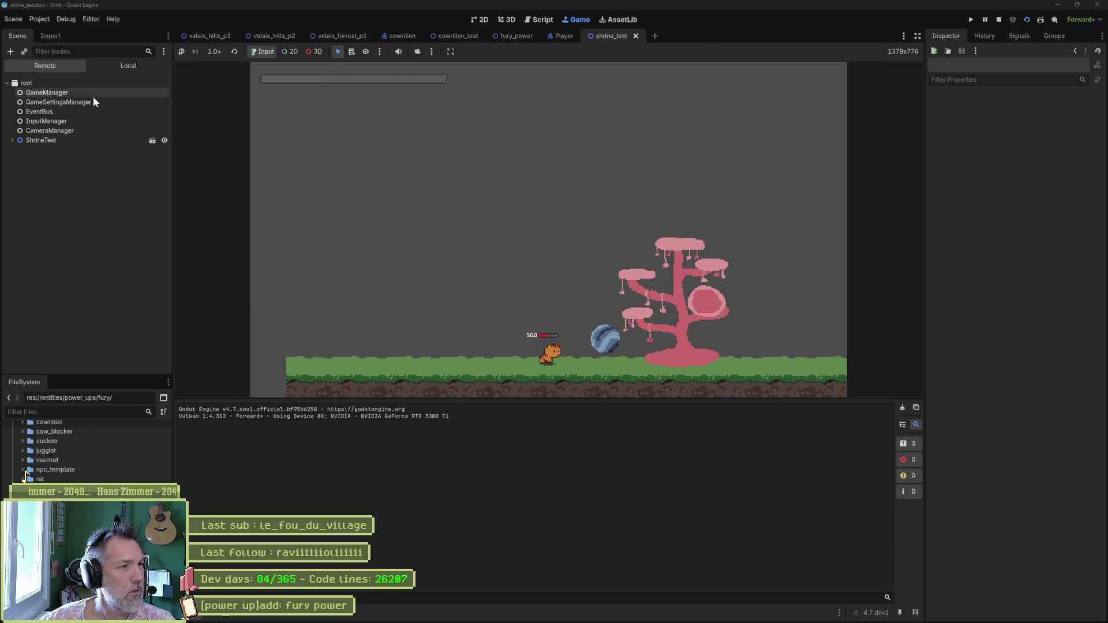
- Inspect GameManager's Power Ups Dico, walk the player into the orb to print 1, then stop
click(94, 95)
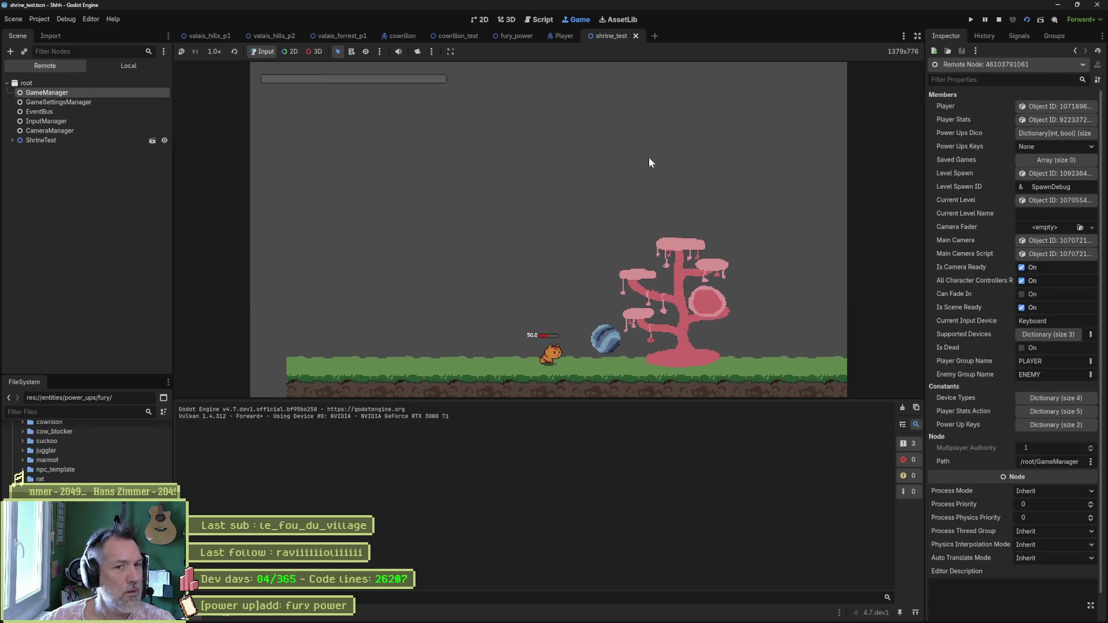
click(1050, 132)
key(Right)
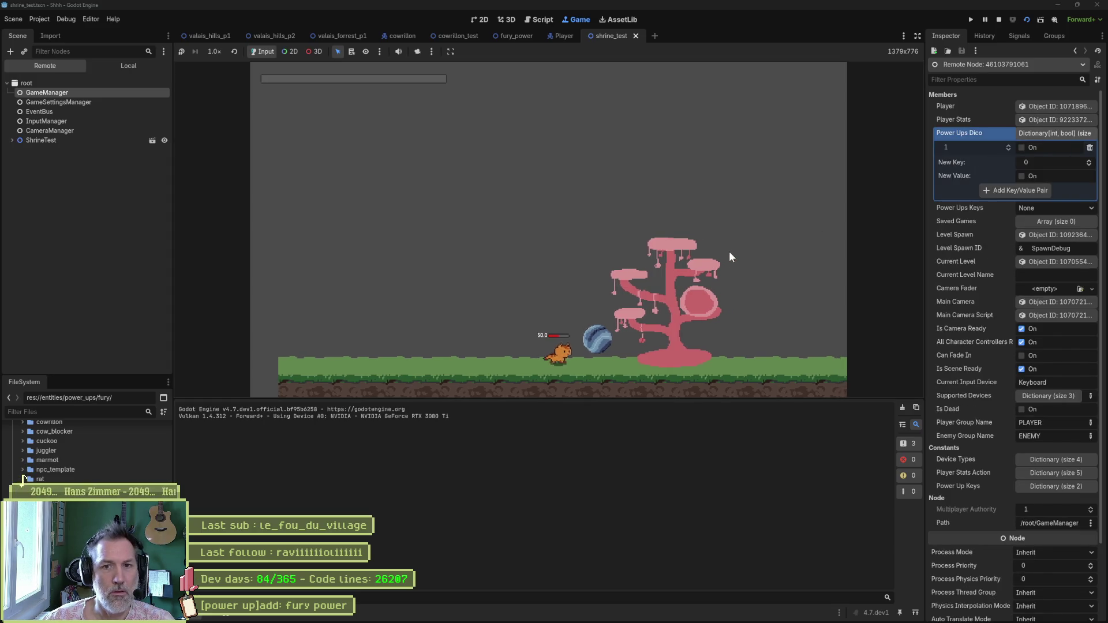
key(F8)
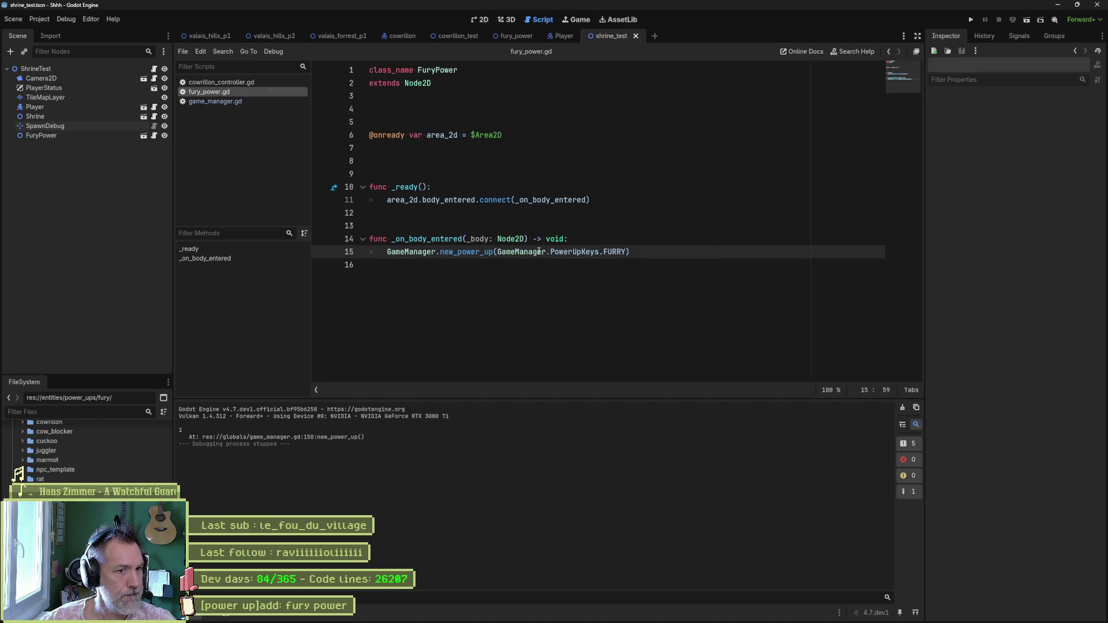
- In game_manager.gd, delete the print_debug(key) line and retype the _key parameter from int to PowerUpKeys
click(245, 82)
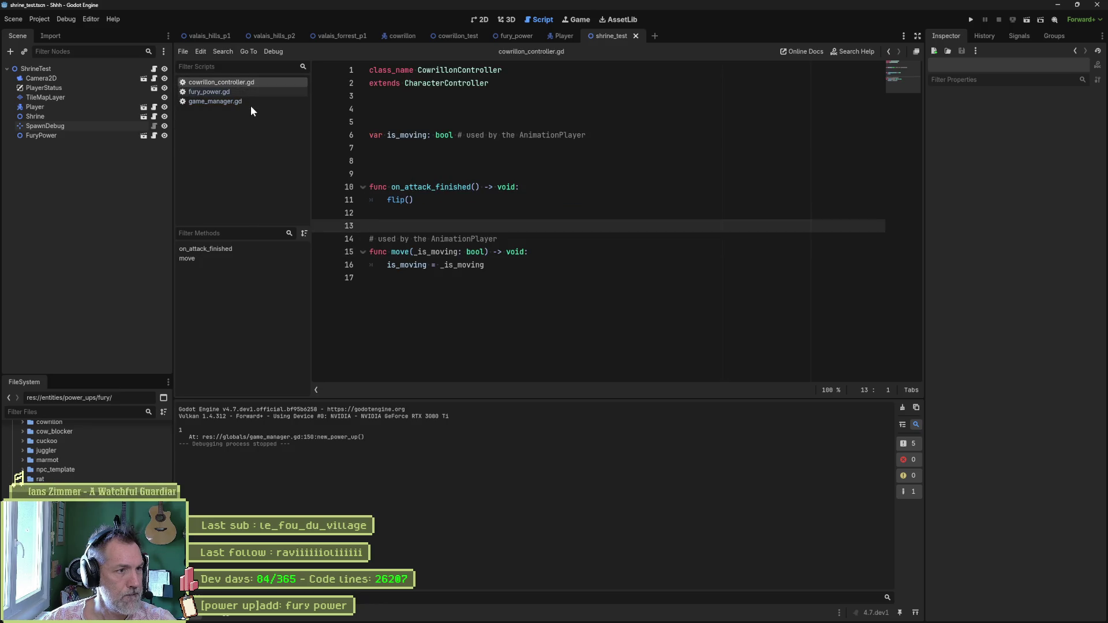
click(251, 102)
click(535, 332)
key(ctrl+shift+k)
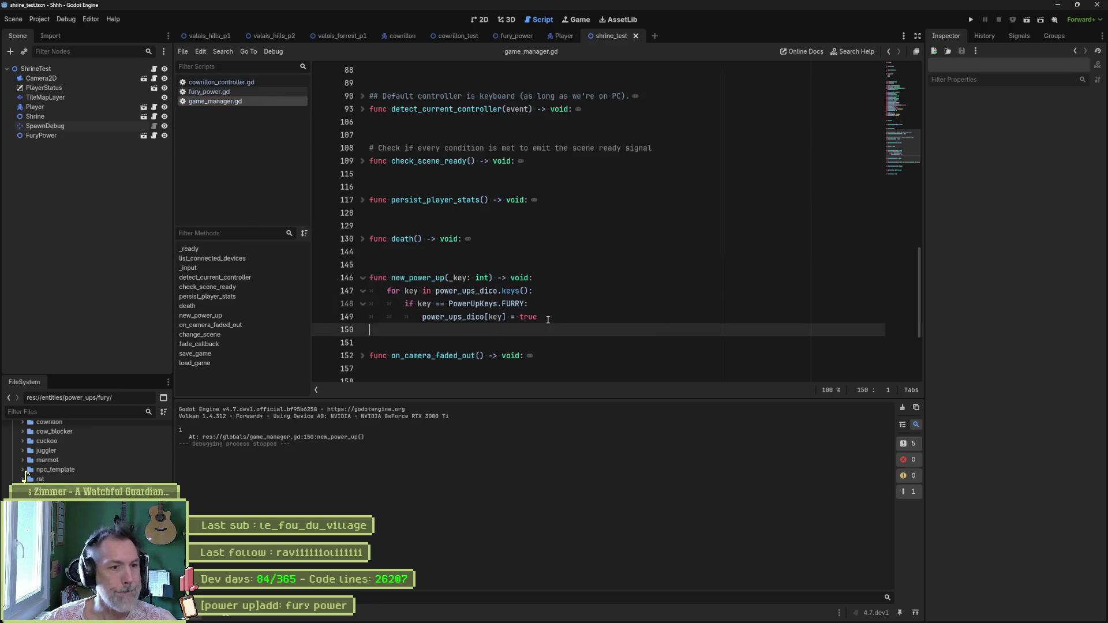
click(550, 318)
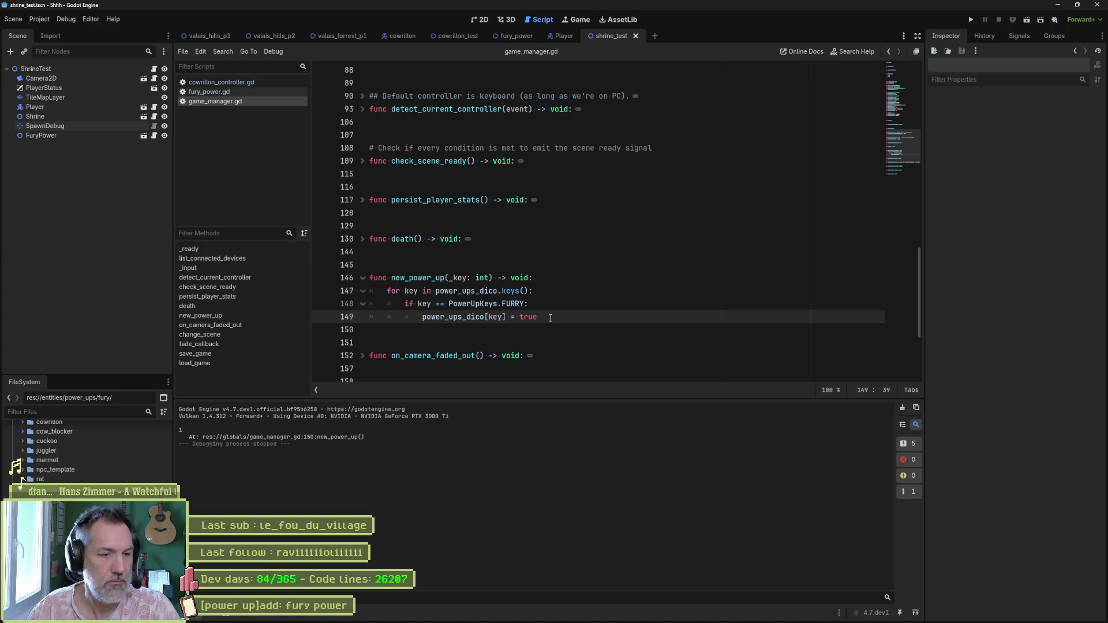
double_click(476, 279)
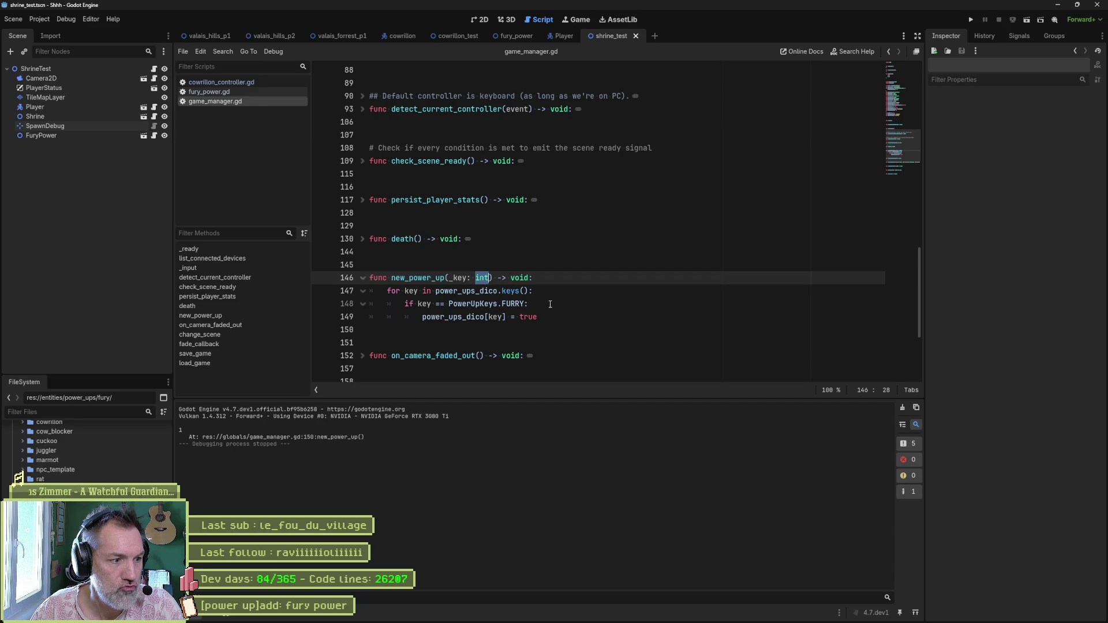
text(PowerUpKeys)
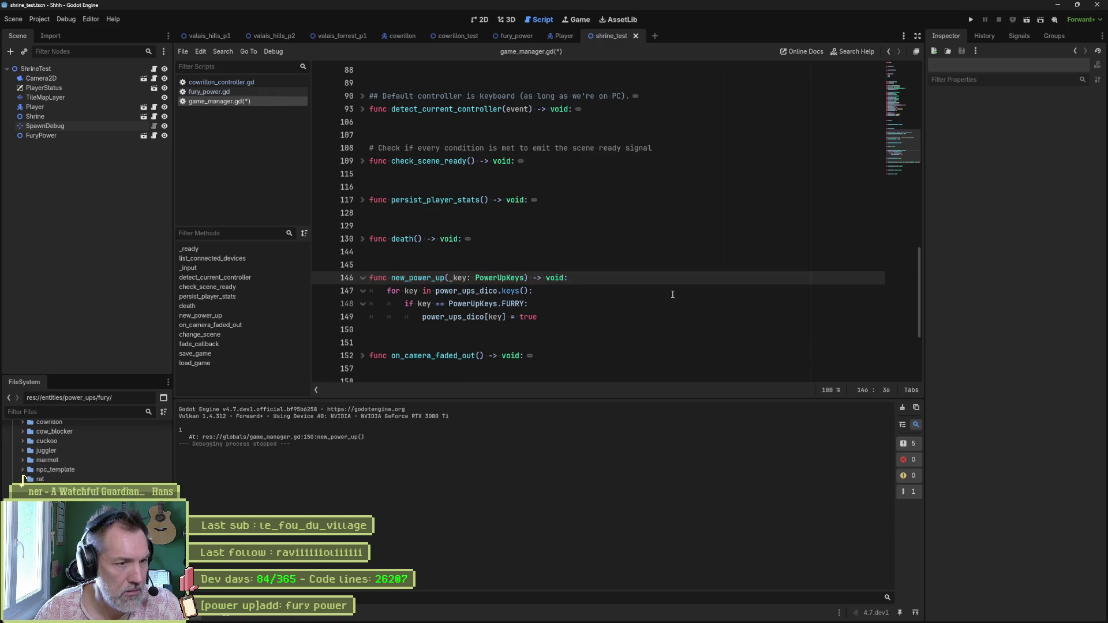
- Save and run the scene, check GameManager's Power Ups Dico in the Remote tree, then stop
key(F6)
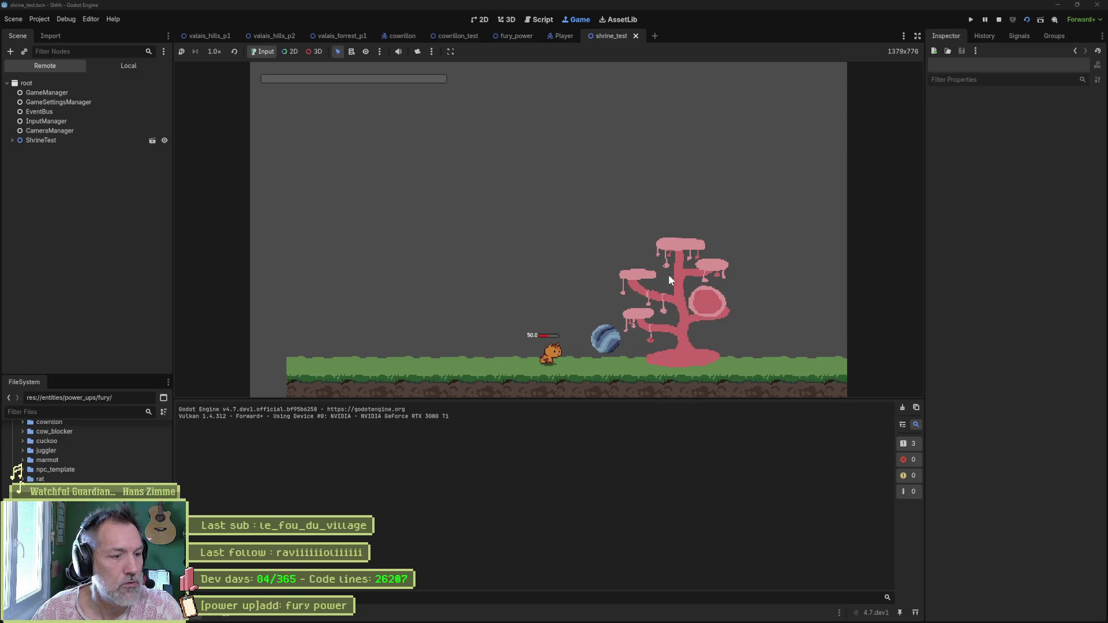
click(107, 93)
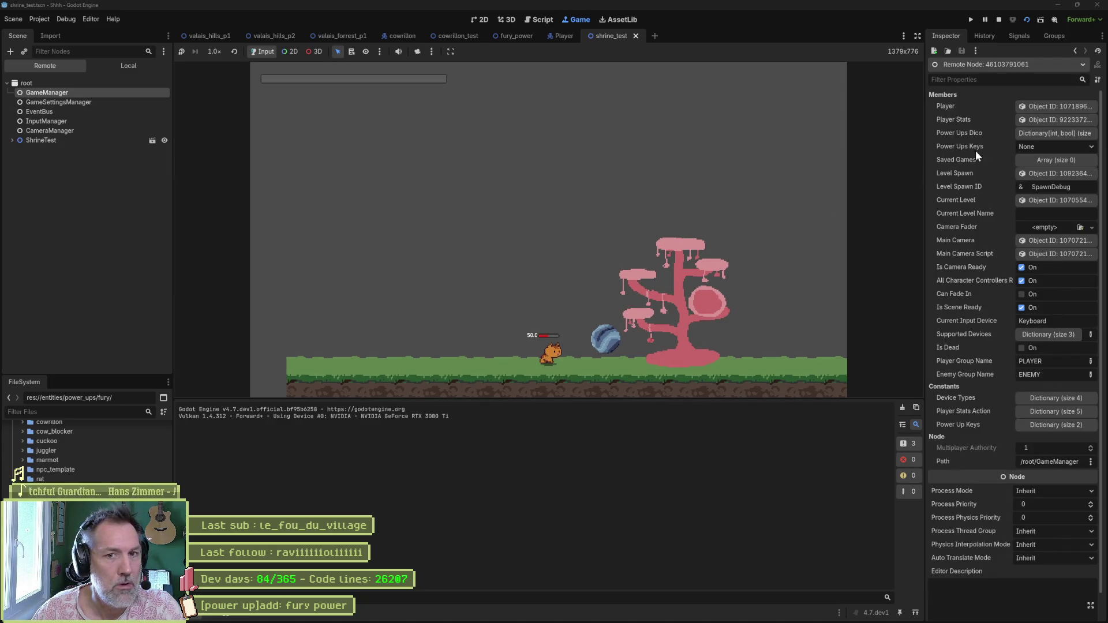
click(1042, 133)
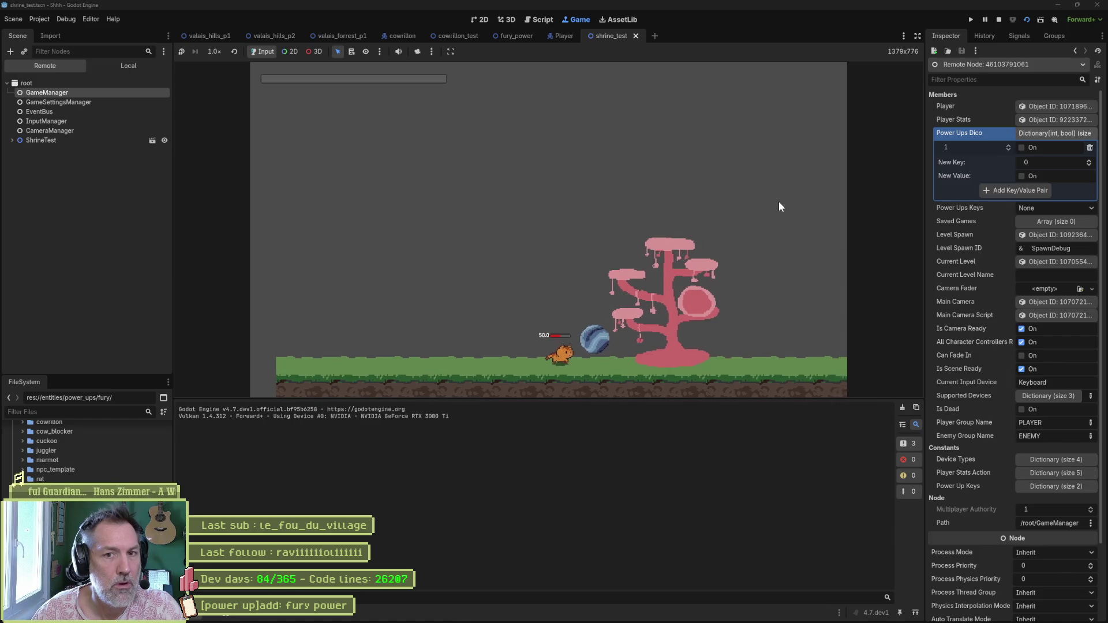
key(F8)
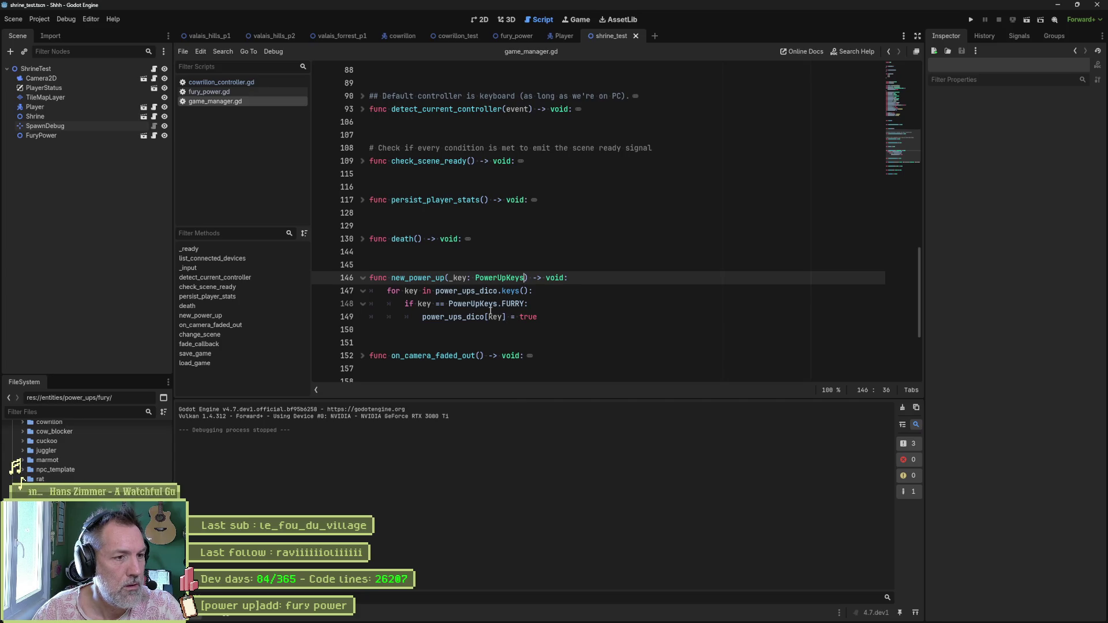
- Rename new_power_up to unlock_power_up in GameManager and copy the new name
double_click(418, 278)
drag(392, 278, 405, 281)
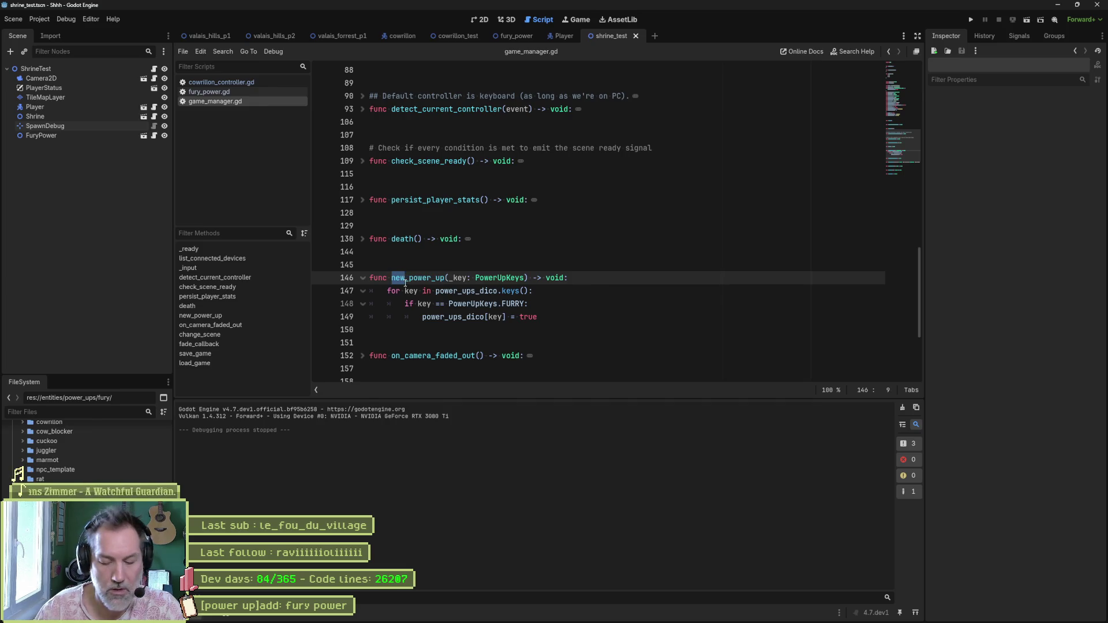
text(unlock)
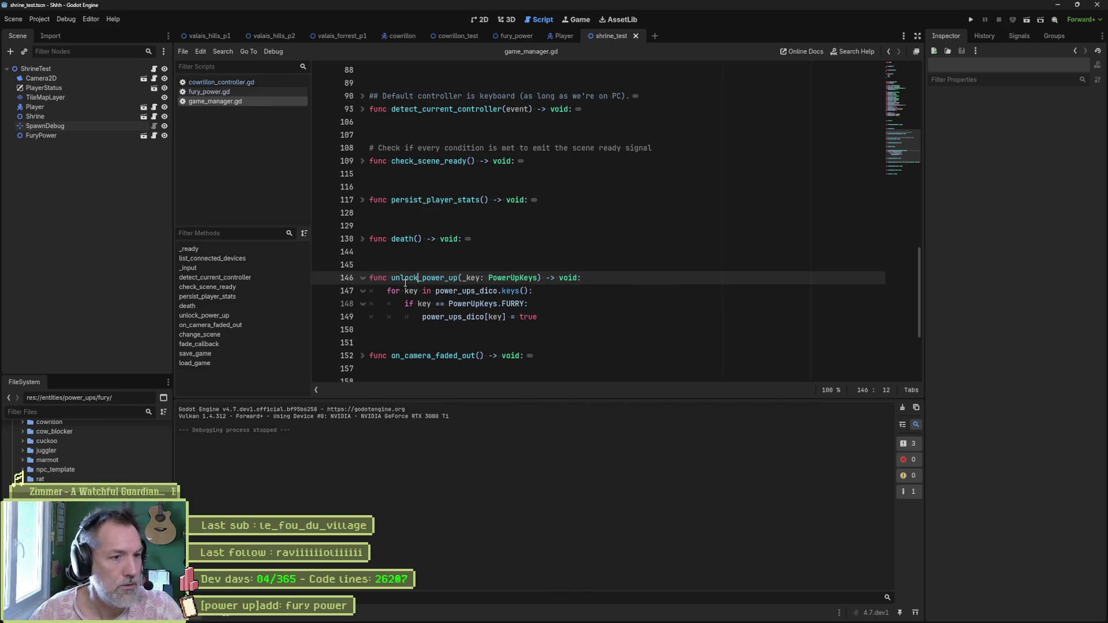
double_click(451, 280)
key(ctrl+c)
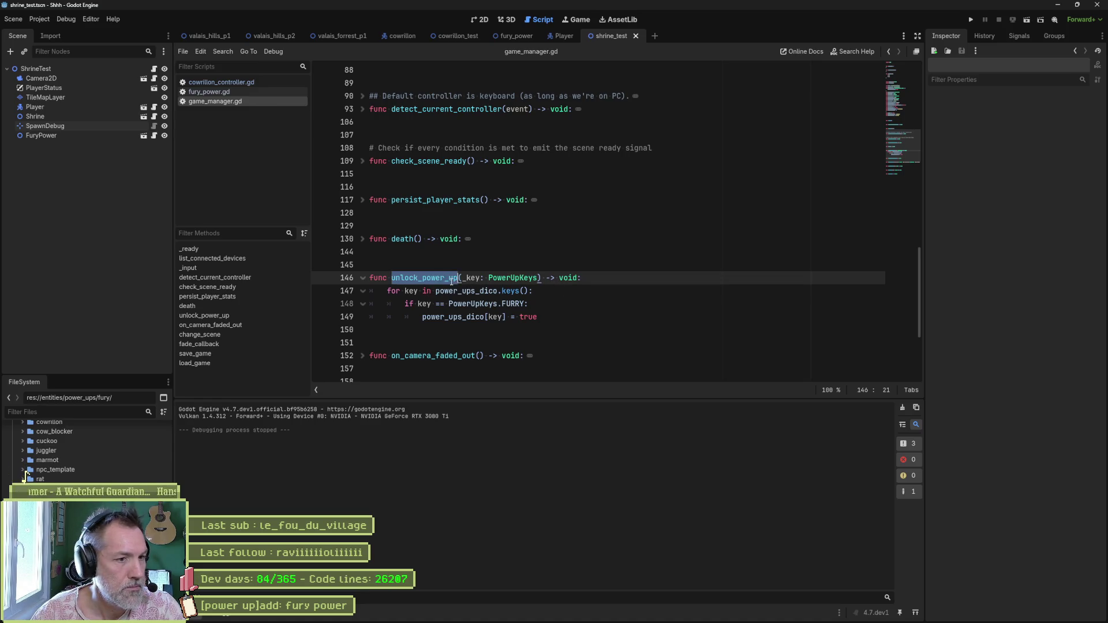
- Change the fury orb's call in fury_power.gd to GameManager.unlock_power_up and save it
click(240, 92)
key(ctrl+v)
double_click(490, 252)
key(ctrl+v)
key(ctrl+s)
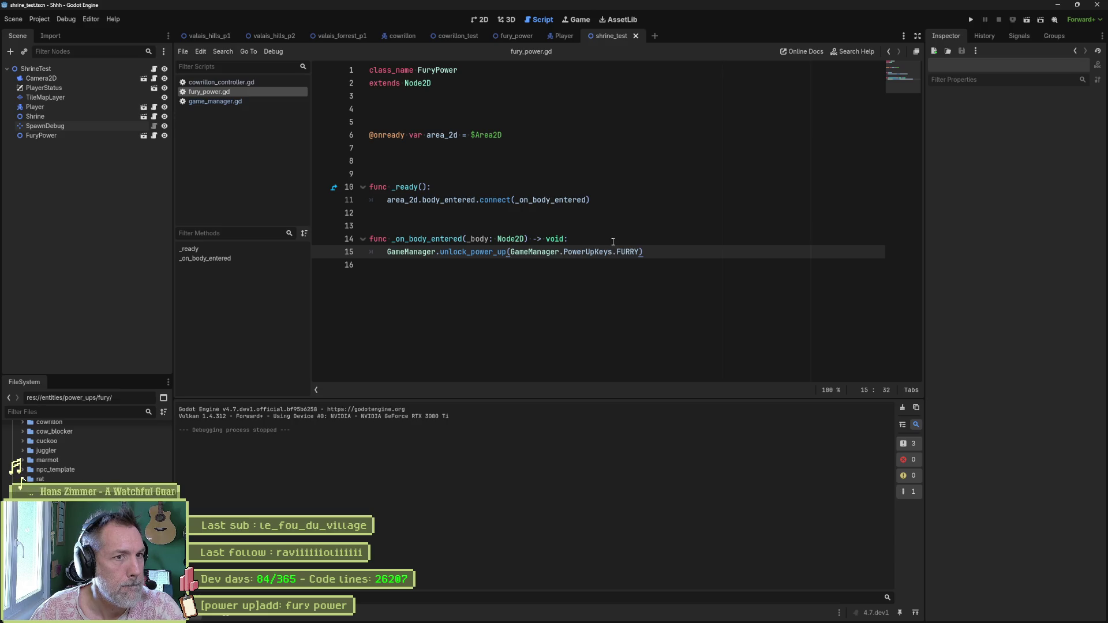
click(489, 23)
- Scale the blue orb down to about 195 pixels square in Aseprite, apply it, and deselect
click(517, 37)
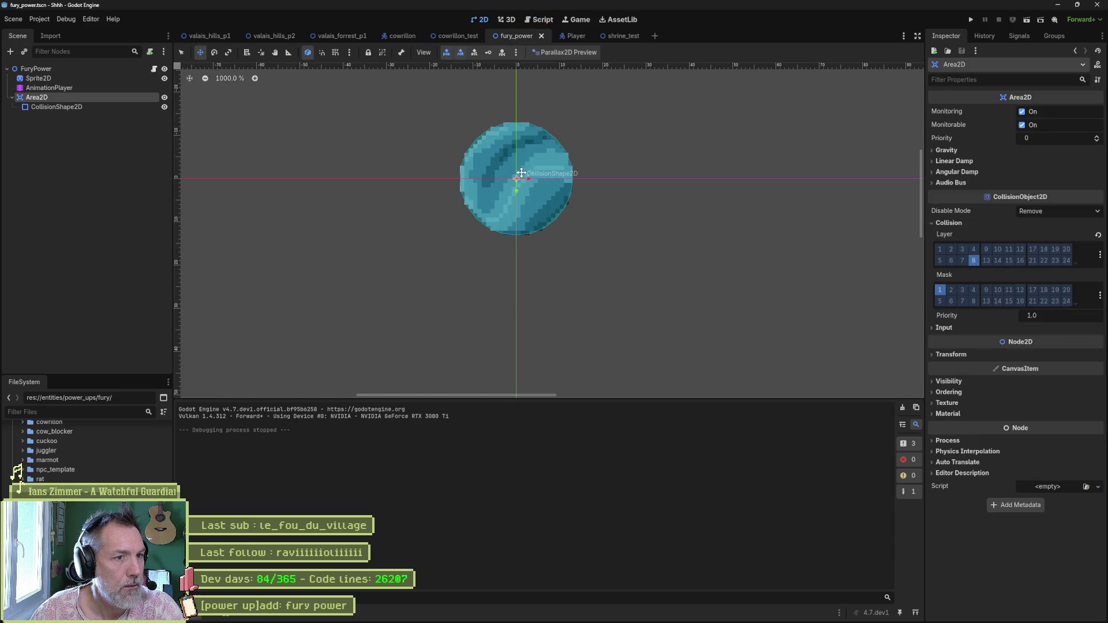
click(612, 612)
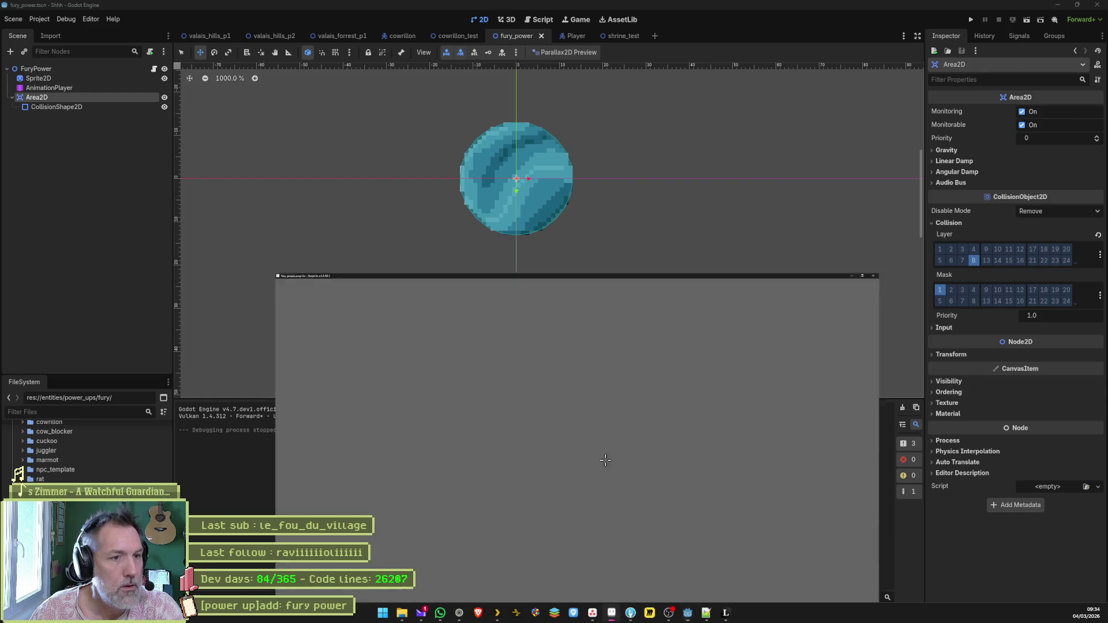
key(ctrl+t)
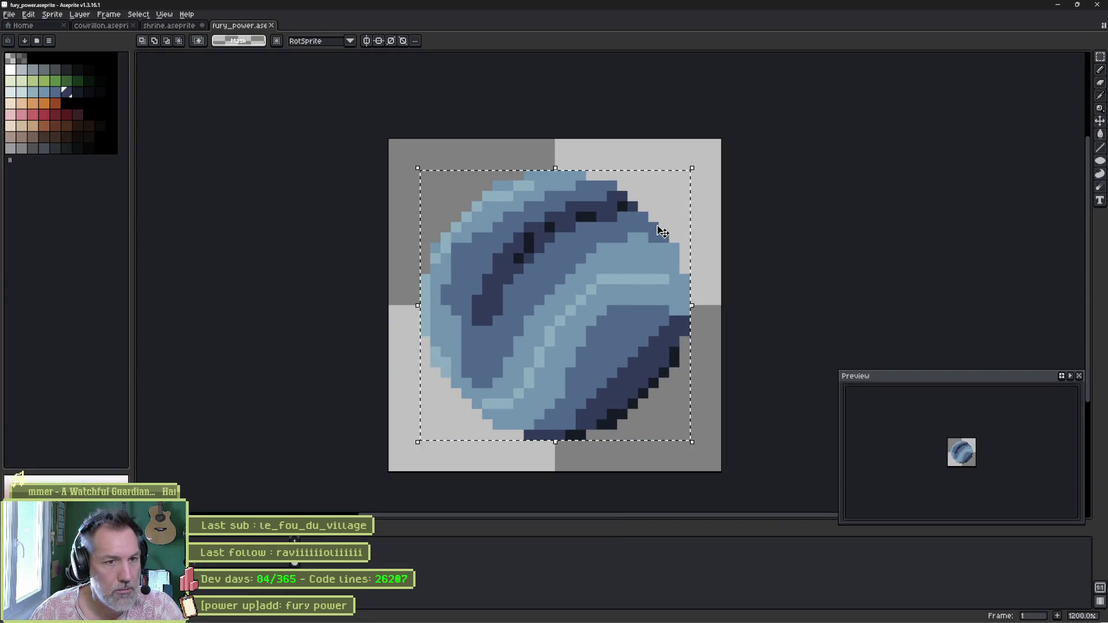
mouse_move(692, 171)
mouse_down()
mouse_move(638, 223)
mouse_move(638, 243)
mouse_move(613, 250)
mouse_up()
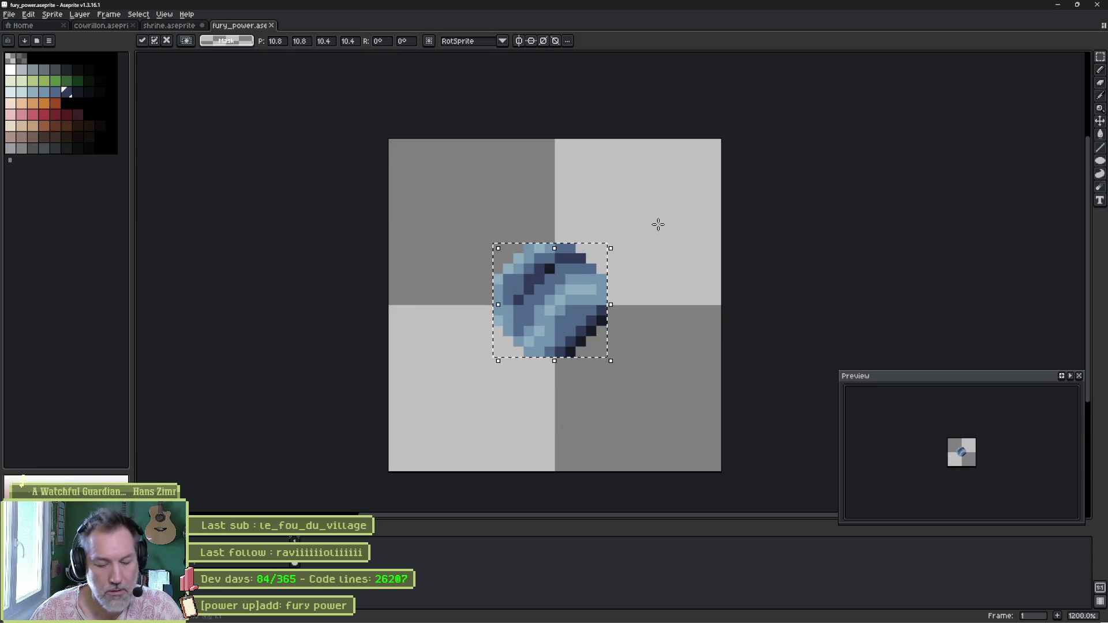
key(Return)
key(ctrl+d)
key(alt+Tab)
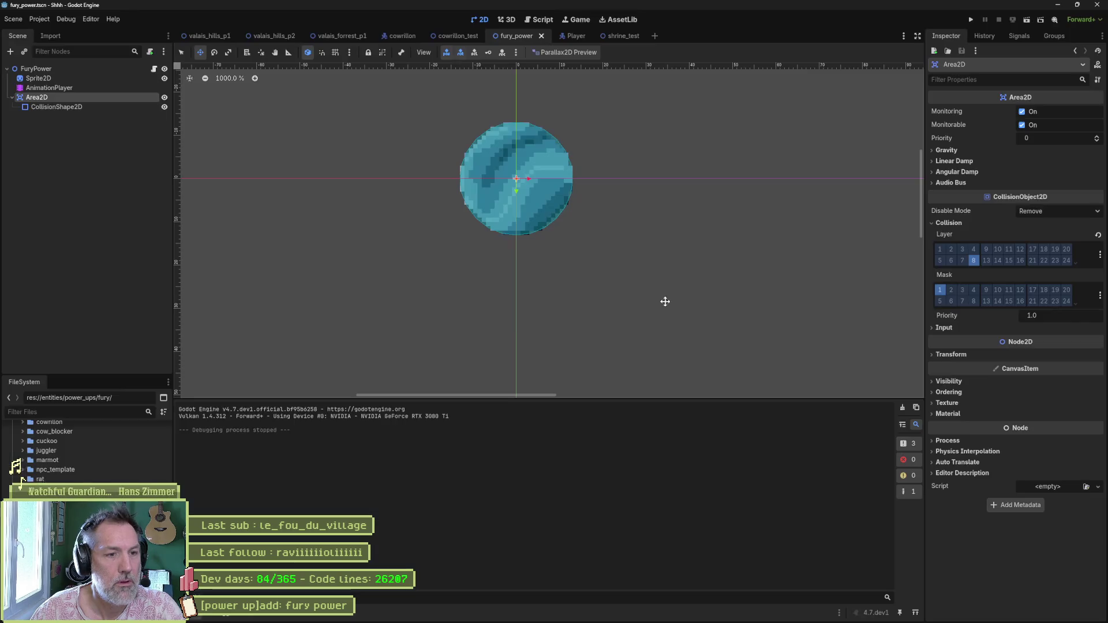
- Select the orb's Sprite2D node and bring up its Aseprite import settings
click(144, 79)
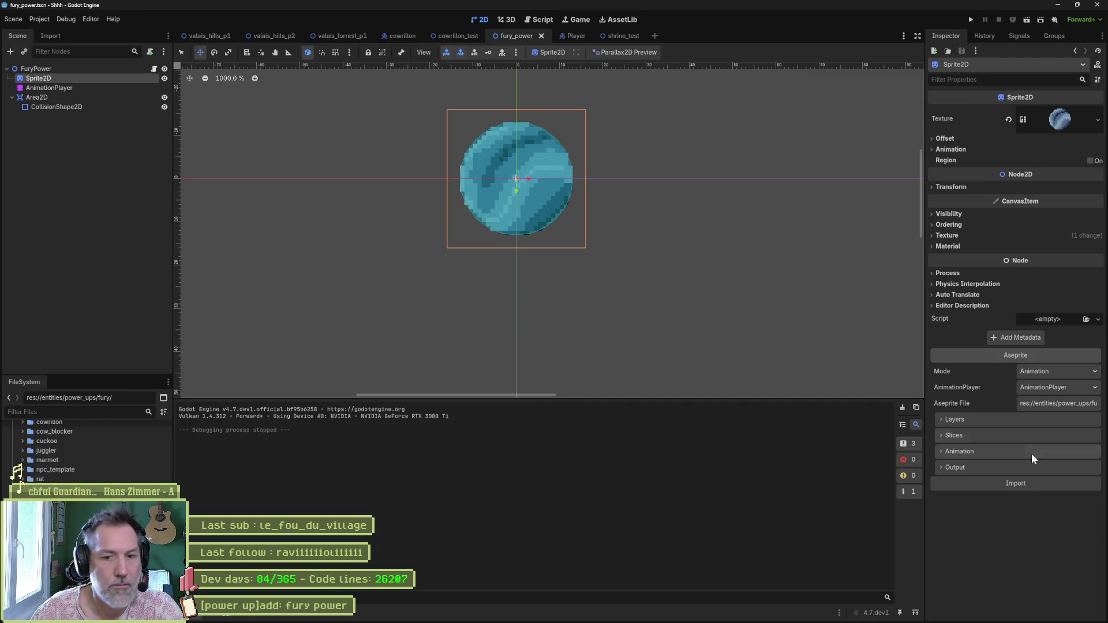
click(1038, 483)
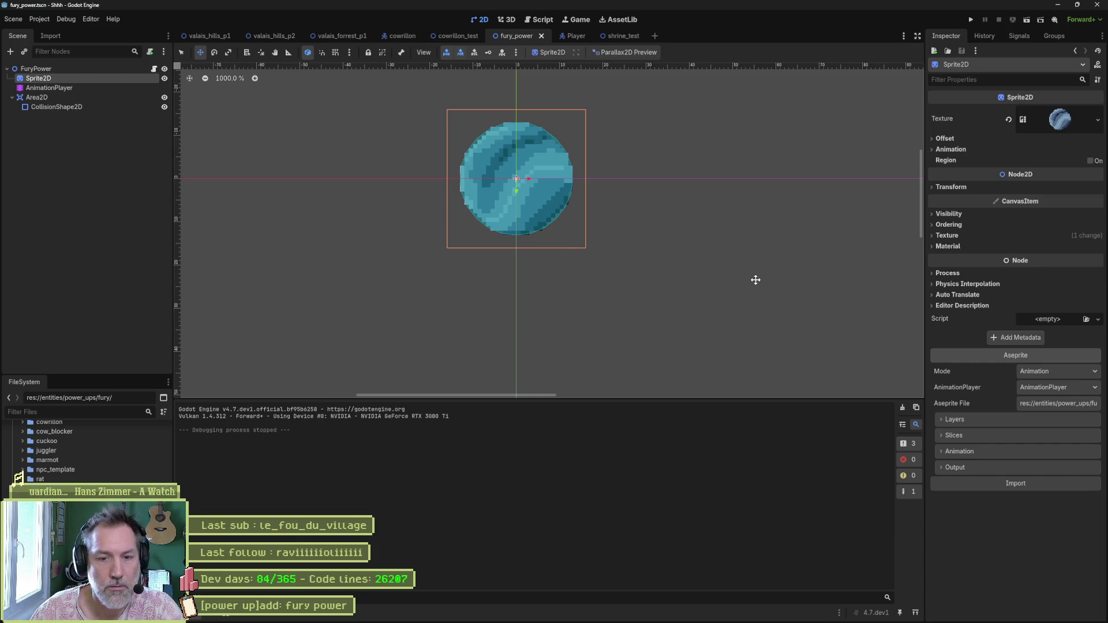
key(alt+Tab)
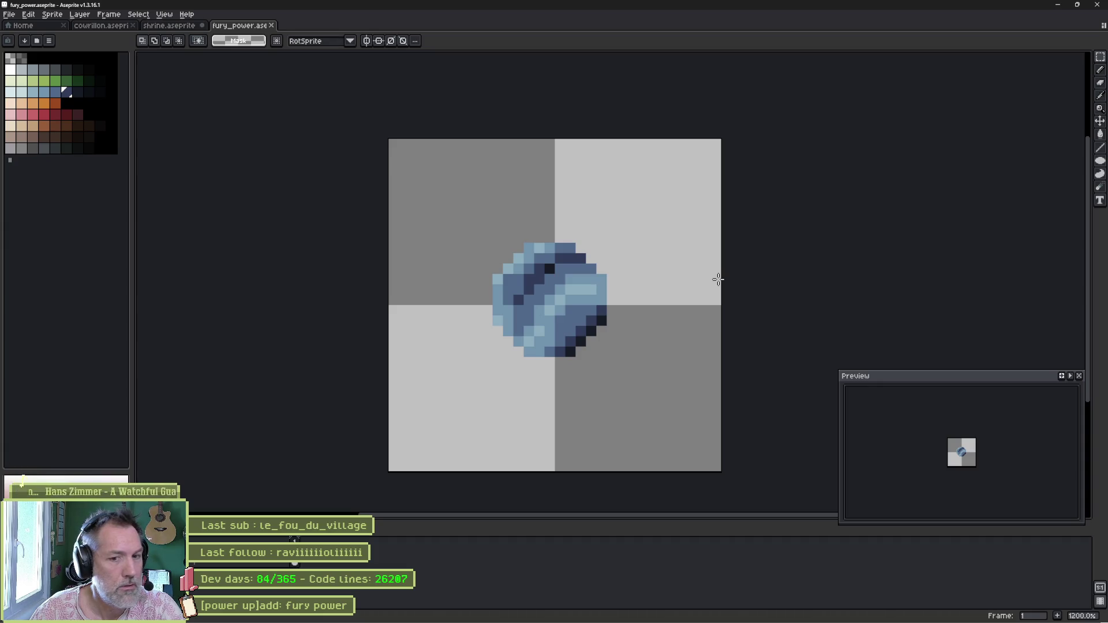
key(alt+Tab)
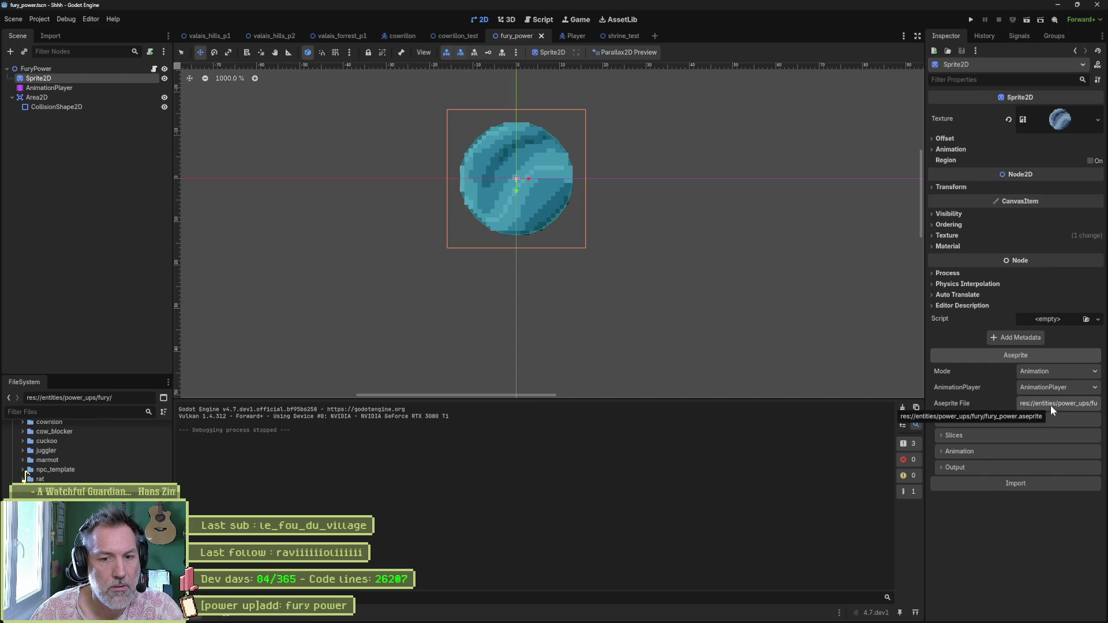
click(1051, 481)
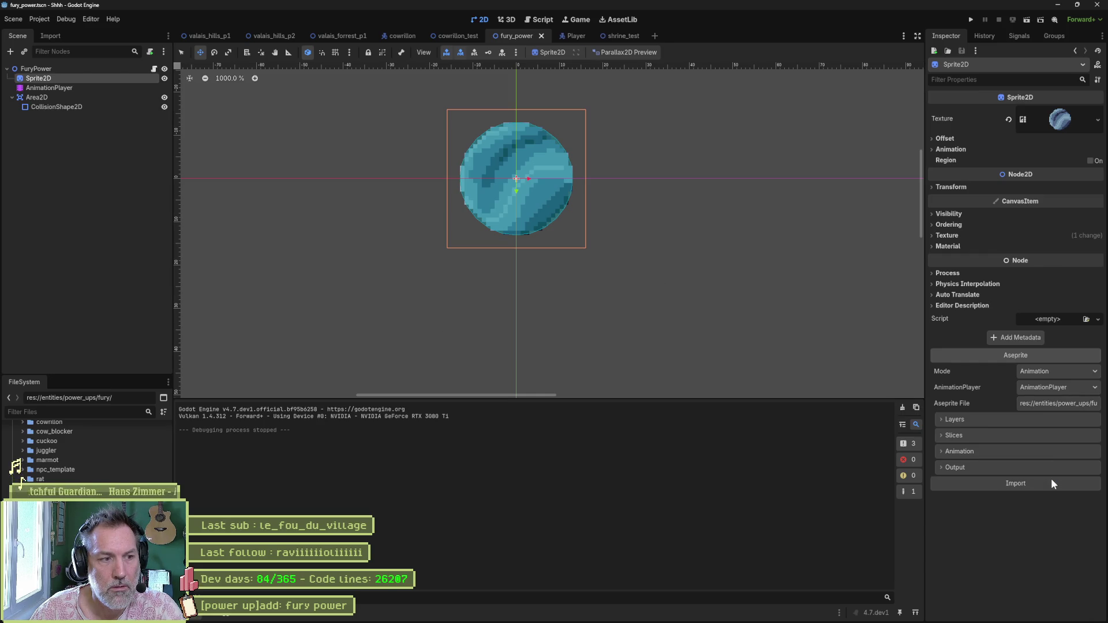
- Turn off Embed Texture, set the layer Exclude Pattern to bg, and reimport the sprite
click(1043, 469)
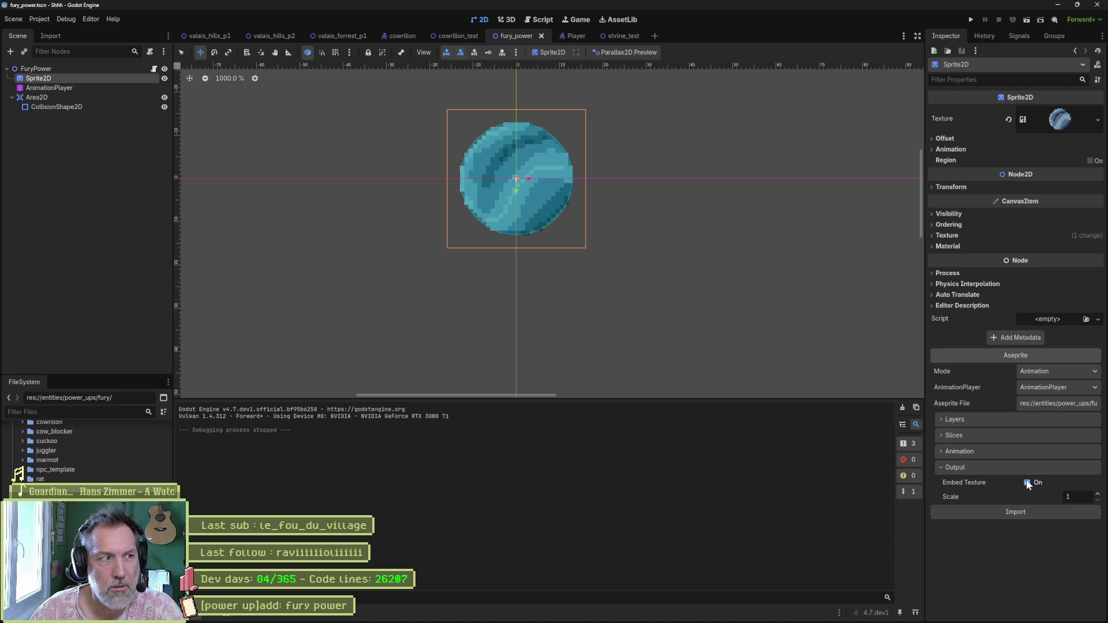
click(1027, 483)
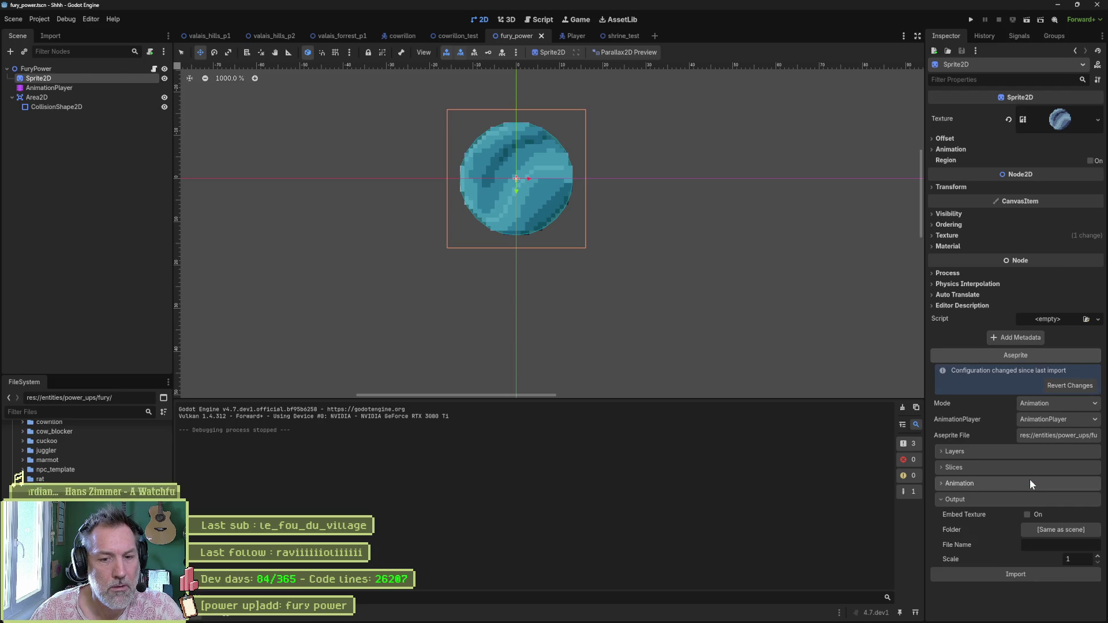
click(1026, 453)
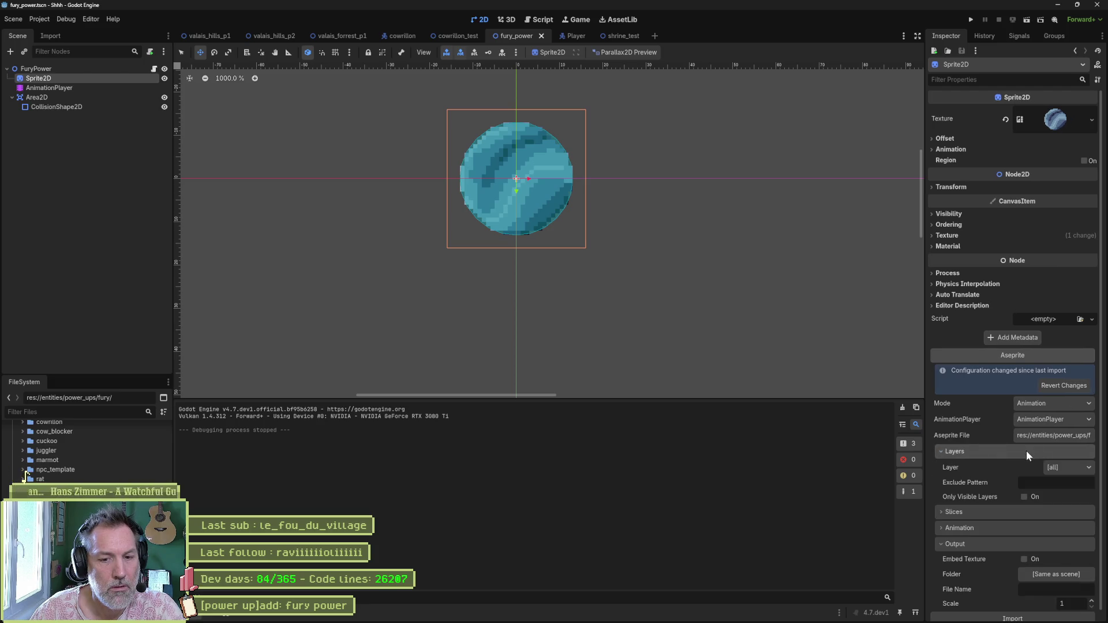
click(1038, 482)
text(bg)
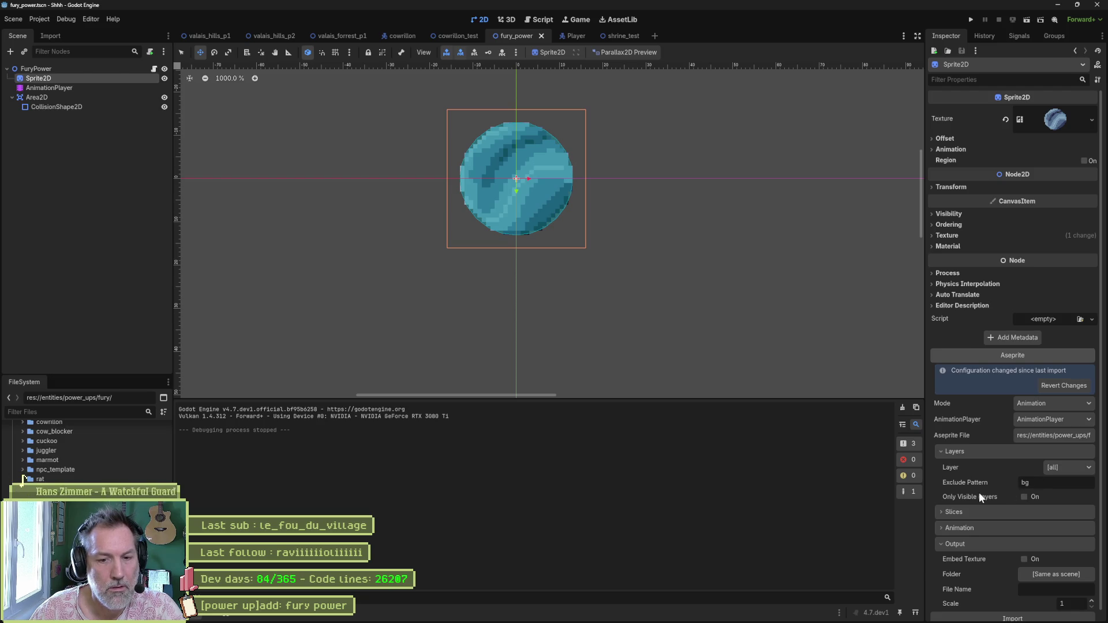
click(981, 520)
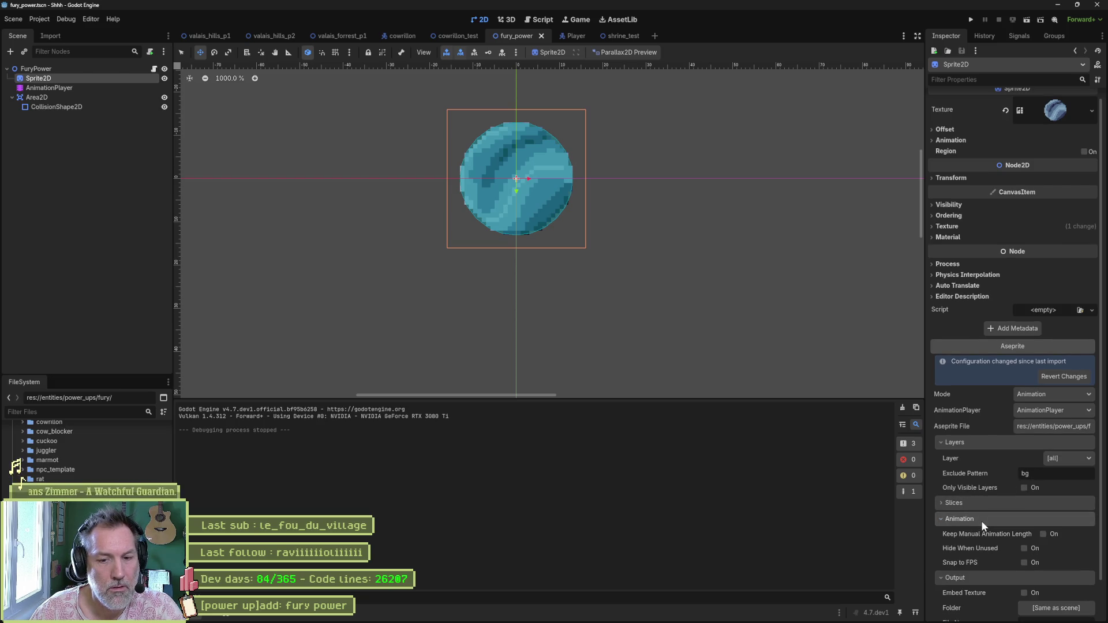
click(981, 520)
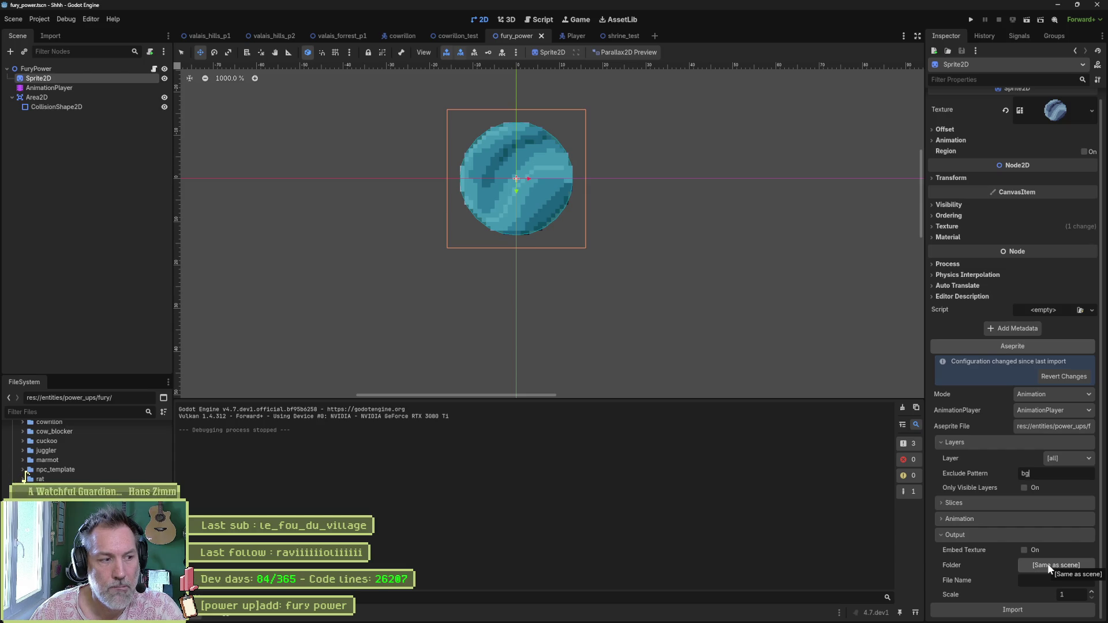
click(1012, 609)
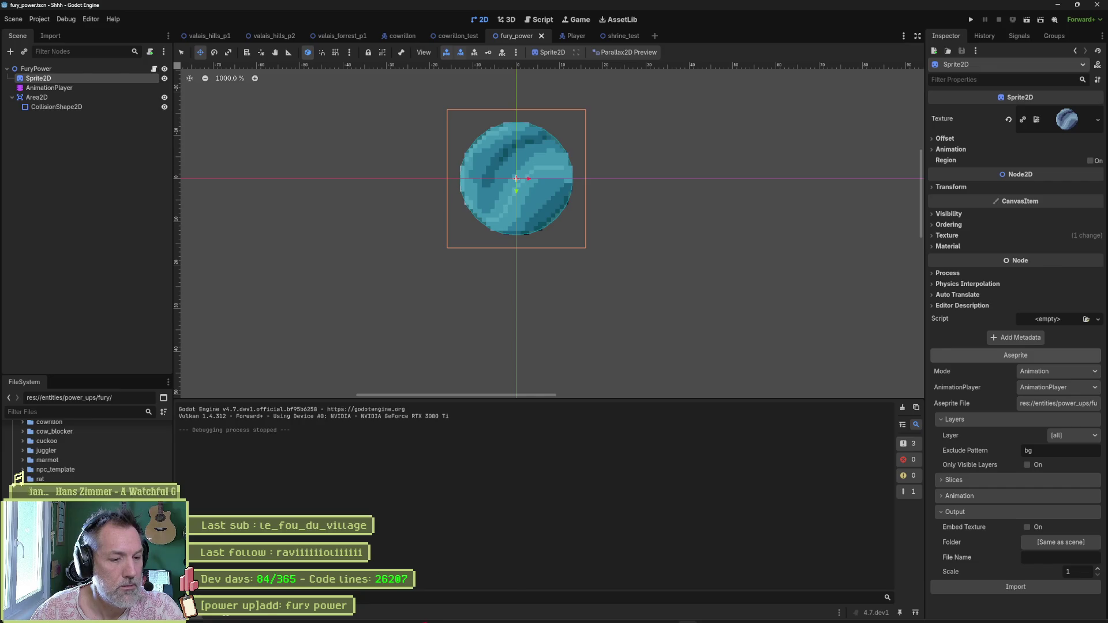
click(611, 613)
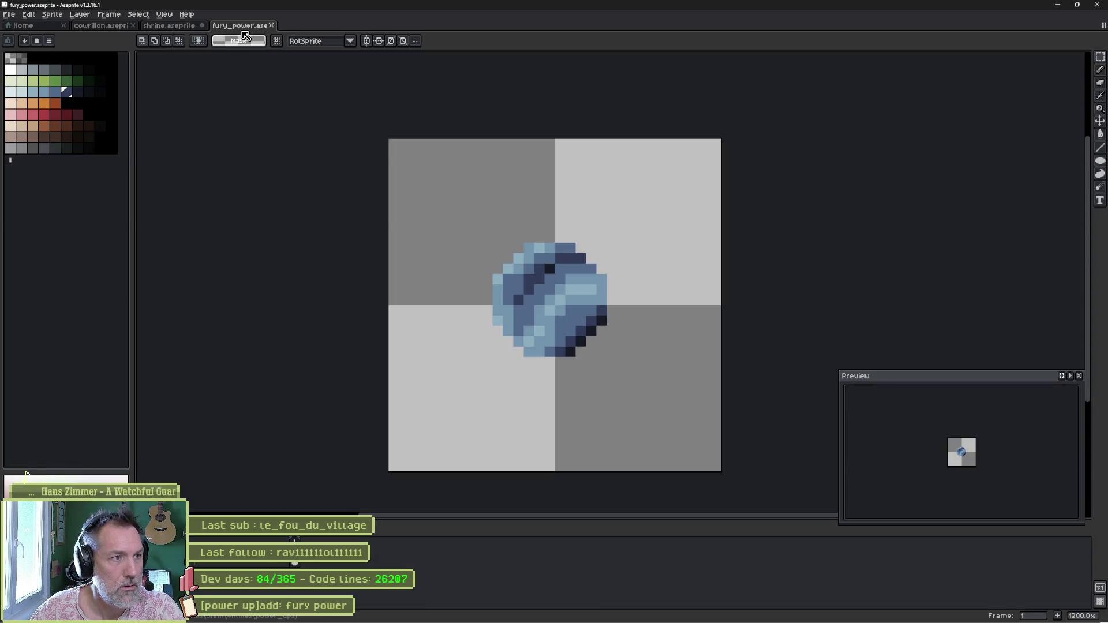
- Close the fury_power.aseprite tab and minimize Aseprite back to Godot
click(271, 26)
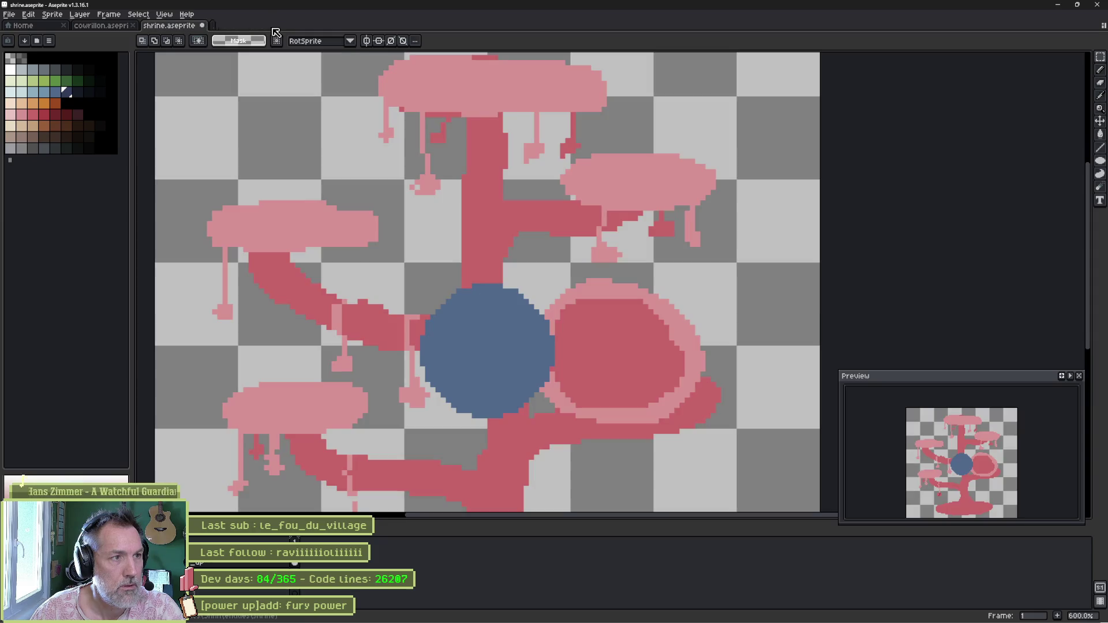
click(1059, 6)
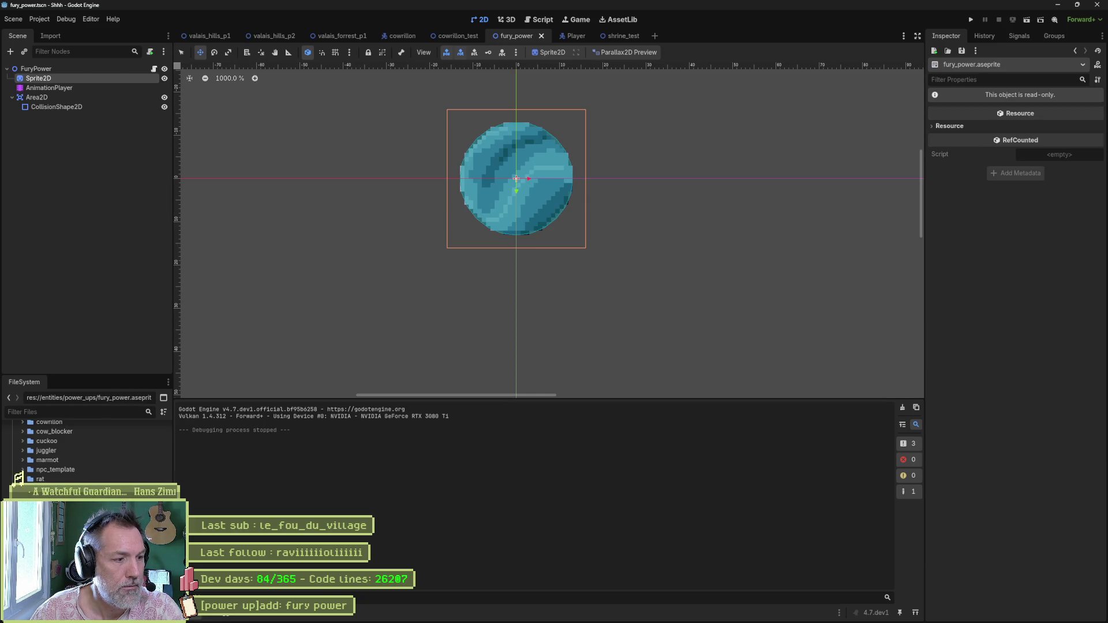
- Reopen fury_power.aseprite in Aseprite, then return to the Godot editor
right_click(23, 479)
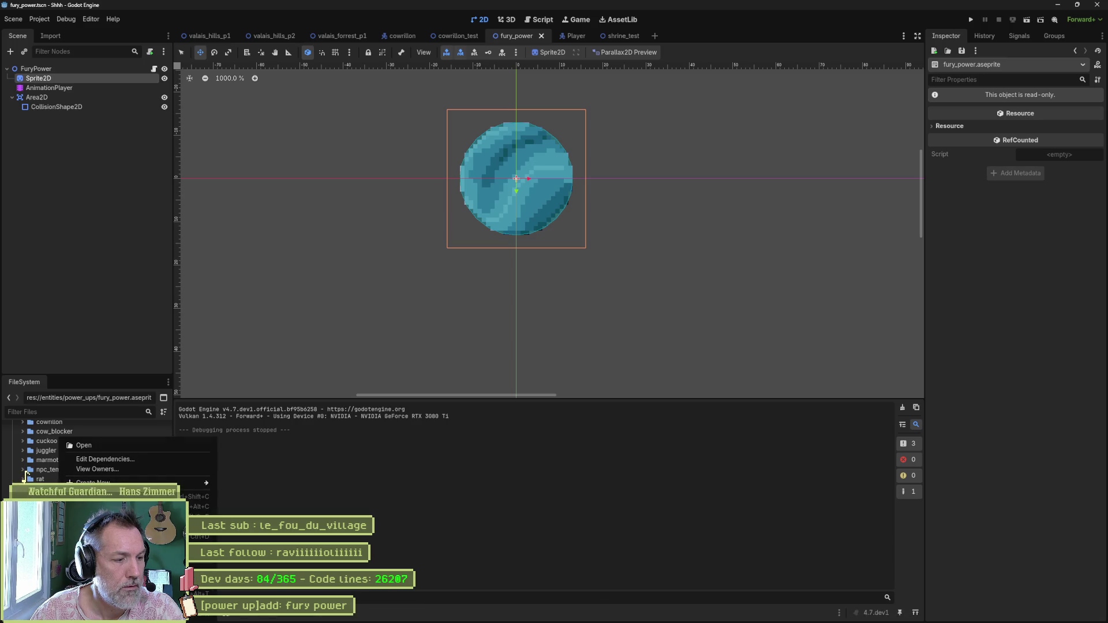
key(Escape)
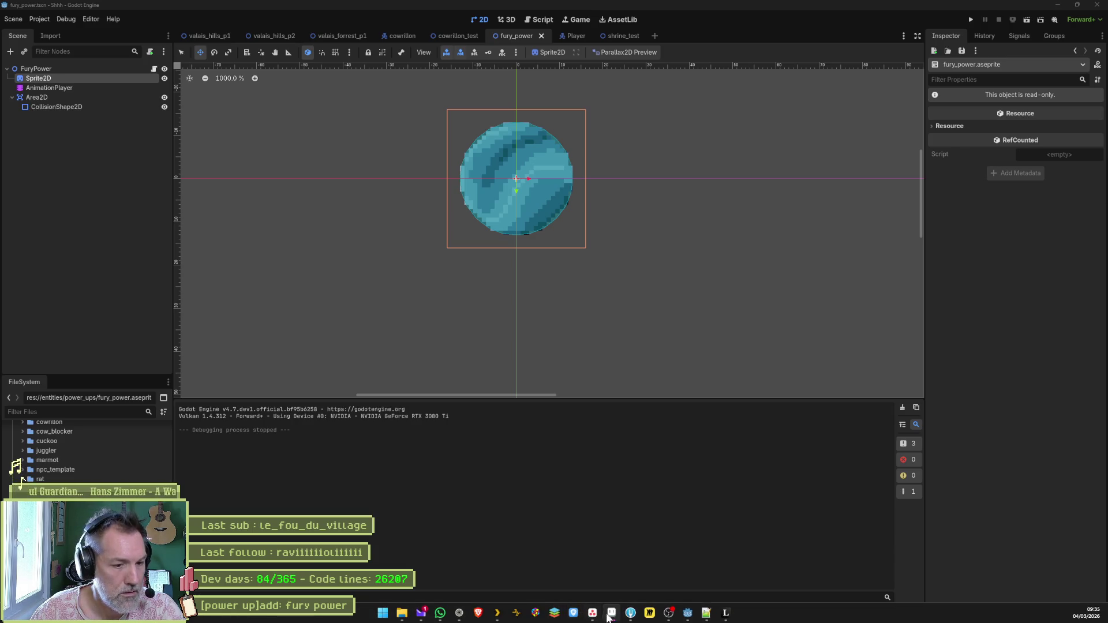
click(612, 613)
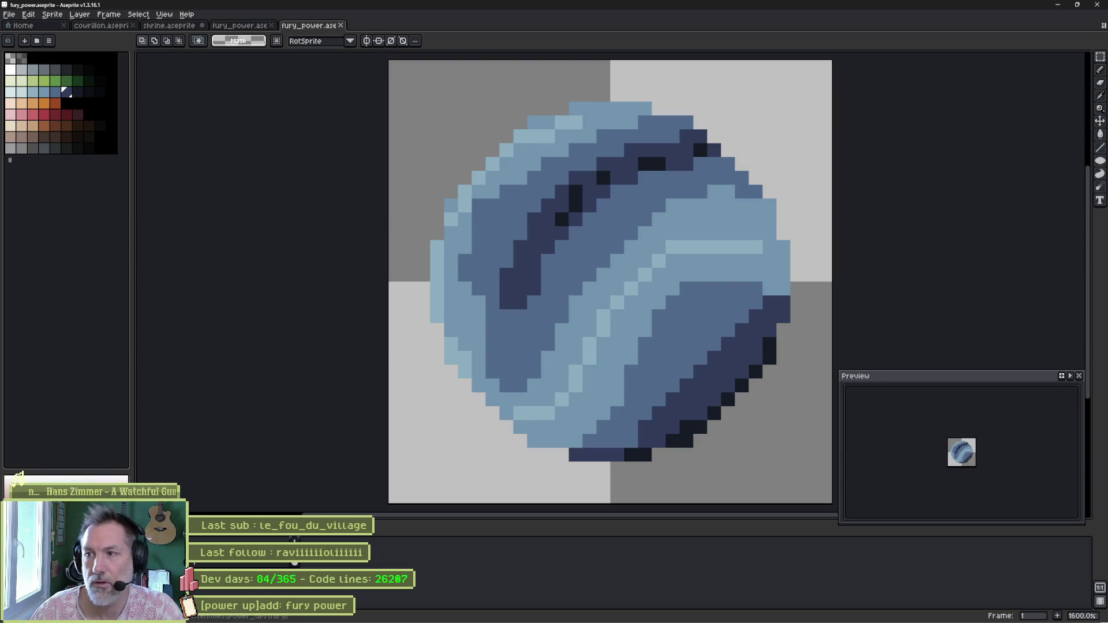
click(1012, 42)
key(ctrl+shift+Tab)
key(ctrl+shift+Tab)
click(1058, 4)
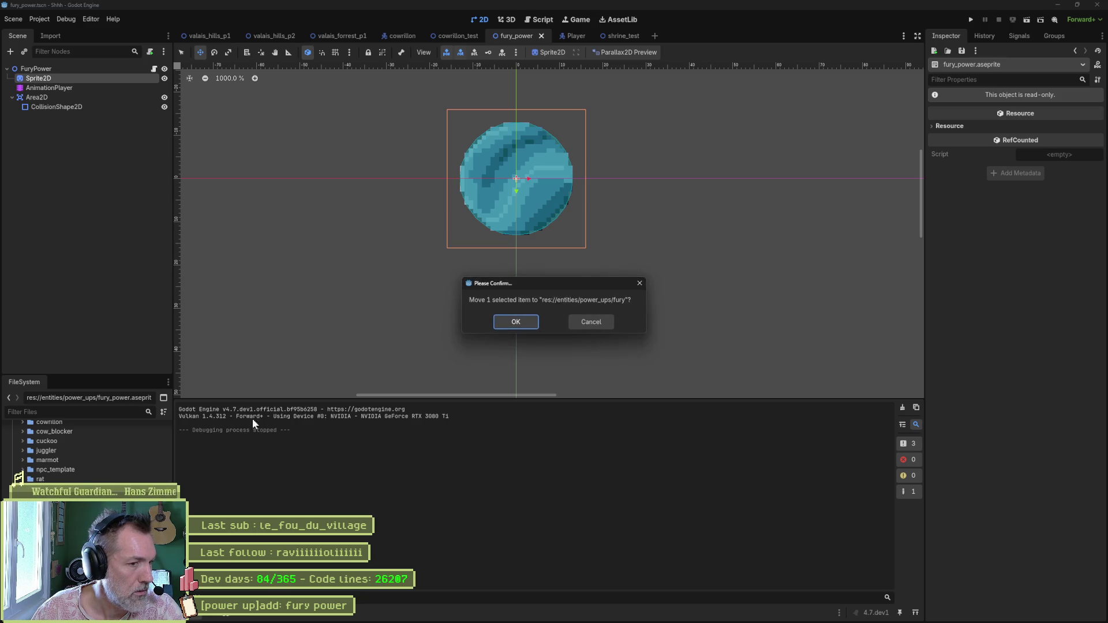
- Confirm moving fury_power.aseprite into the fury folder and reimport the smaller orb sprite
click(528, 322)
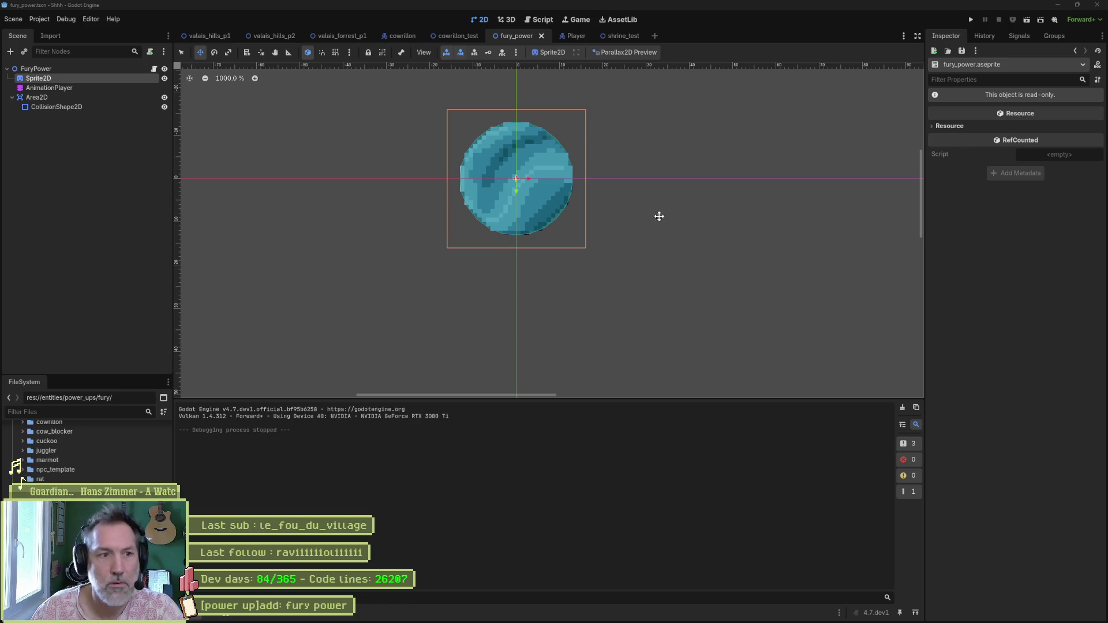
click(611, 613)
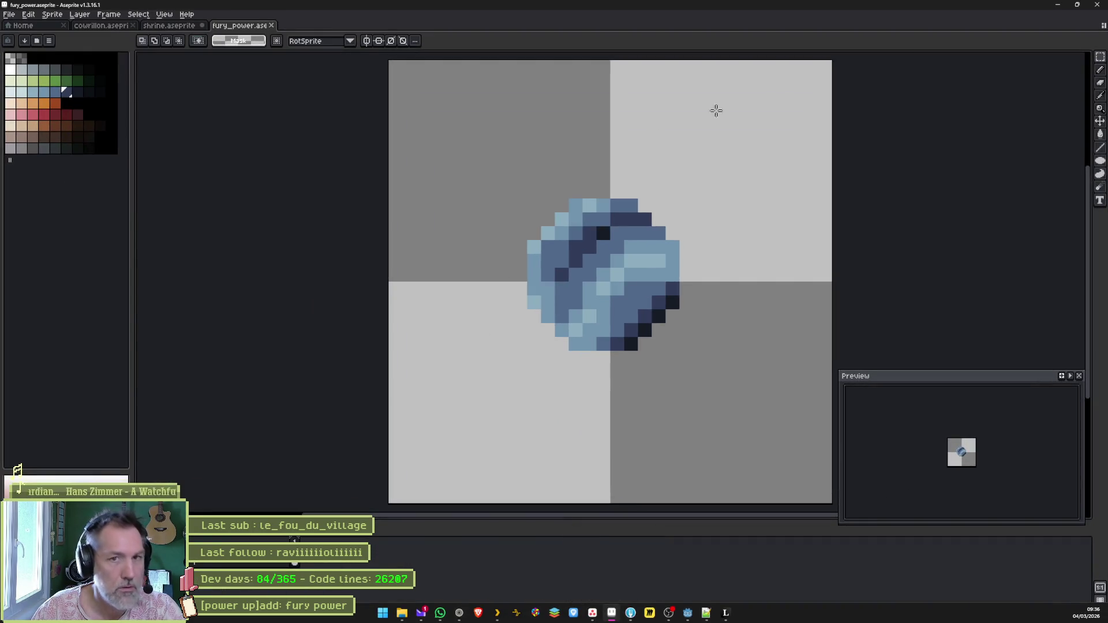
click(1058, 4)
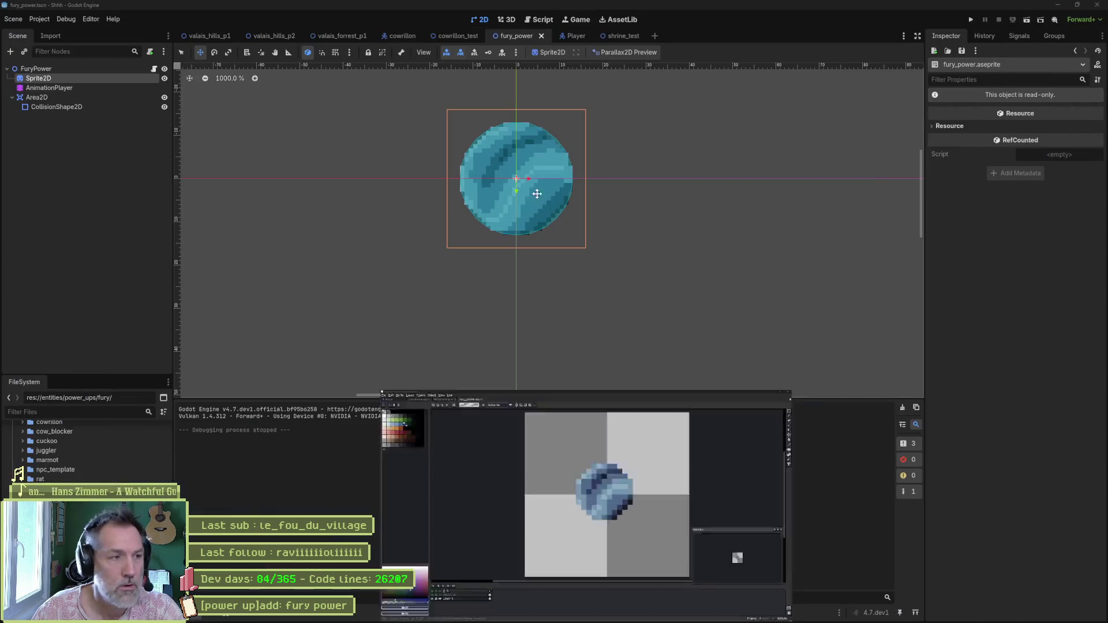
click(1016, 601)
click(72, 97)
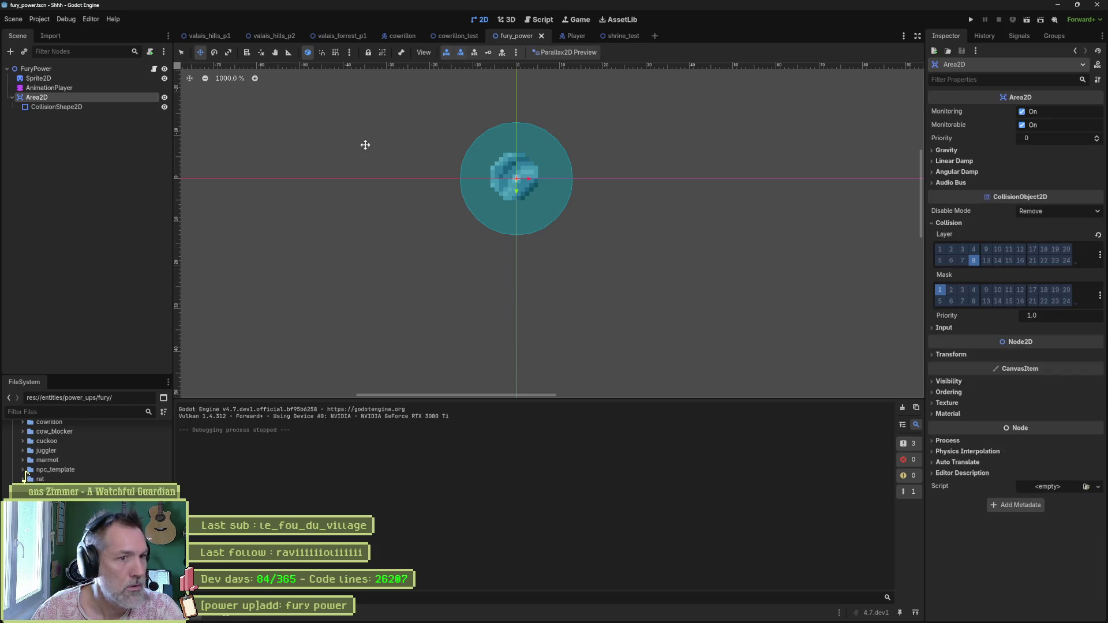
- Shrink the CollisionShape2D circle to the orb's size and save the fury_power scene
click(126, 108)
drag(572, 179, 544, 179)
scroll(542, 179, up, 2)
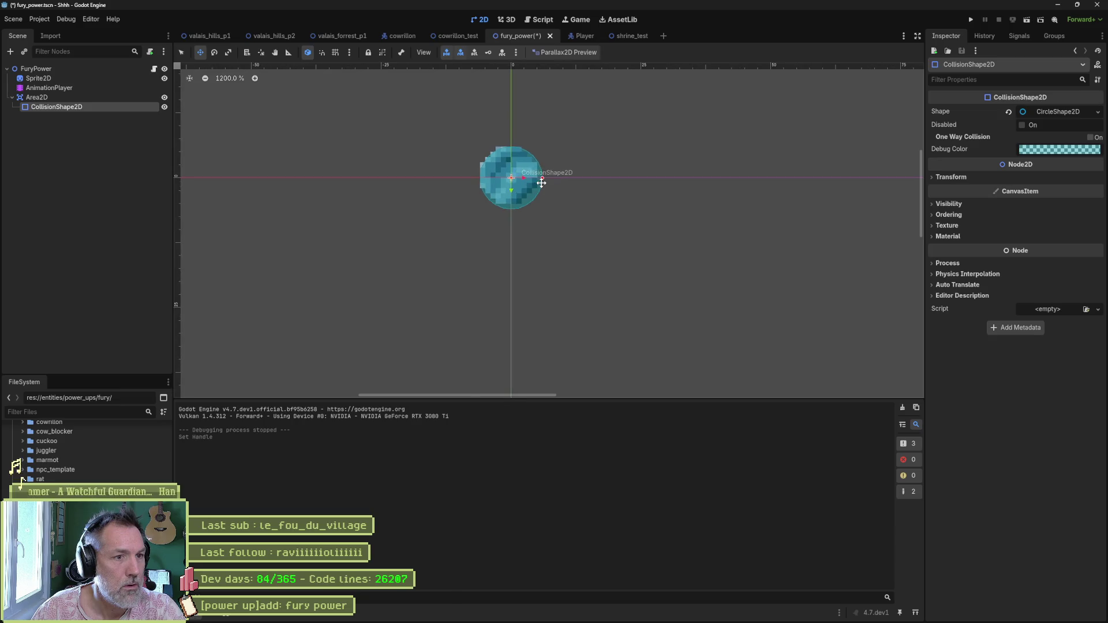
key(ctrl+s)
- Run shrine_test, collect the orb, and confirm GameManager's Power Ups Dico key 1 is On
click(619, 36)
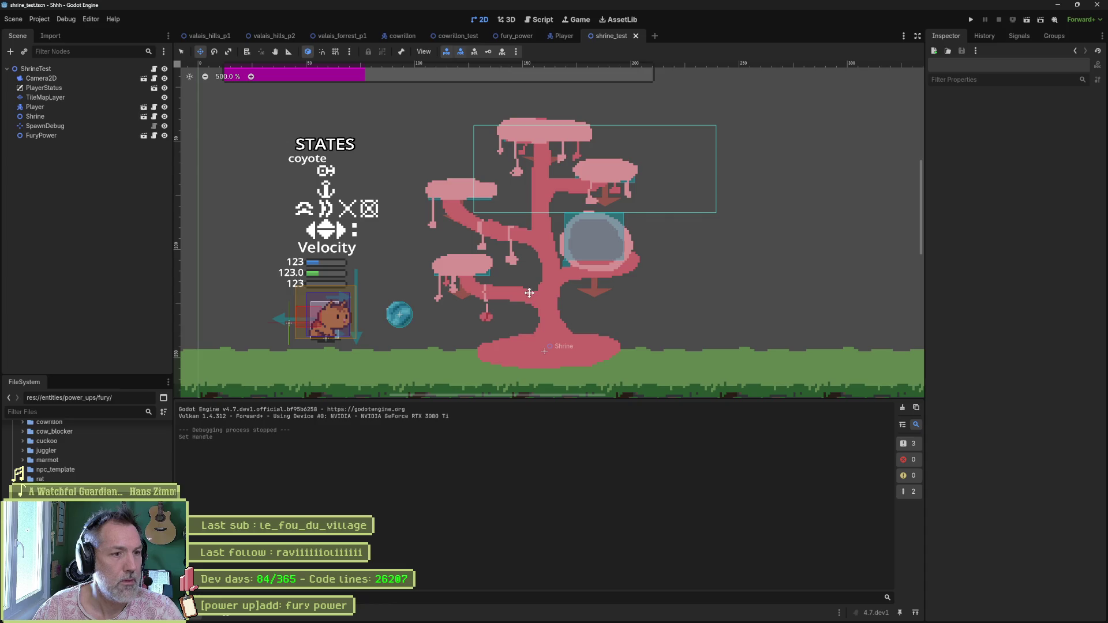
key(F6)
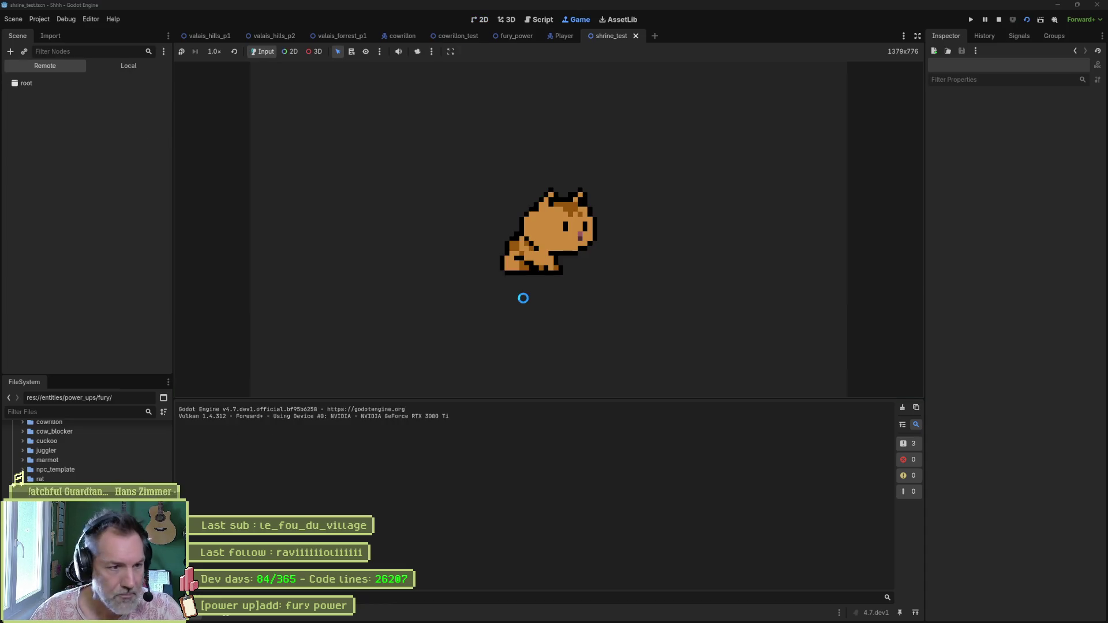
key(Right)
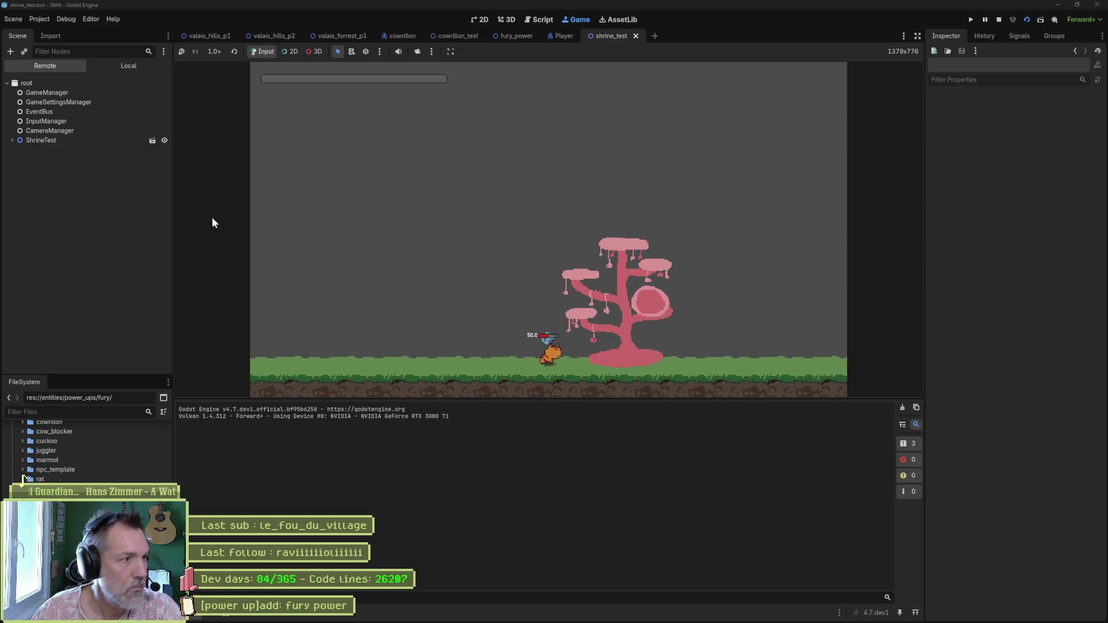
click(47, 92)
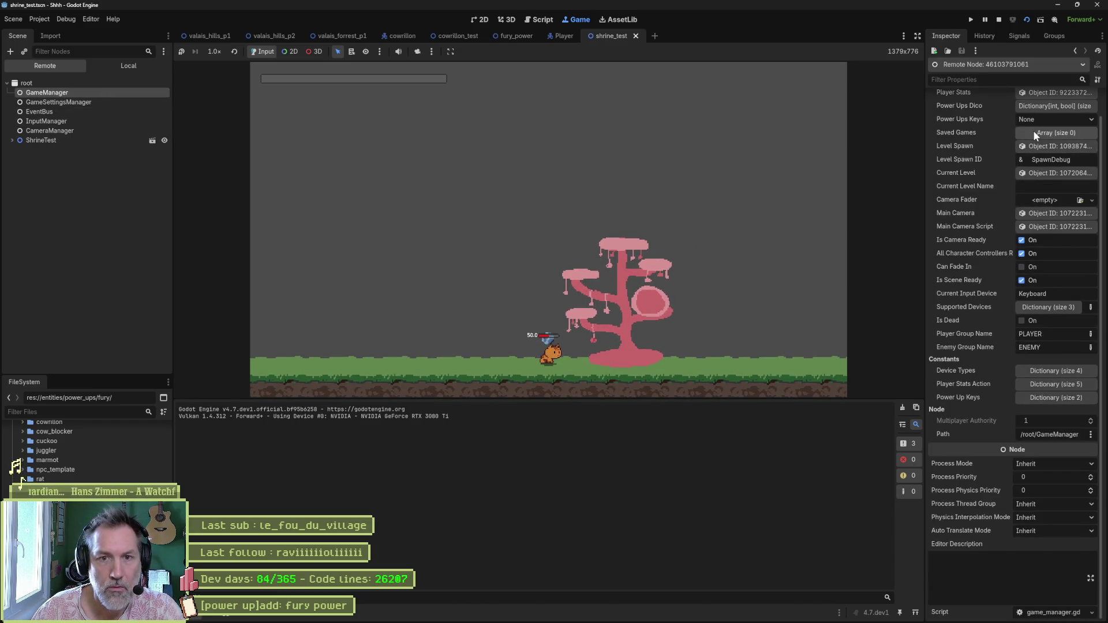
click(1025, 107)
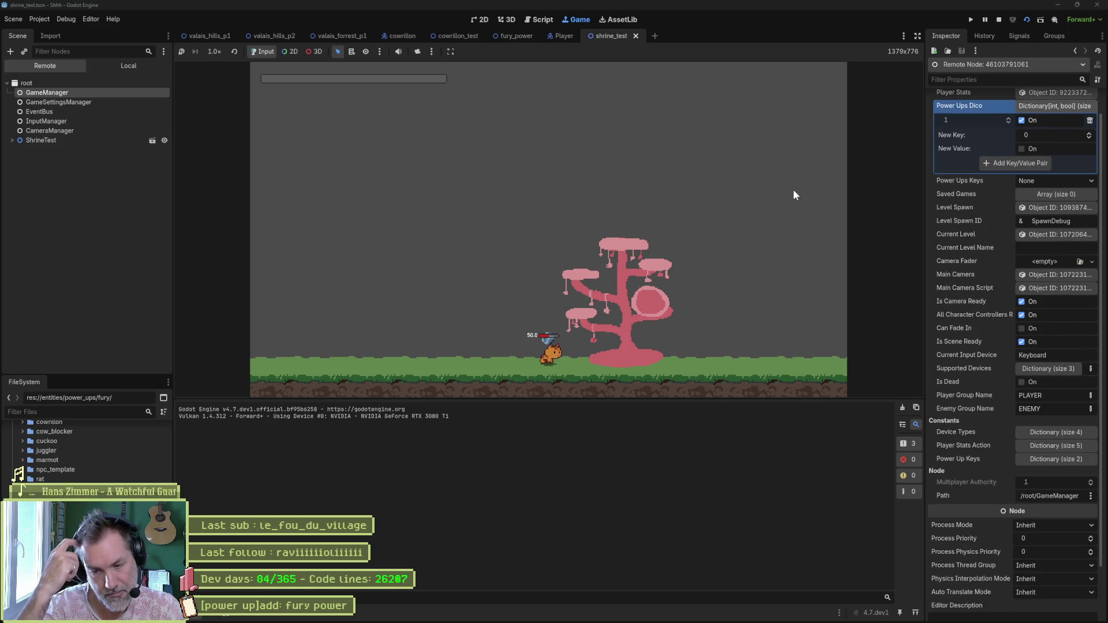
key(F8)
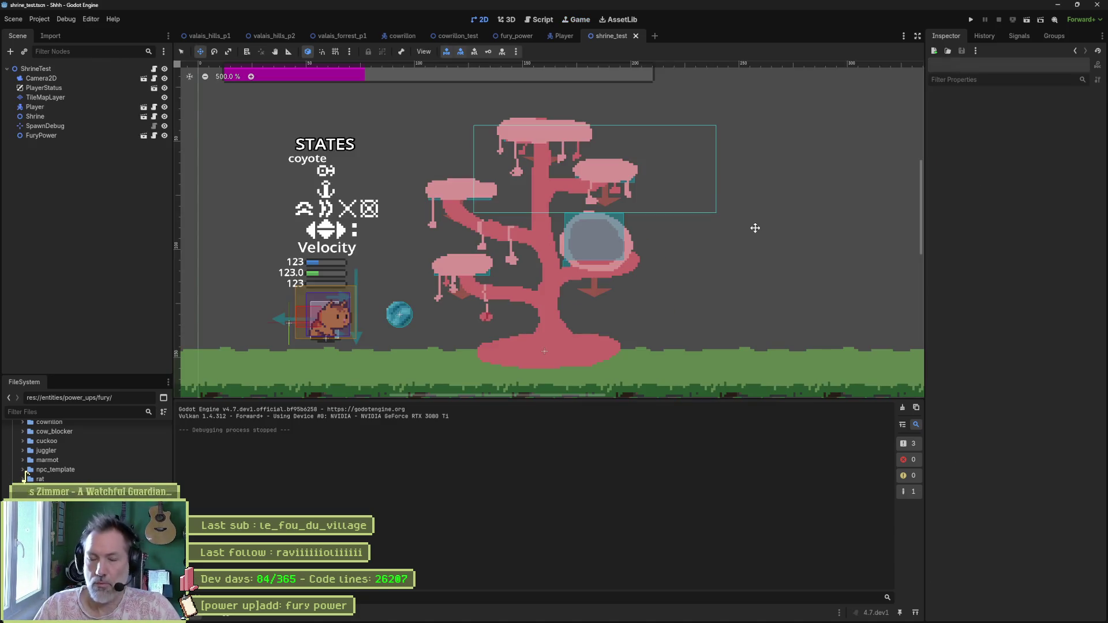
- Open game_manager.gd in the Script workspace and scroll up to PowerUpKeys and power_ups_dico
click(543, 22)
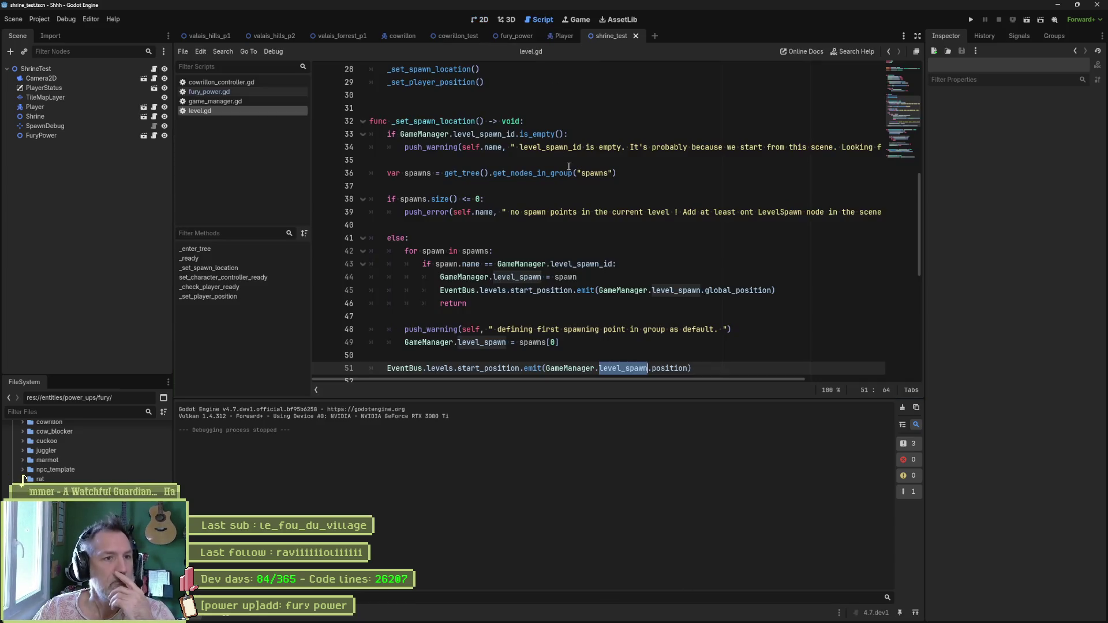
scroll(567, 190, up, 9)
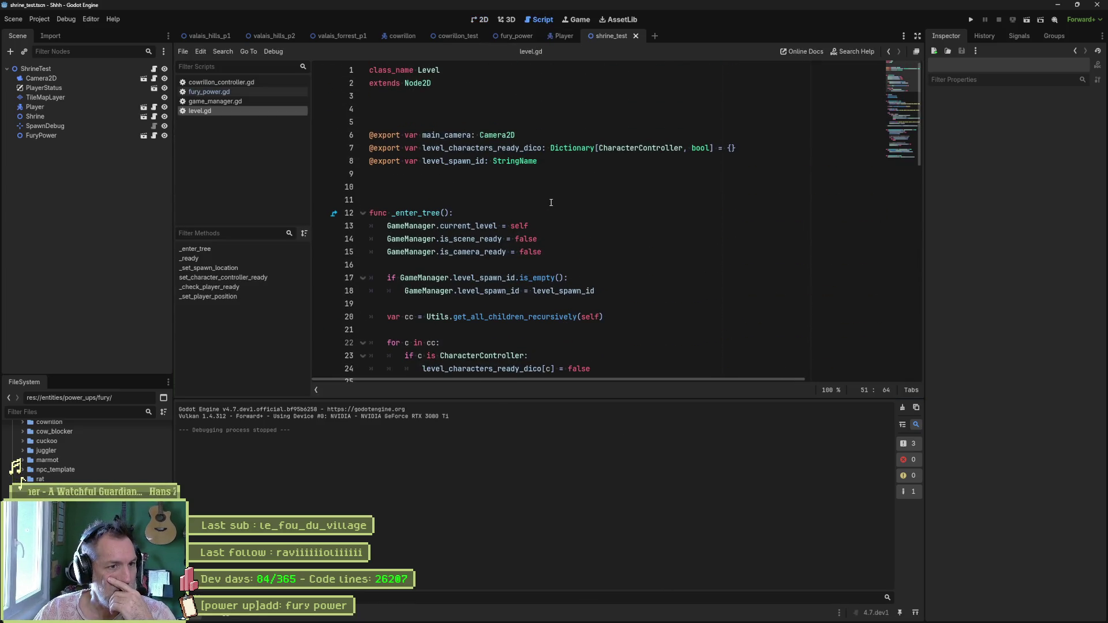
click(230, 91)
click(249, 101)
scroll(555, 194, up, 5)
scroll(555, 195, up, 2)
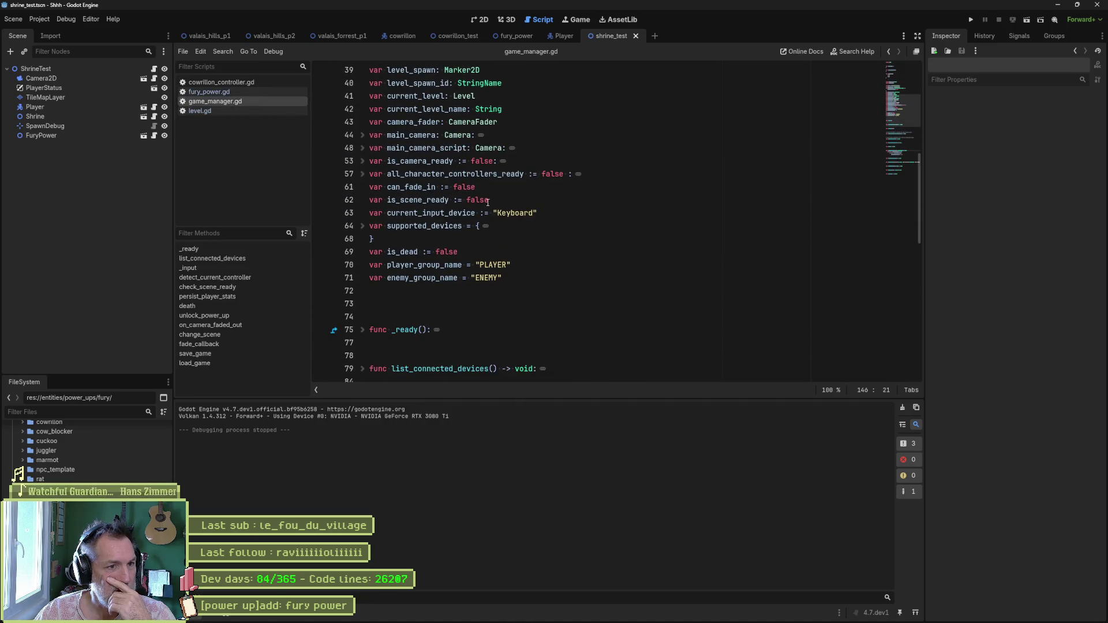
scroll(488, 202, up, 3)
double_click(511, 123)
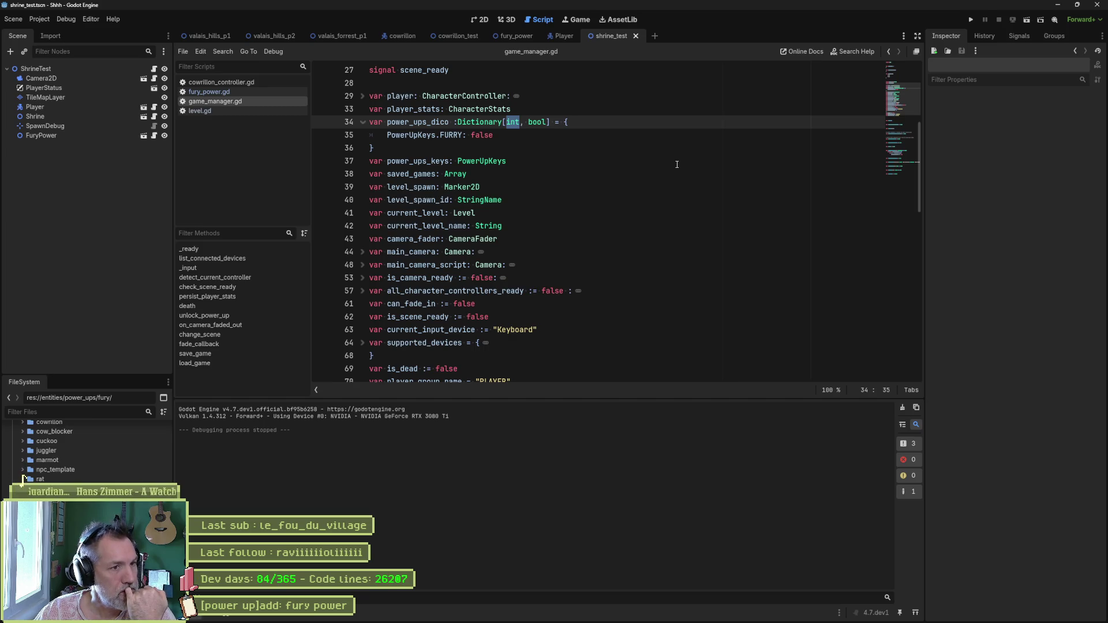
scroll(619, 190, up, 3)
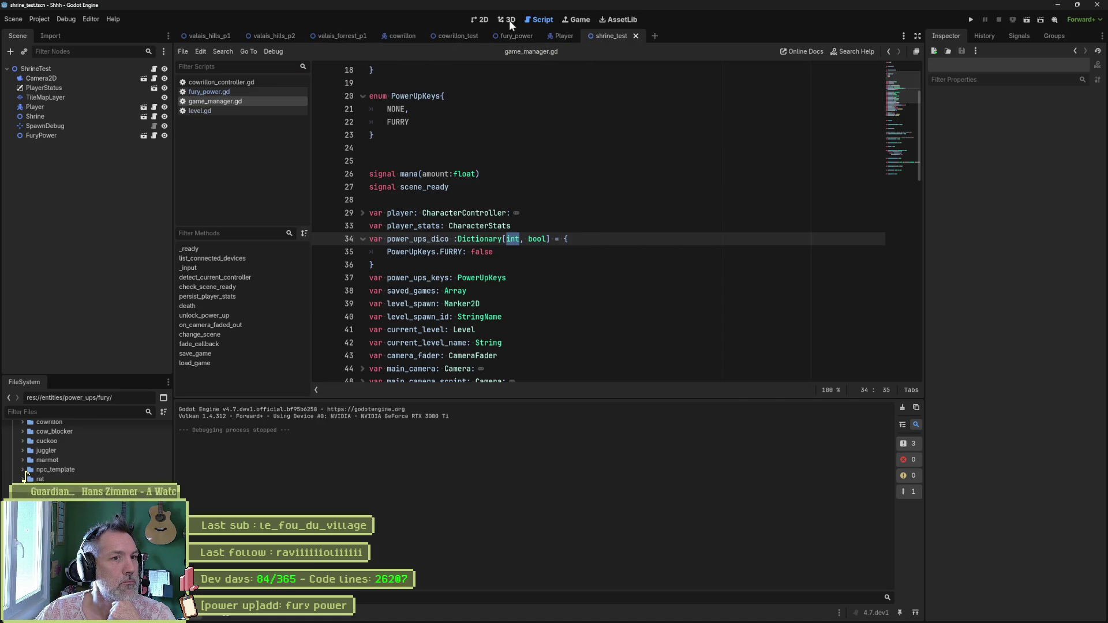
- Move the FuryPower orb up onto the pink treetop in shrine_test, leaving its Z Index at 0
click(482, 19)
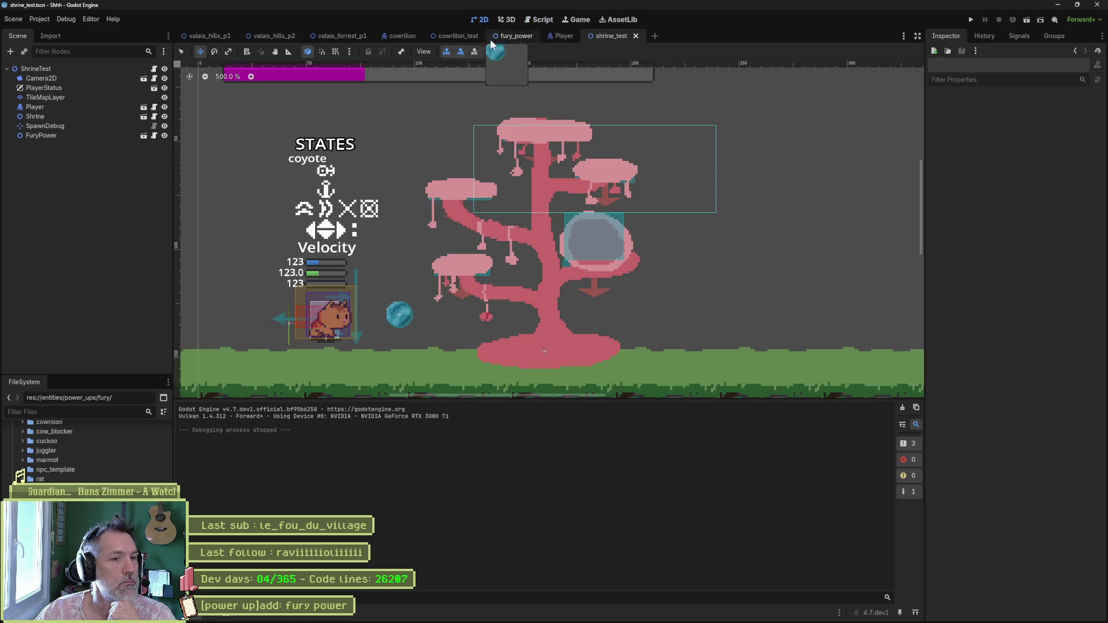
click(44, 135)
drag(435, 317, 583, 108)
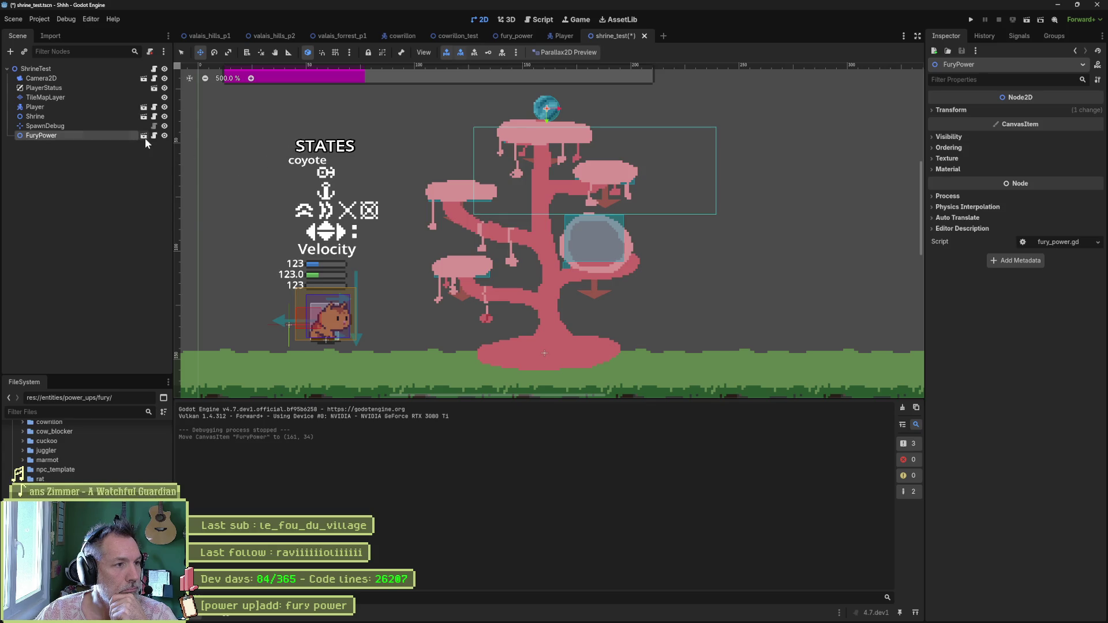
click(950, 149)
click(1097, 158)
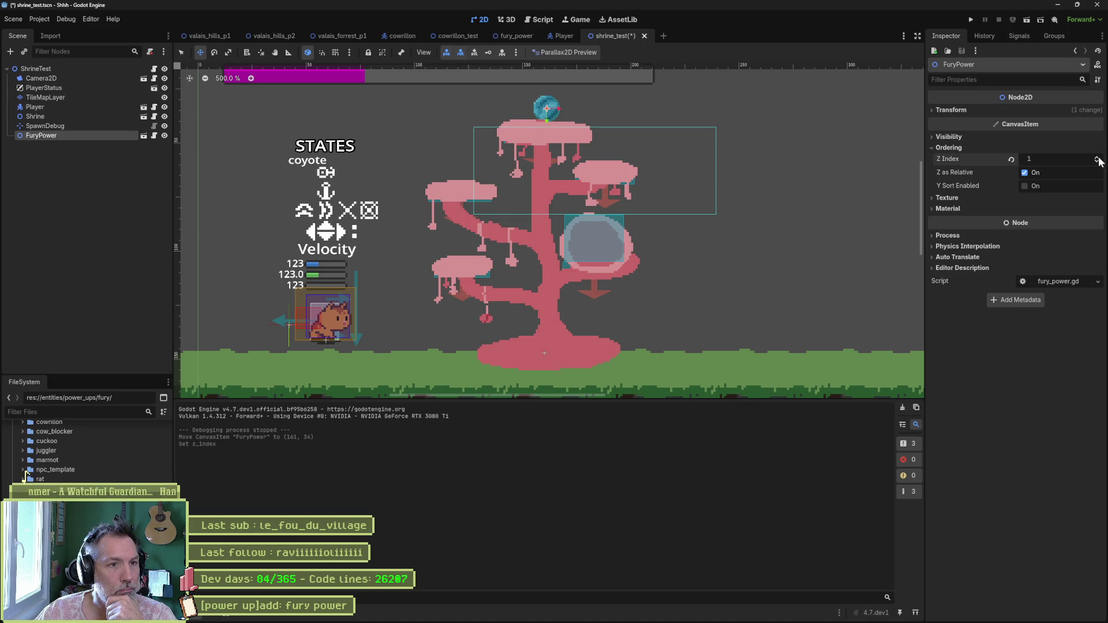
key(shift+Down)
click(1097, 158)
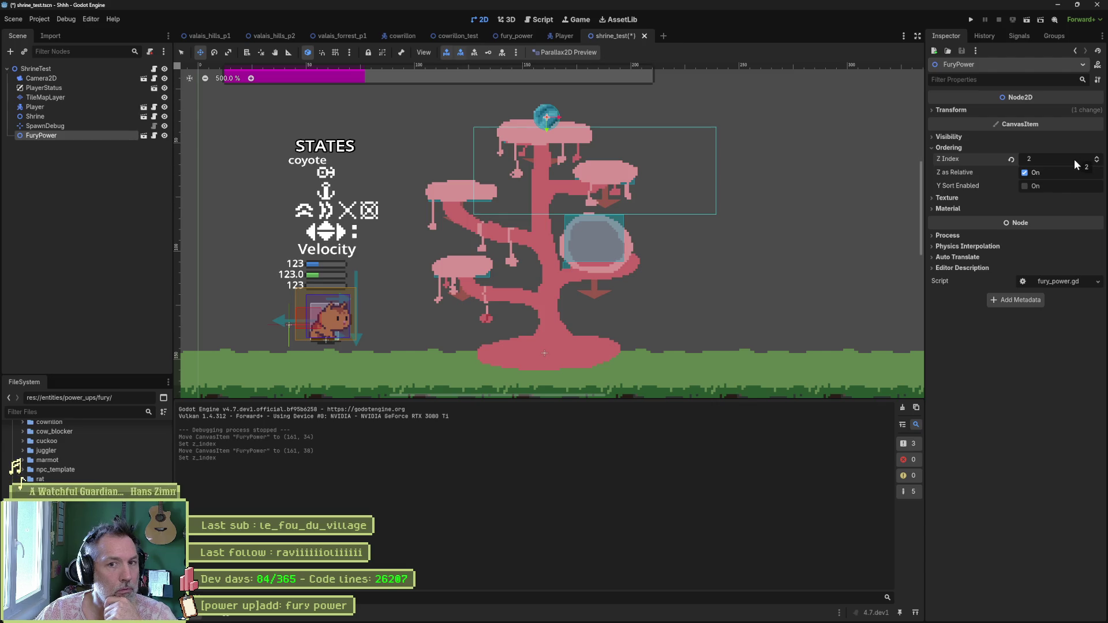
click(1011, 159)
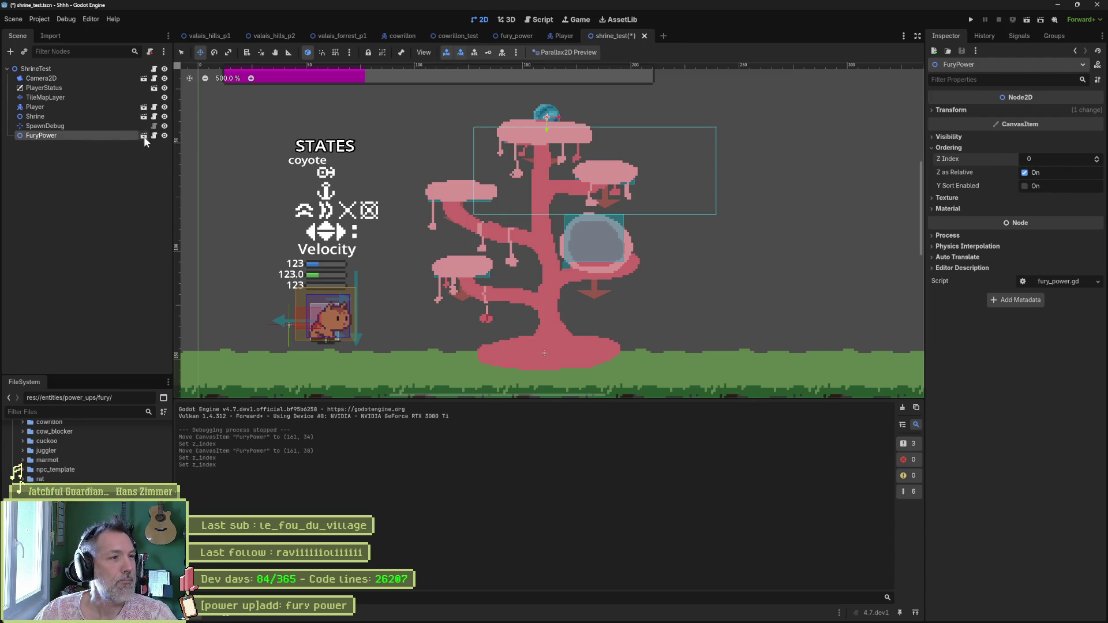
- Set the FuryPower root node's Z Index to 2 and save the fury_power scene
click(144, 136)
click(102, 69)
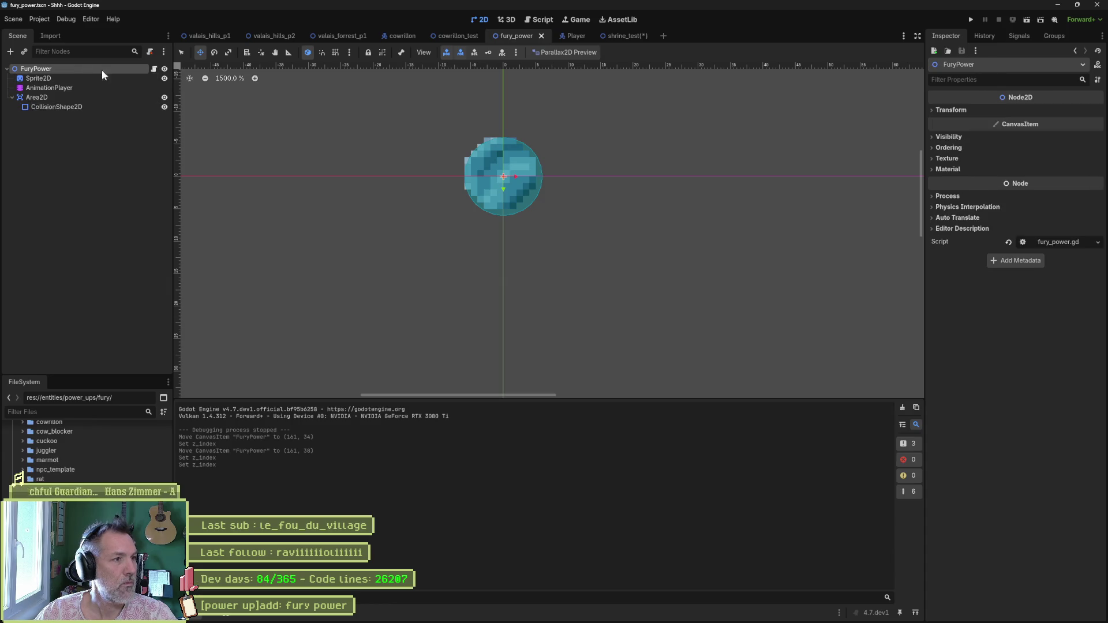
click(972, 147)
double_click(1096, 159)
key(ctrl+s)
- Nudge the orb left, save shrine_test, and playtest jumping onto the tree
click(613, 35)
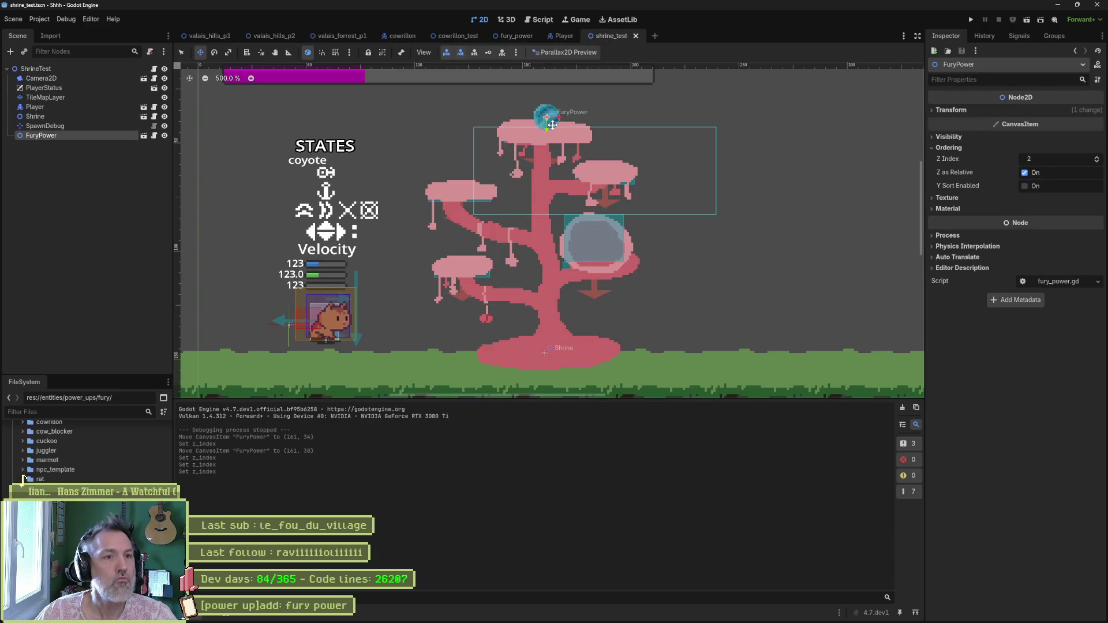
key(Left)
key(ctrl+s)
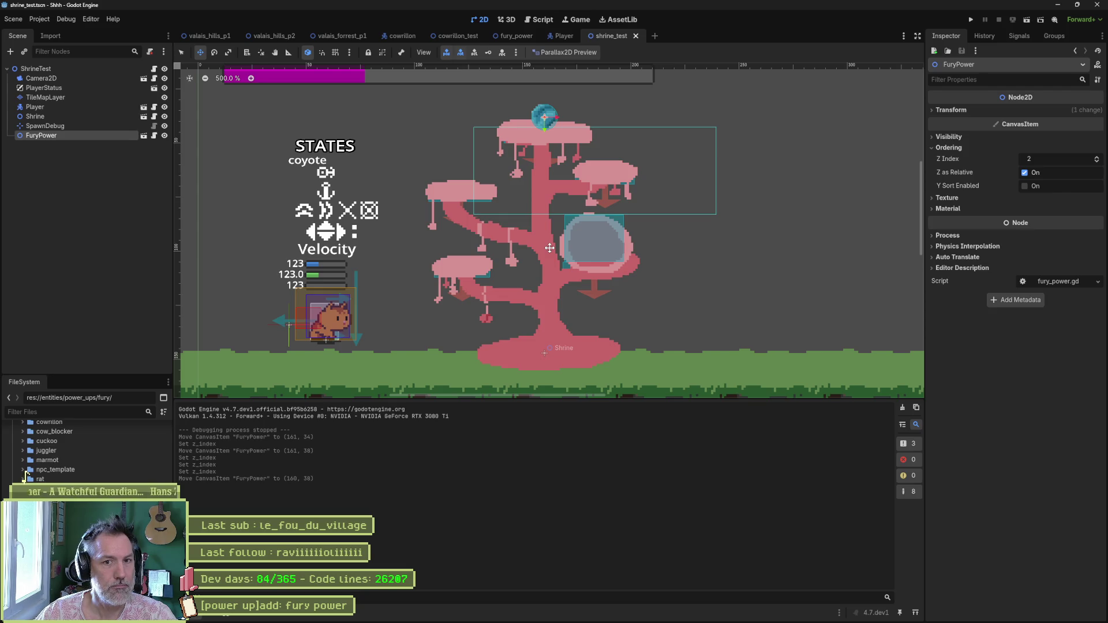
mouse_move(559, 620)
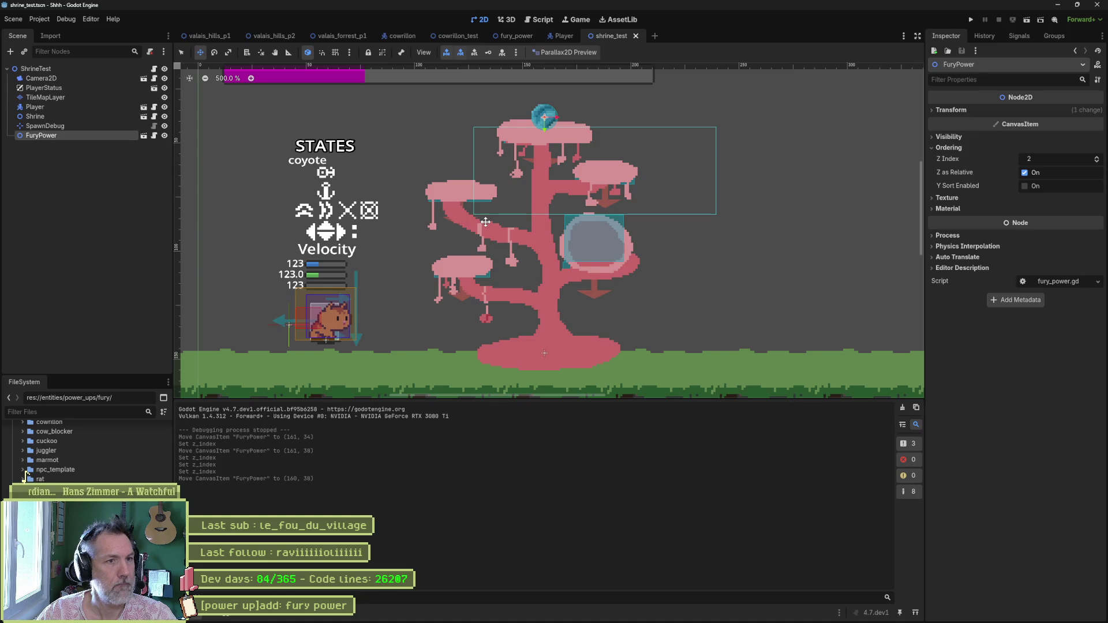
key(F6)
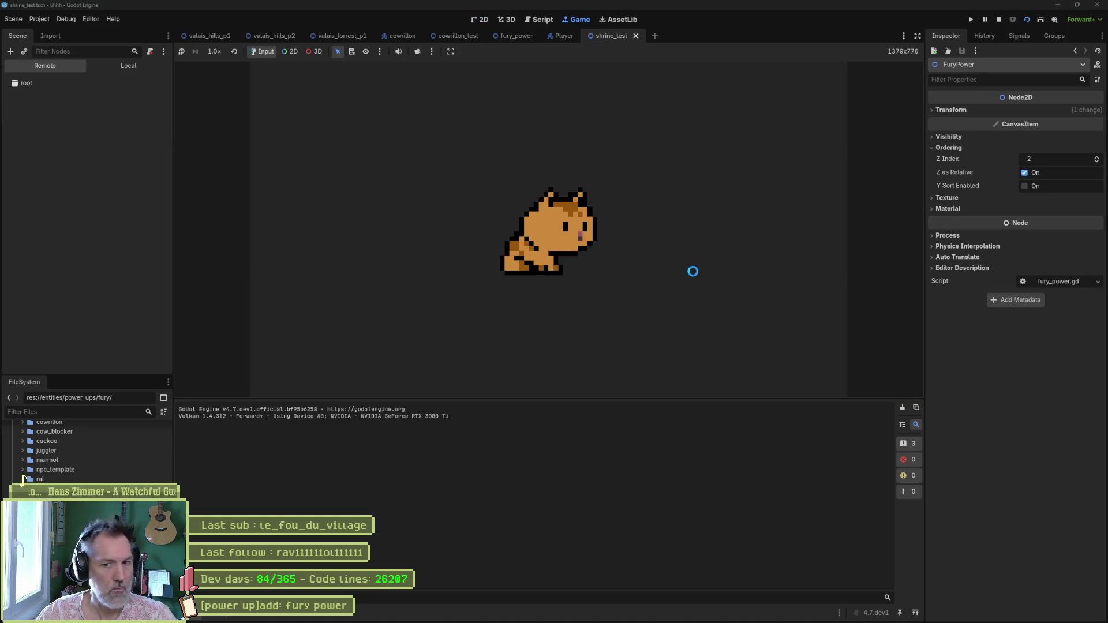
key(Right)
key(space)
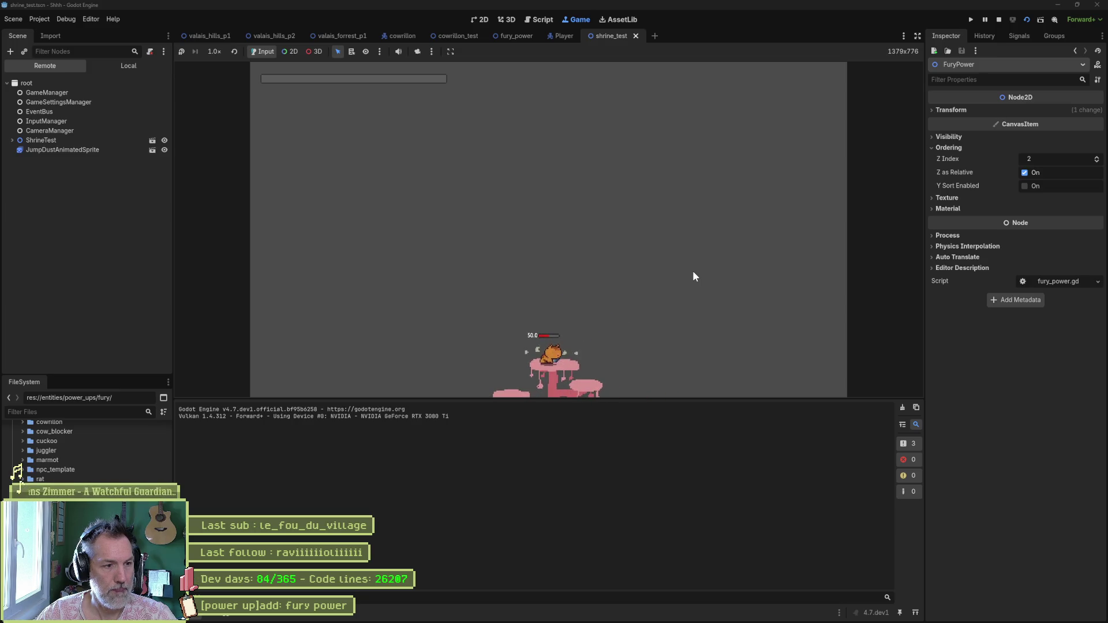
key(F8)
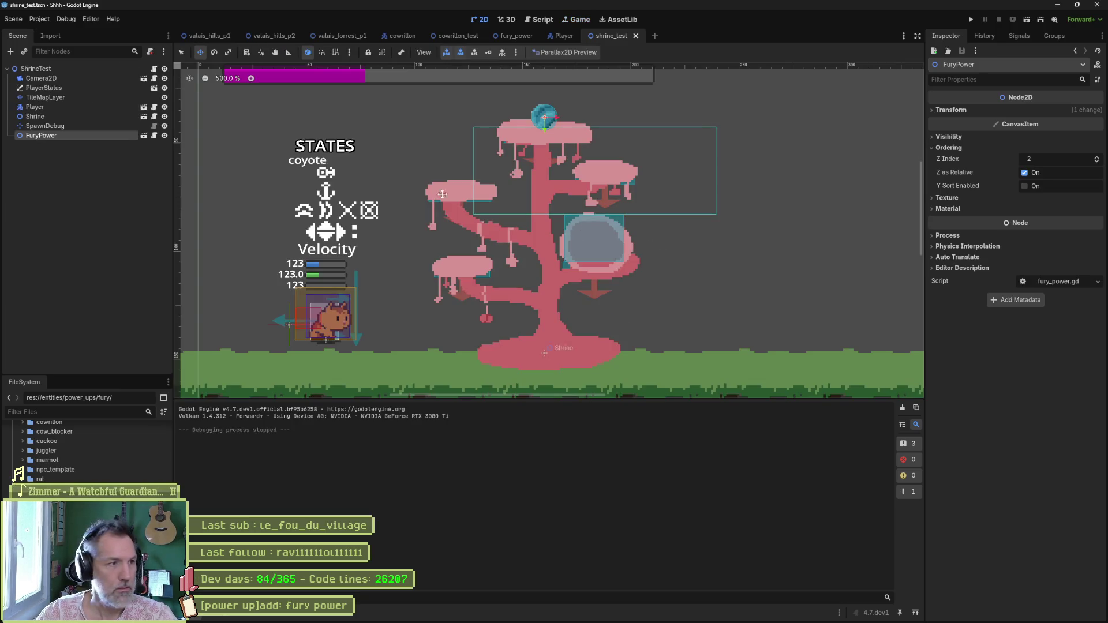
click(512, 36)
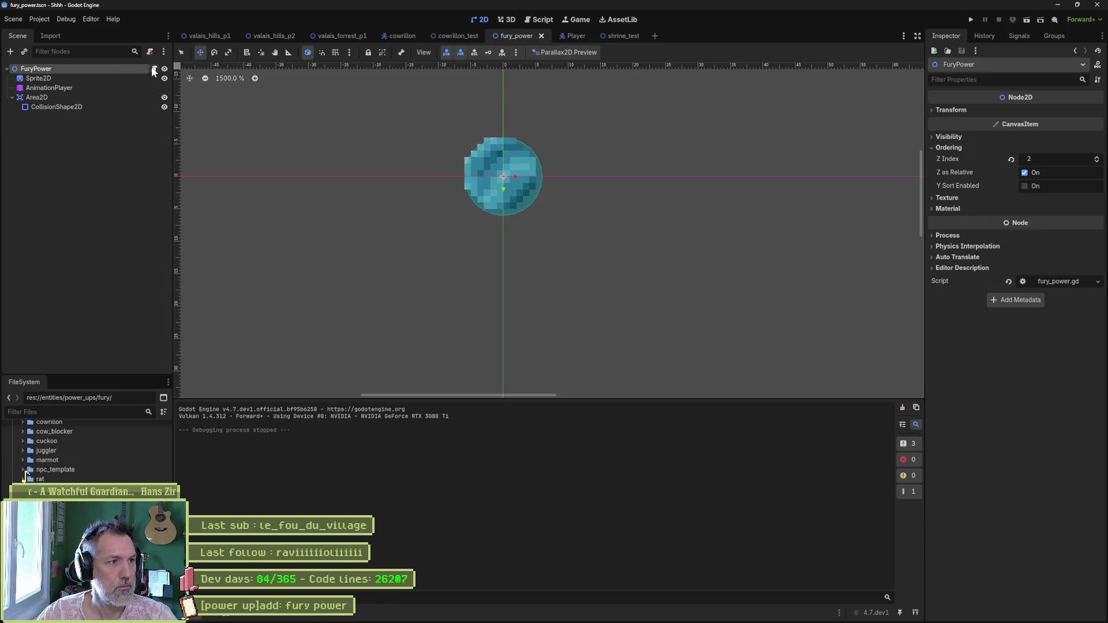
click(154, 69)
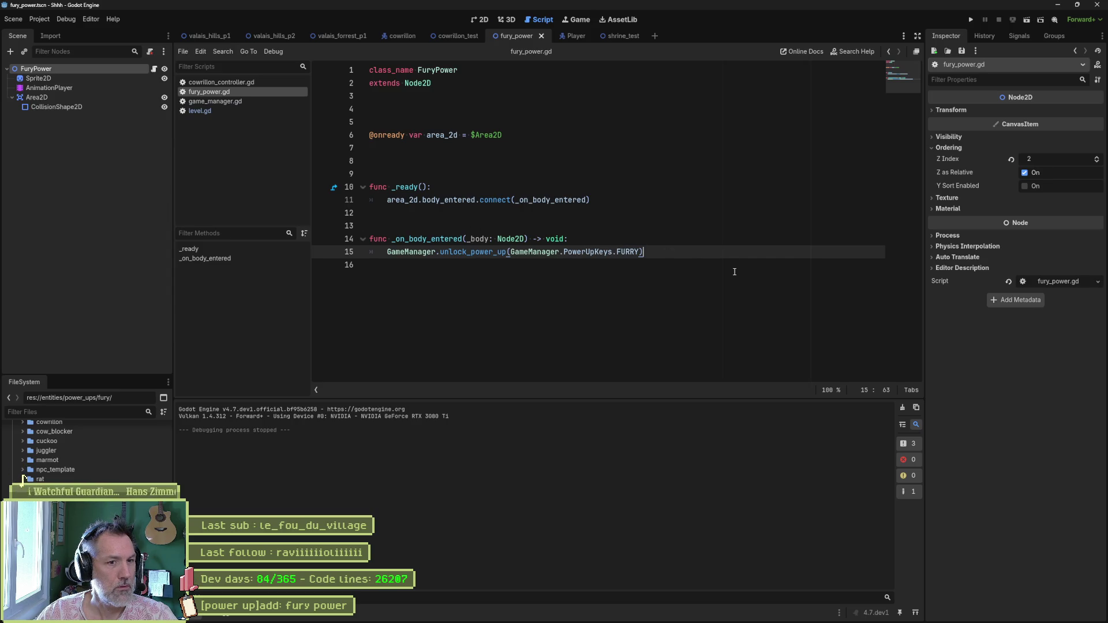
key(Return)
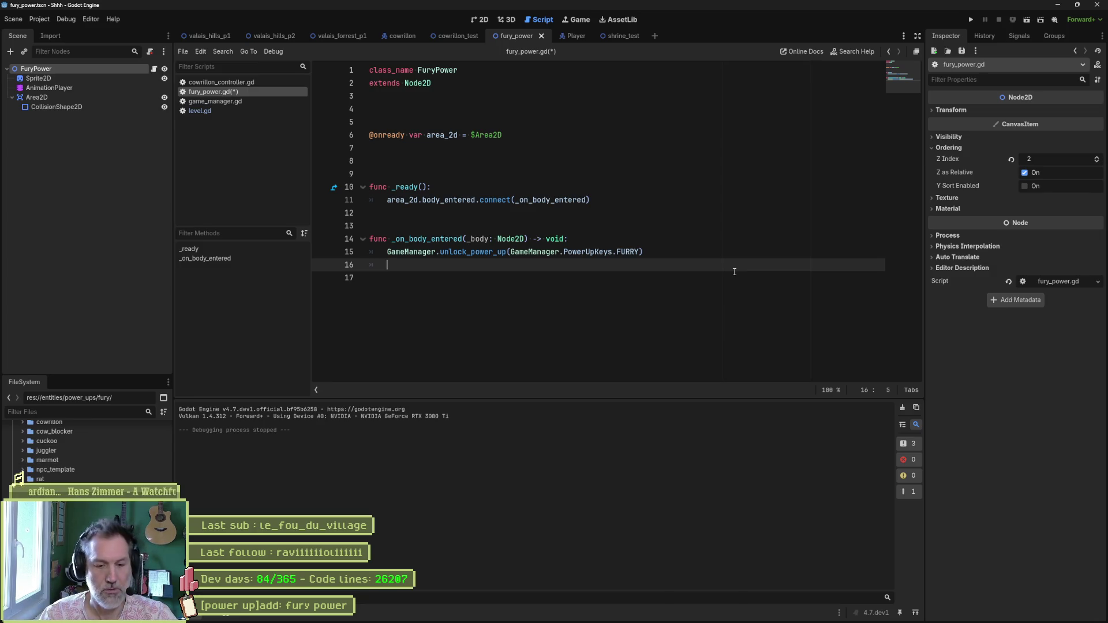
text(anim)
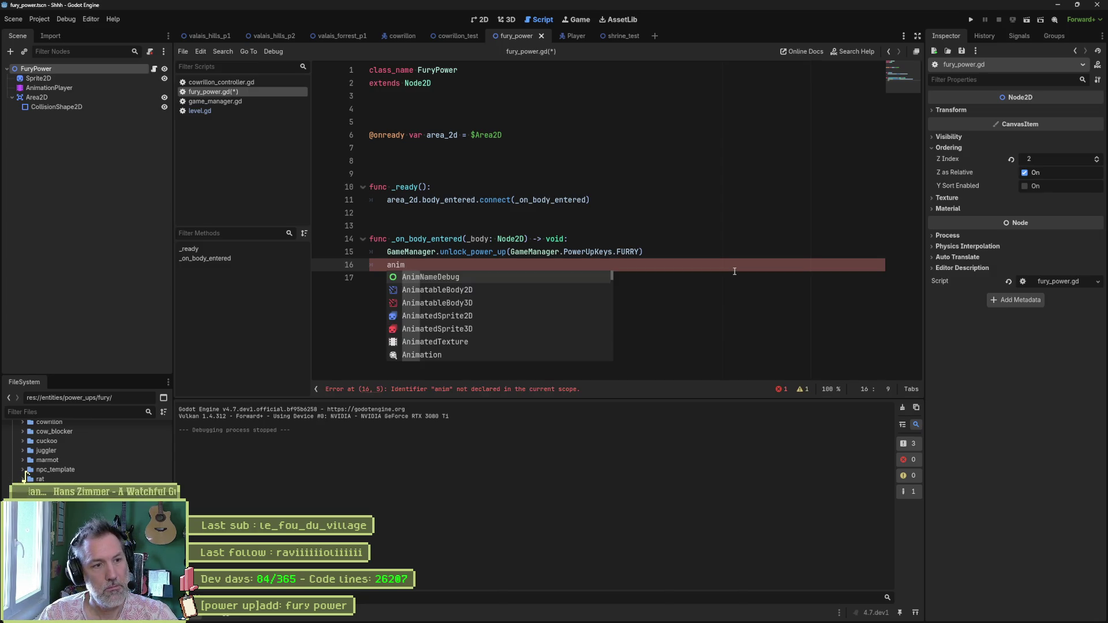
text(tion)
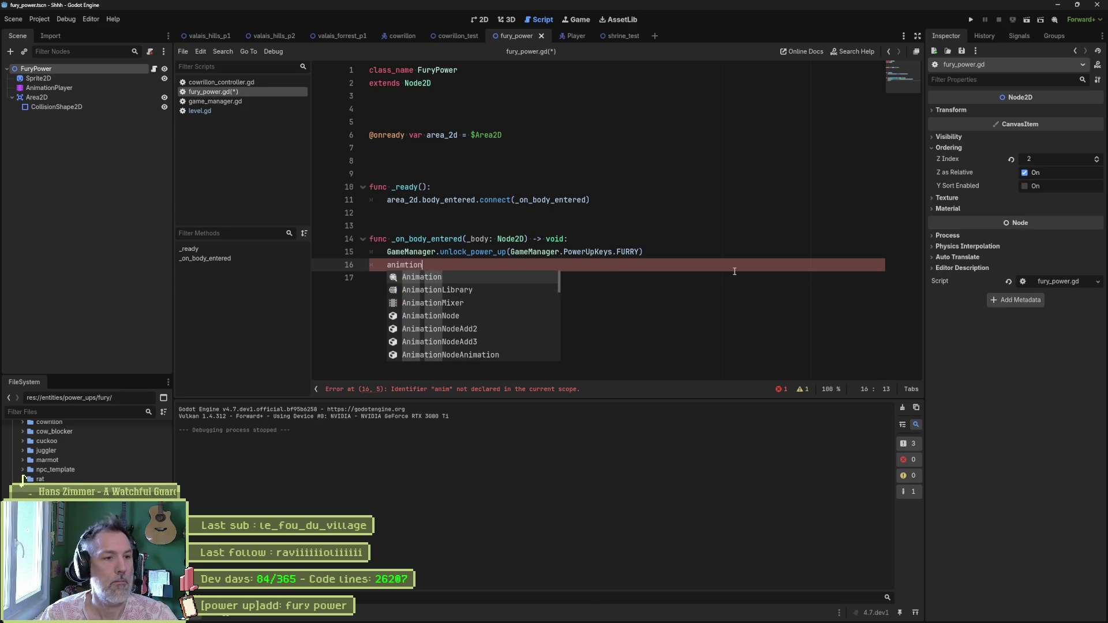
click(442, 123)
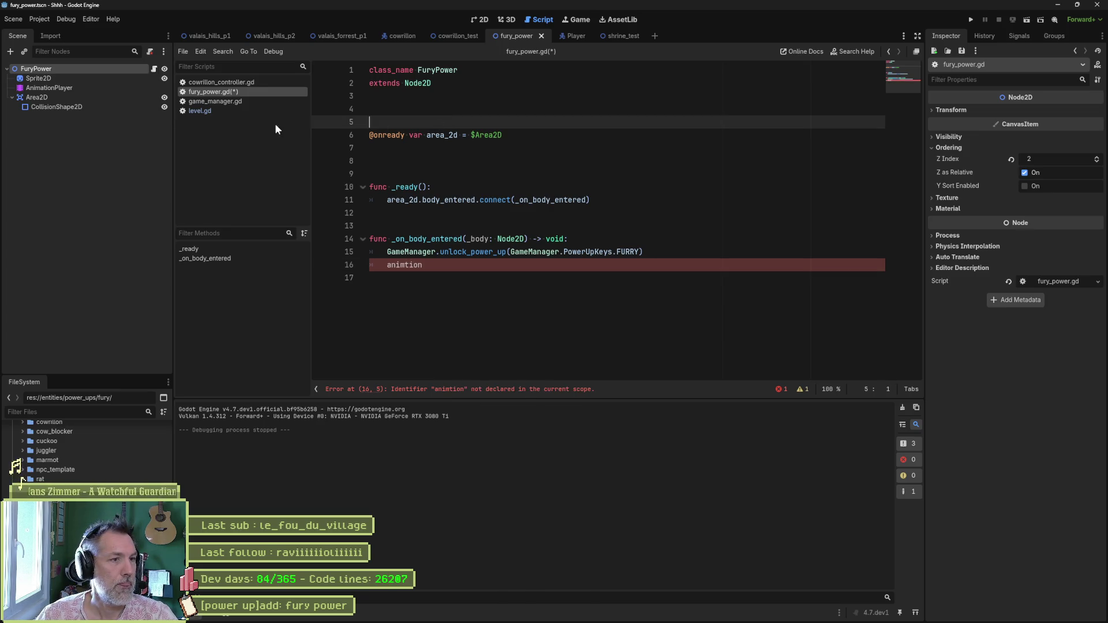
drag(52, 87, 395, 145)
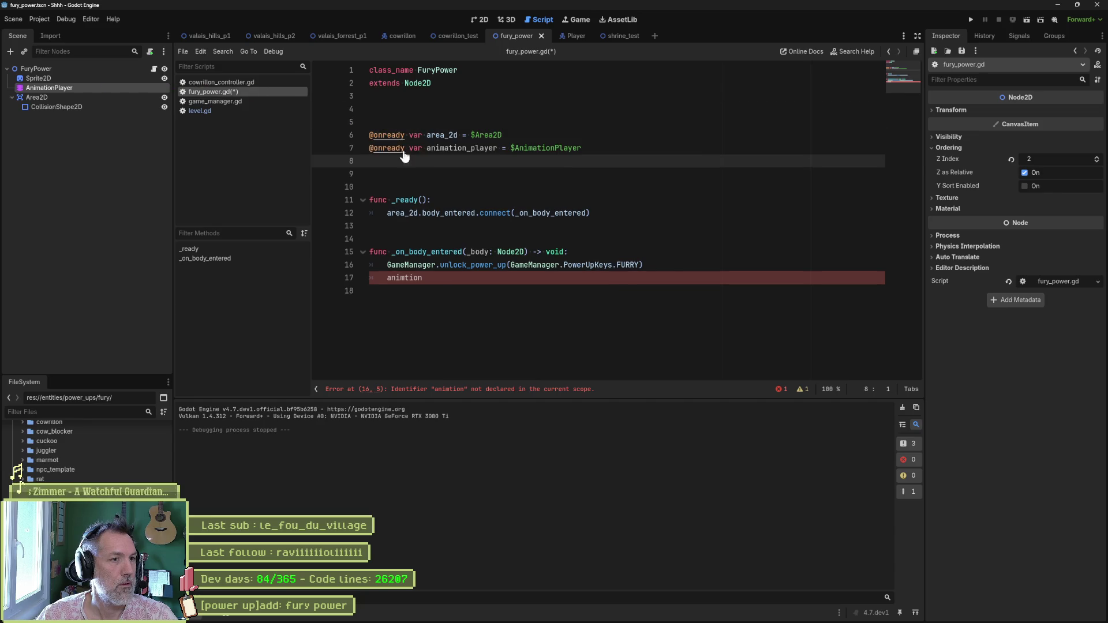
click(613, 154)
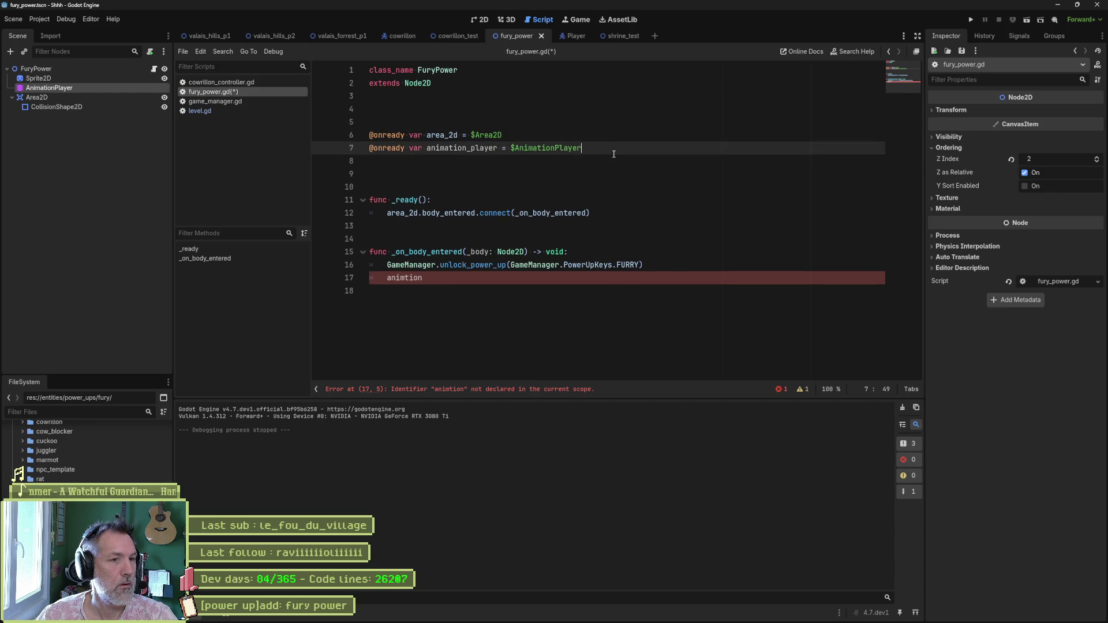
key(alt+Up)
- Call animation_player.play() after the unlock call in _on_body_entered and save the script
double_click(478, 137)
key(ctrl+c)
double_click(404, 278)
key(ctrl+v)
text(.play()
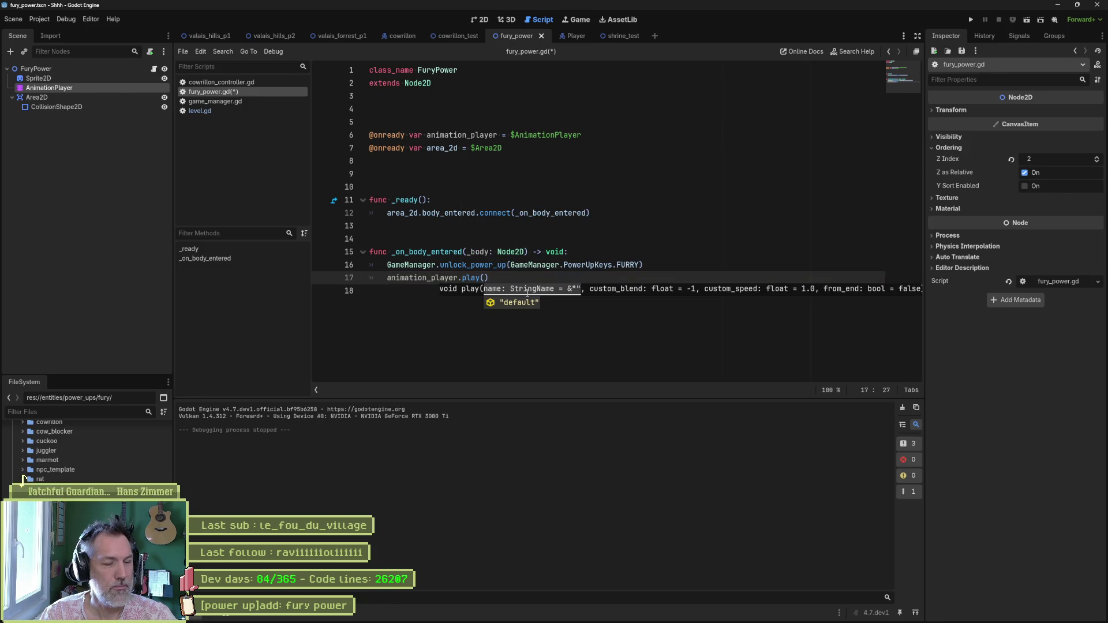
key(ctrl+s)
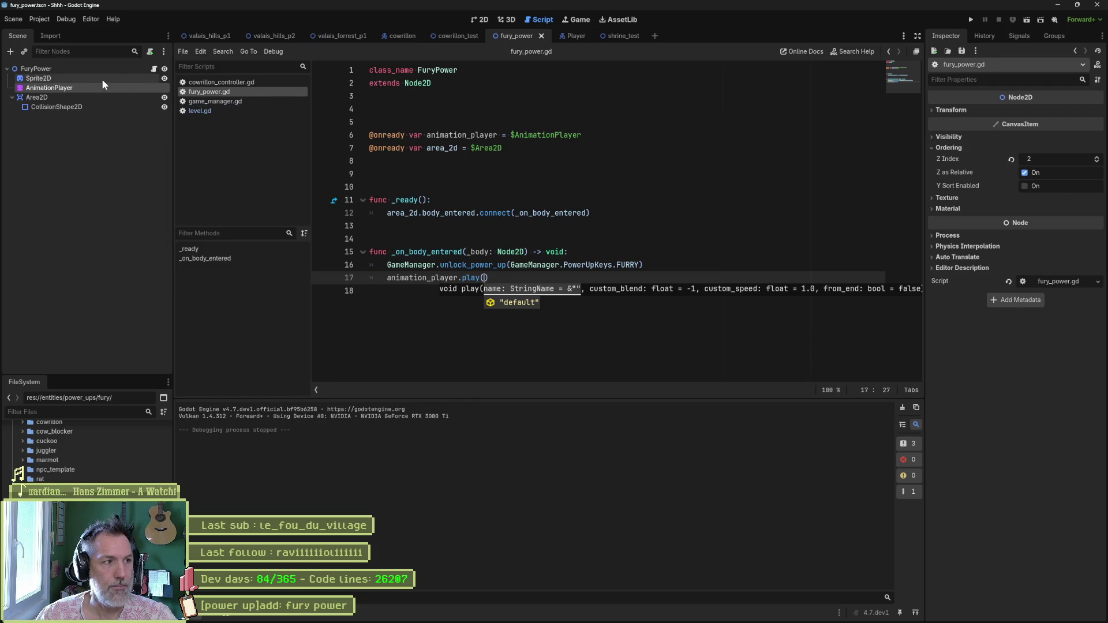
click(609, 616)
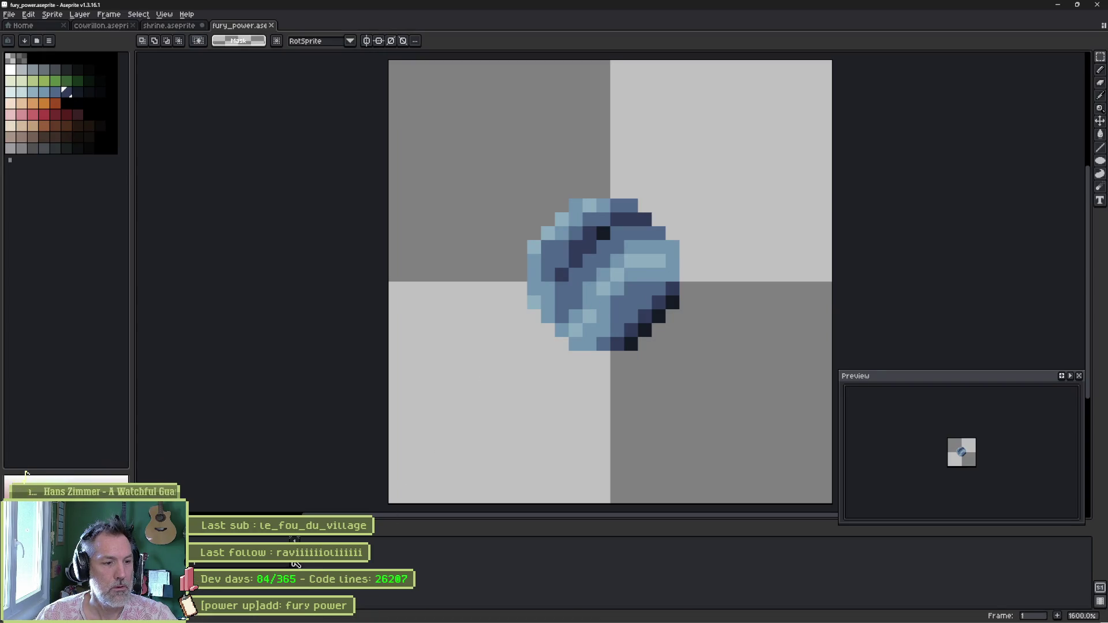
- Add frame 2 with a 'consume' tag in Aseprite and select the orb for scaling
right_click(297, 543)
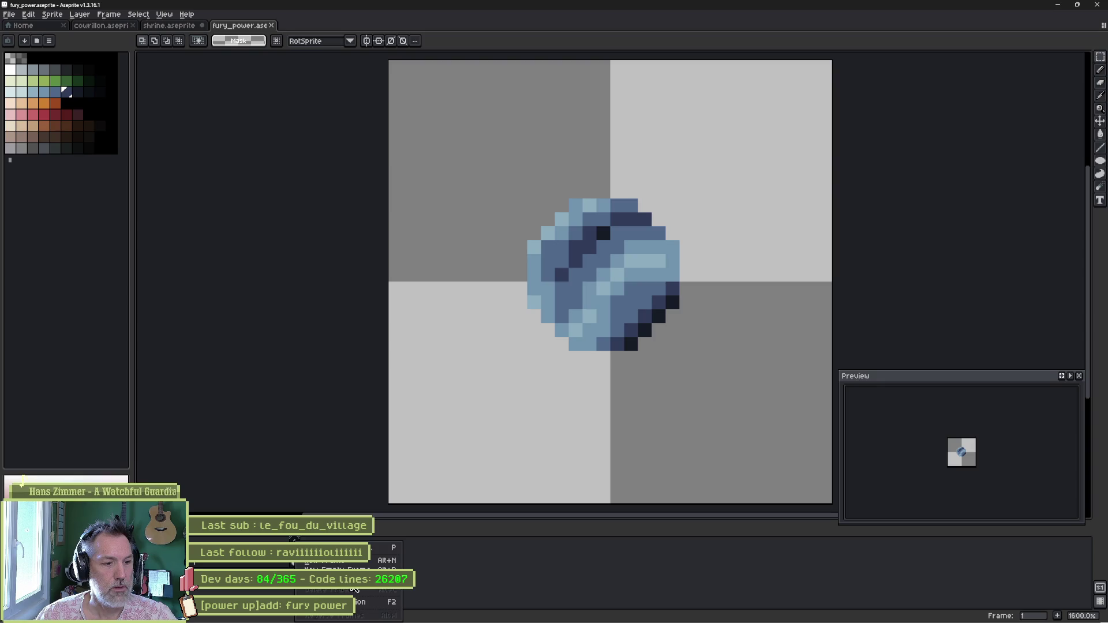
key(F2)
key(Return)
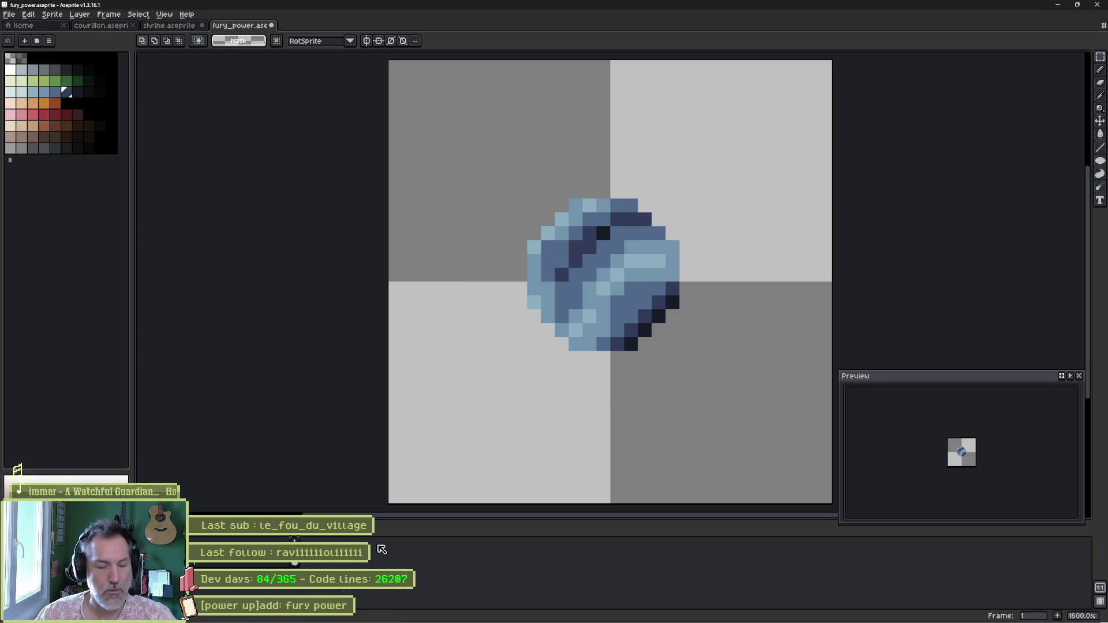
key(alt+n)
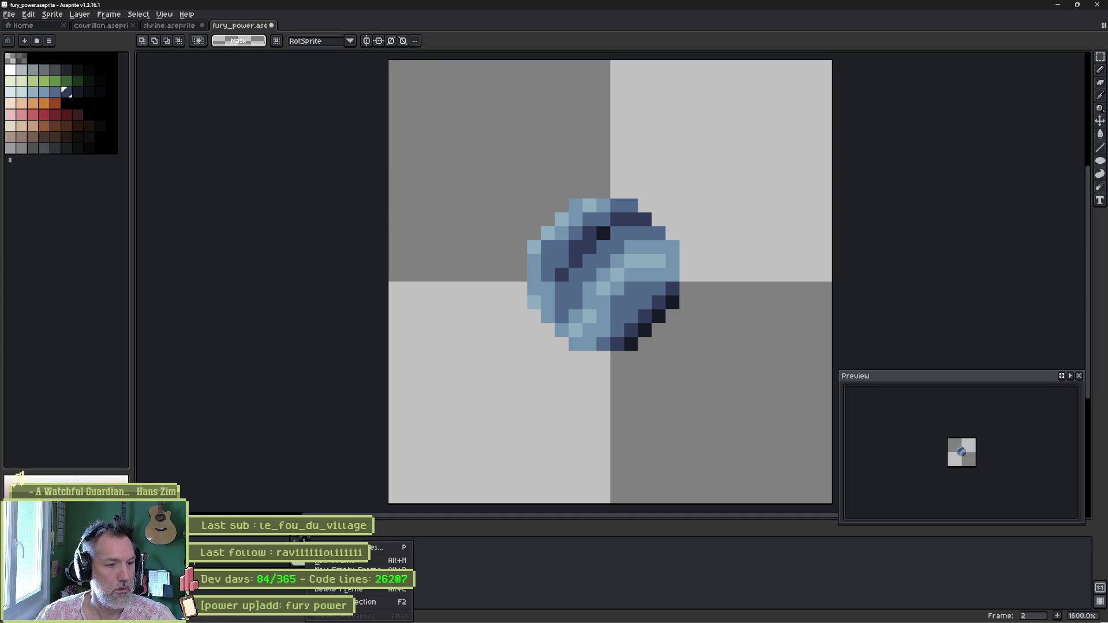
key(alt+f2)
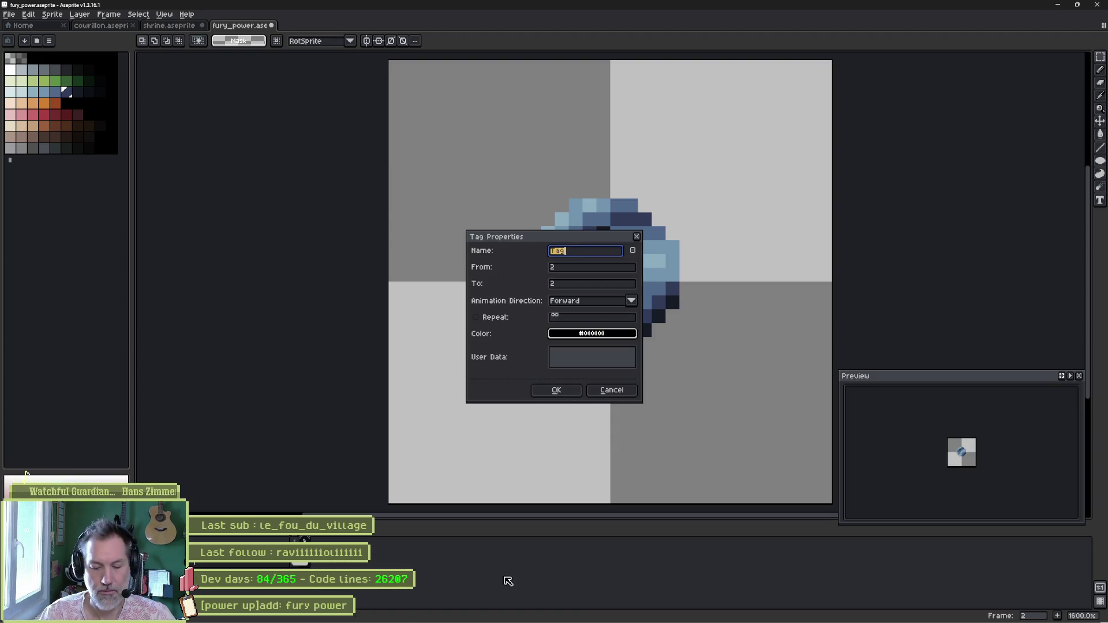
text(consume)
key(Return)
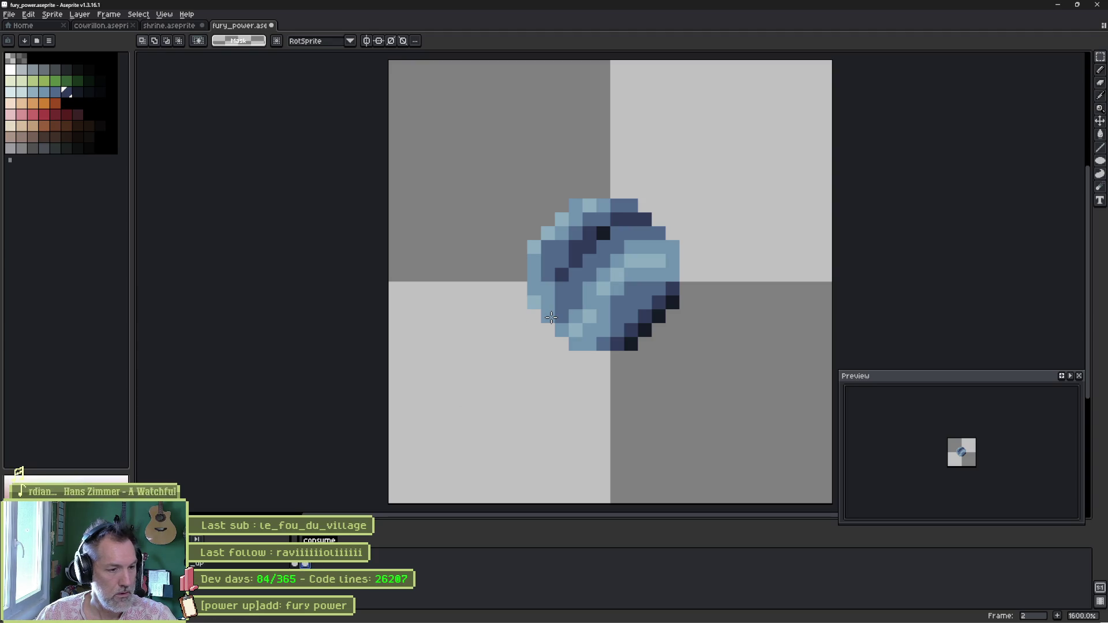
drag(525, 353, 703, 179)
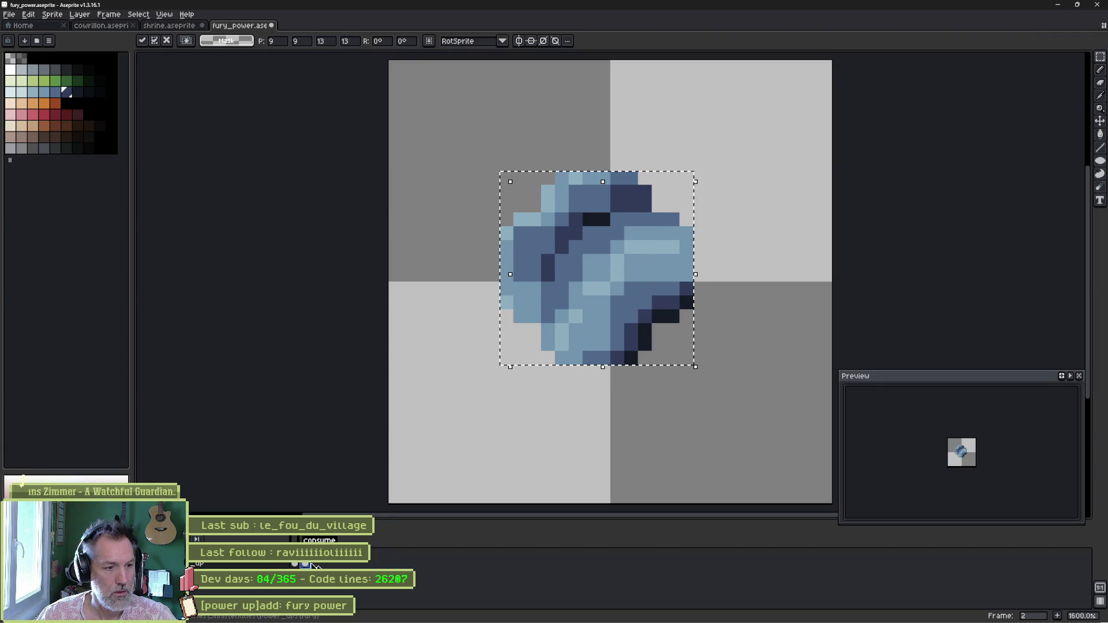
- Add frame 3 with the orb enlarged to fill the canvas and frame 4 with it shrunk to a dot
key(period)
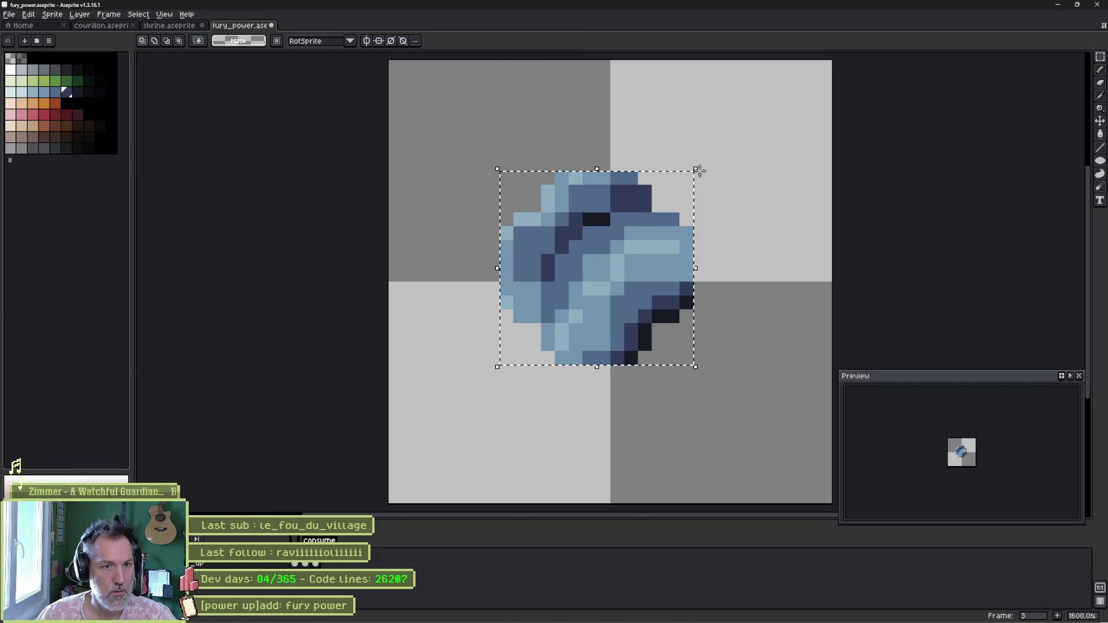
drag(698, 168, 804, 111)
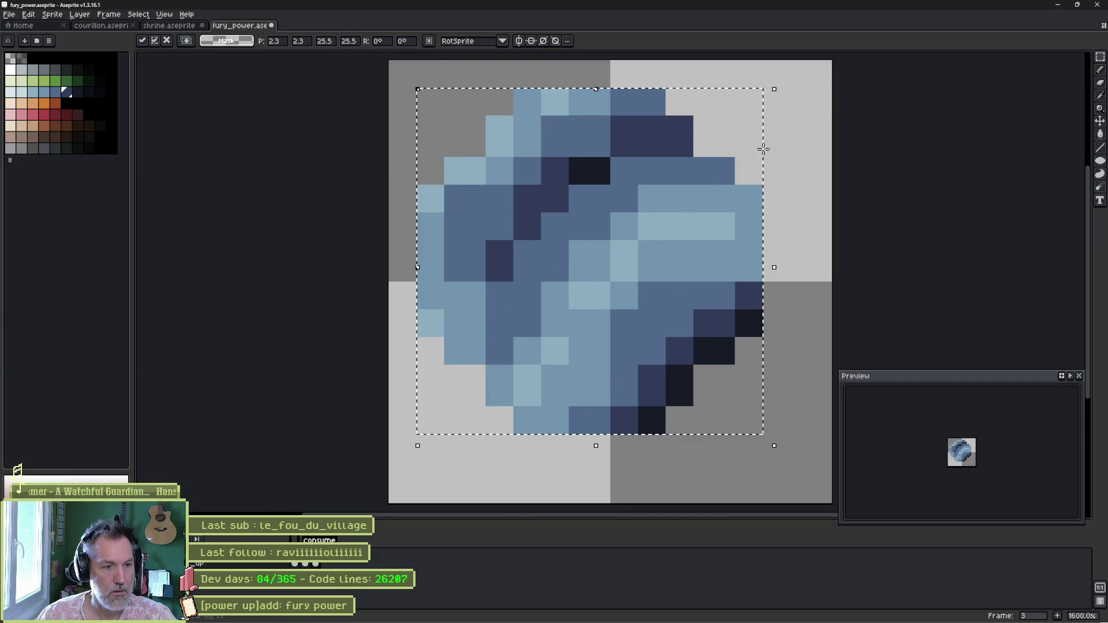
key(period)
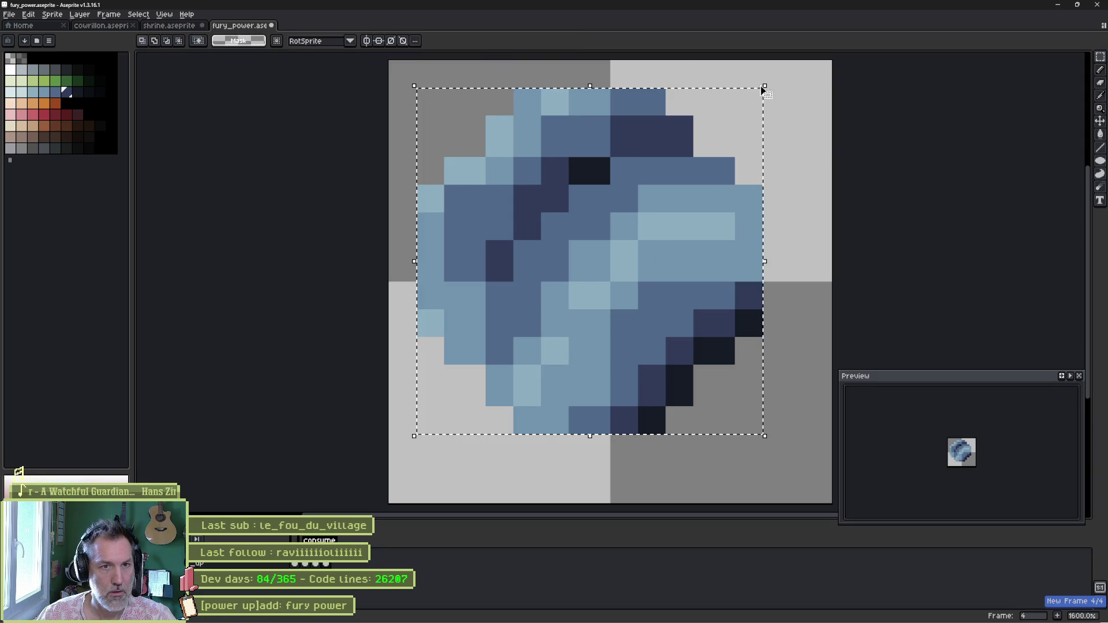
mouse_move(763, 82)
mouse_down()
mouse_move(658, 250)
mouse_move(600, 261)
mouse_move(610, 286)
mouse_up()
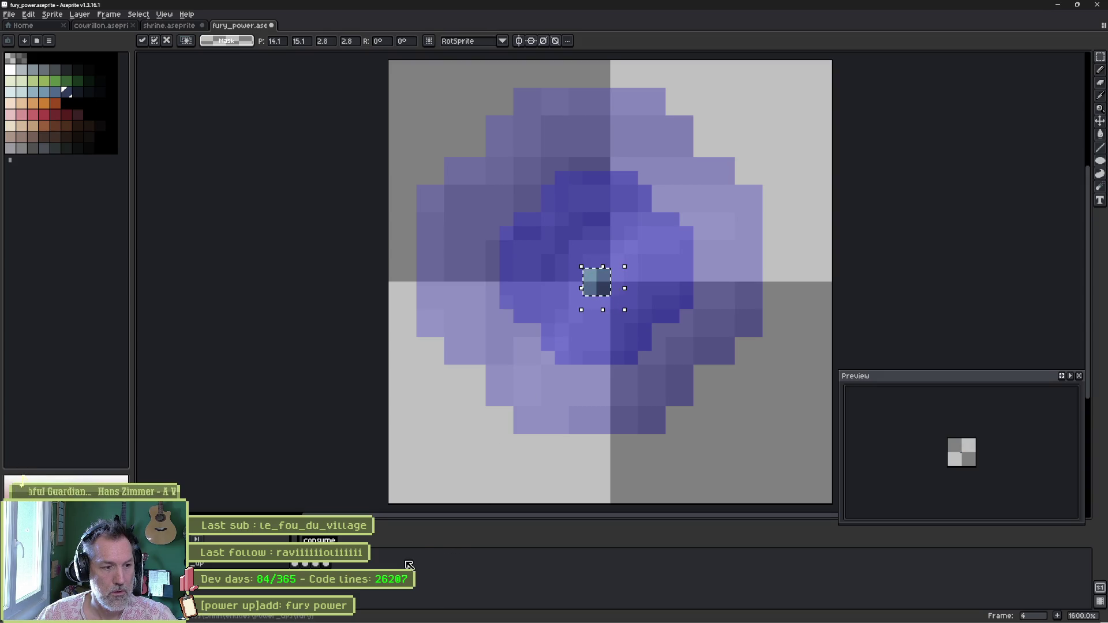
key(Return)
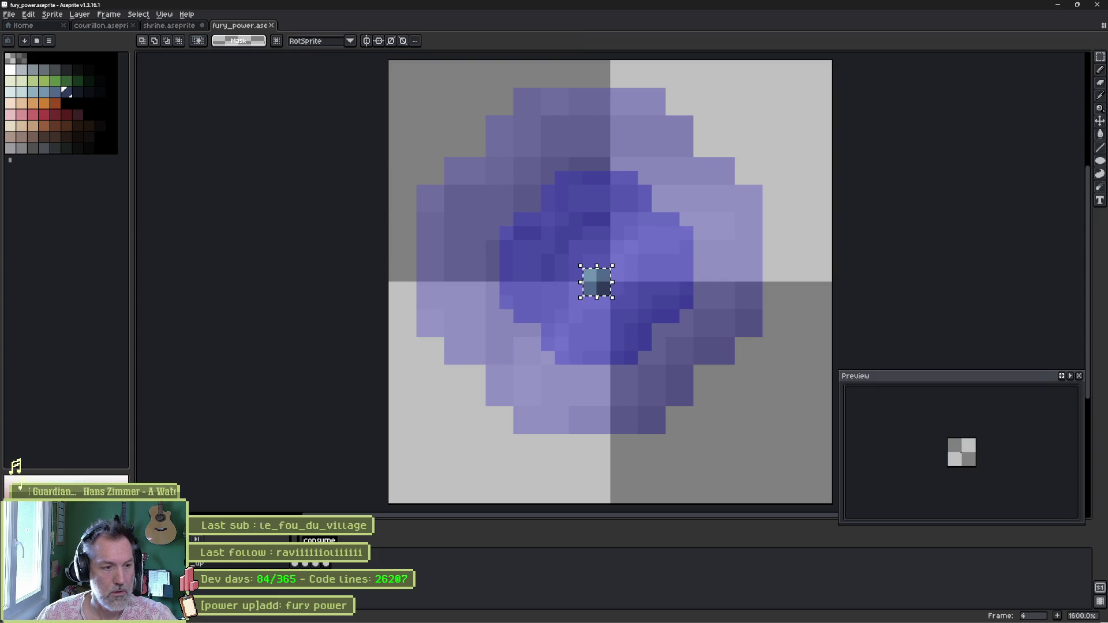
- Set the consume tag to frames 2–4, clear the selection and return to Godot's Sprite2D node
double_click(324, 540)
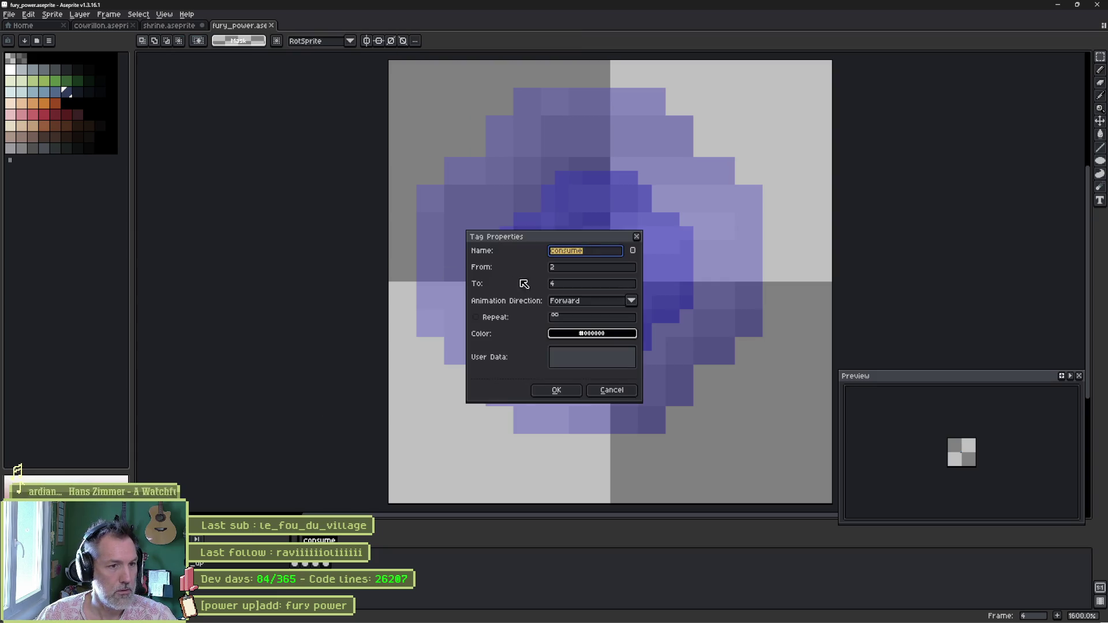
click(557, 390)
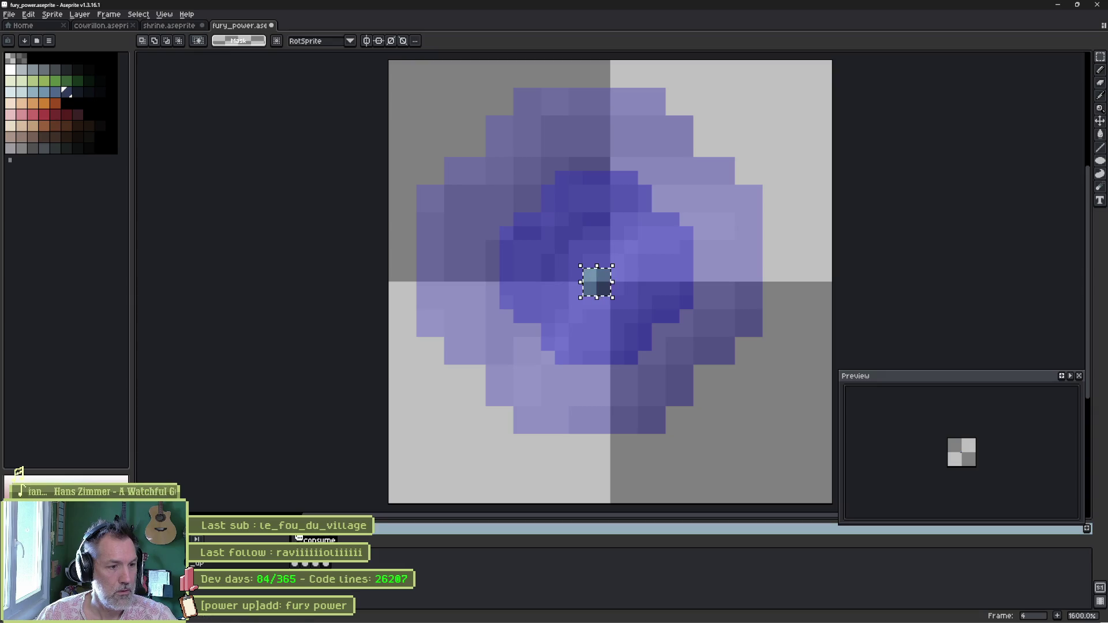
click(972, 76)
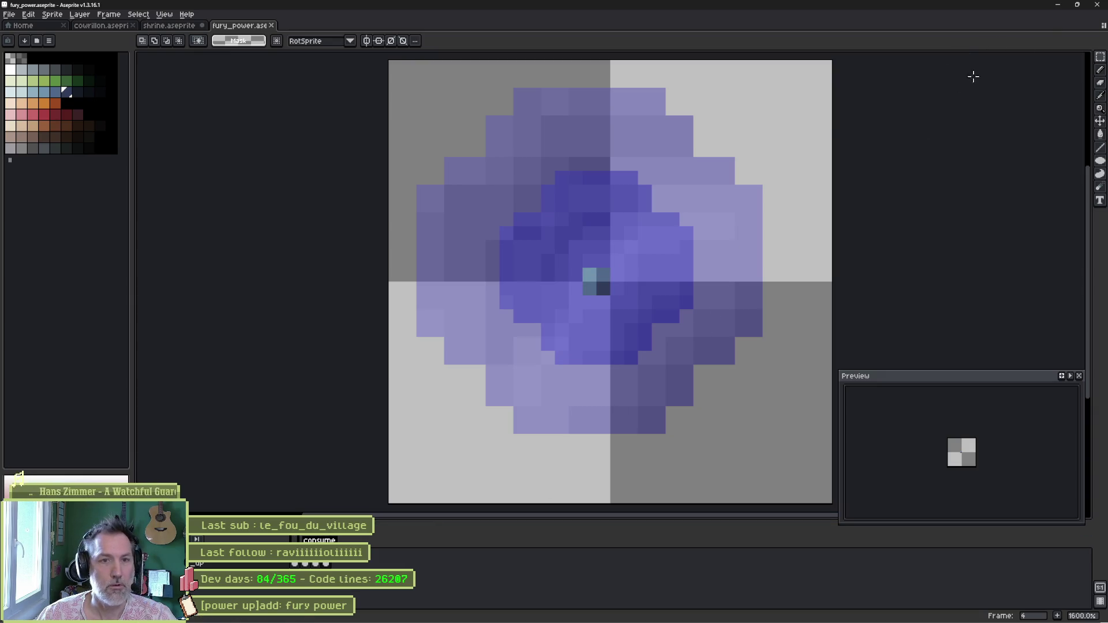
click(1057, 5)
click(113, 78)
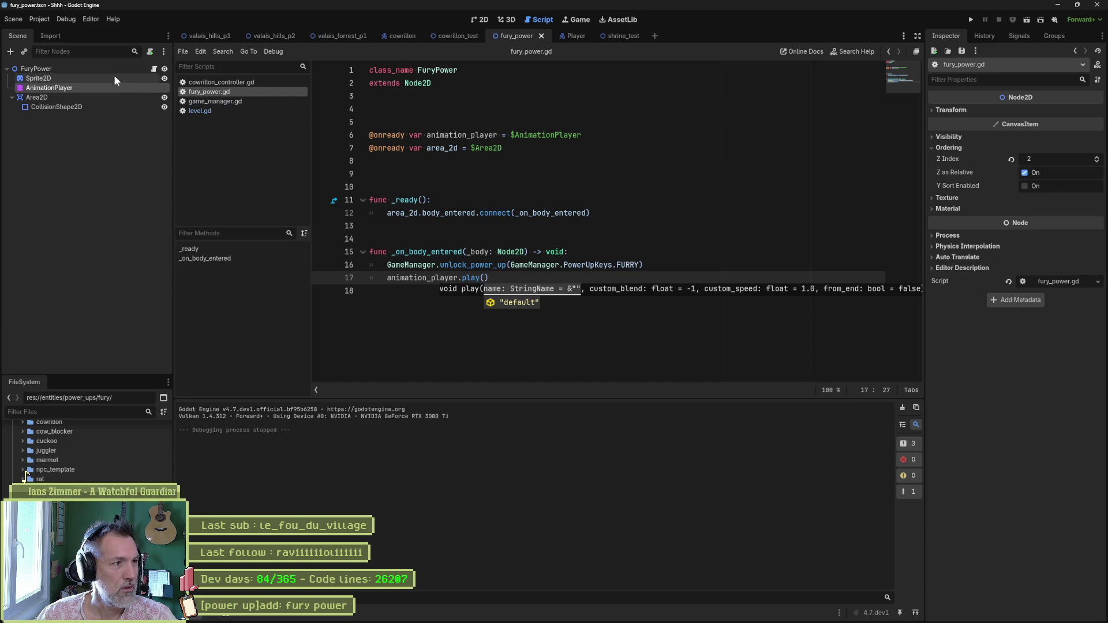
- Reimport the orb sprite, then check the AnimationPlayer's new 0.3 s consume animation and idle
click(1023, 601)
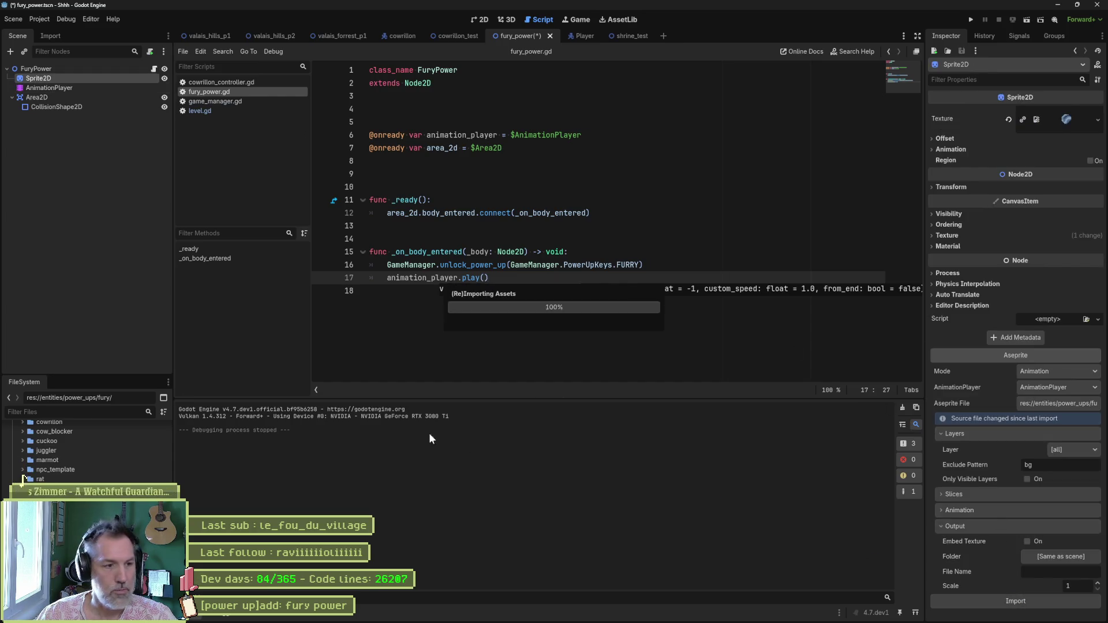
click(82, 89)
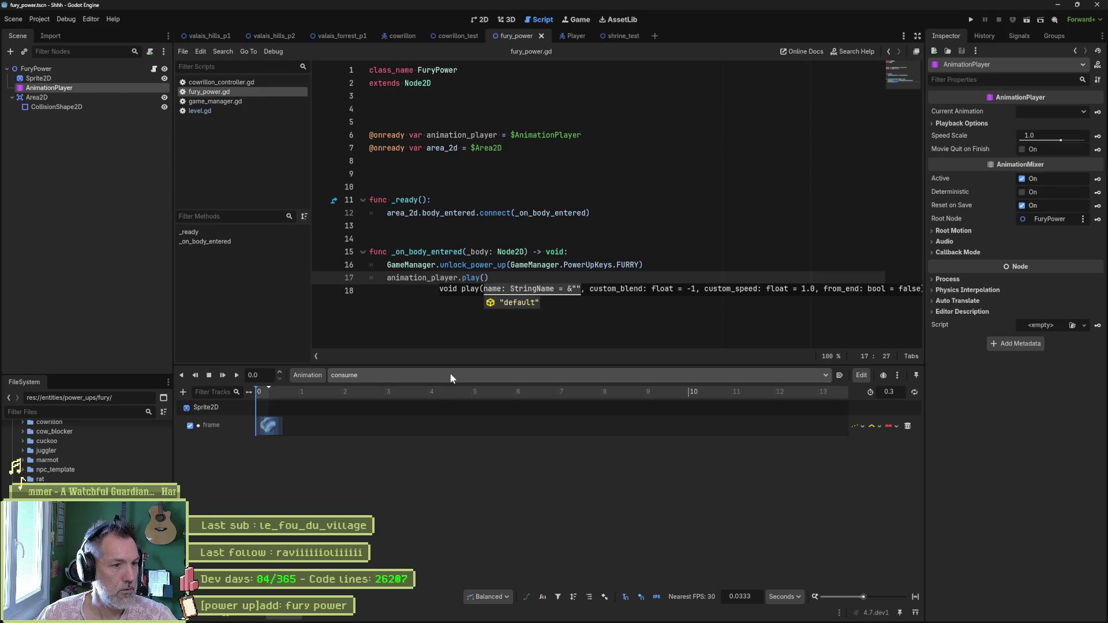
click(914, 596)
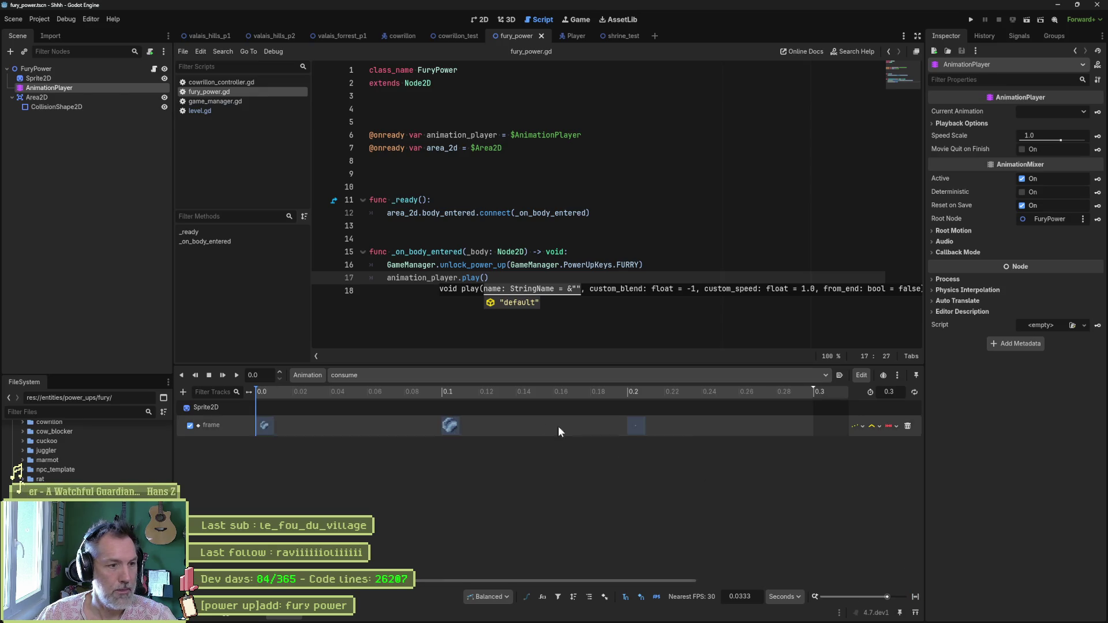
click(556, 375)
click(435, 397)
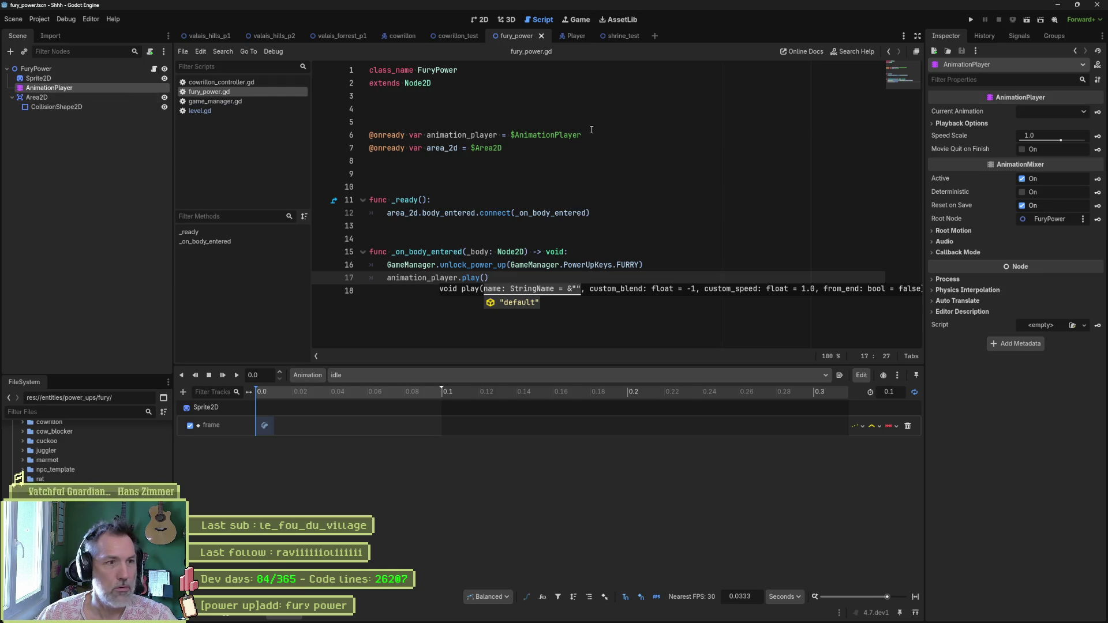
click(606, 149)
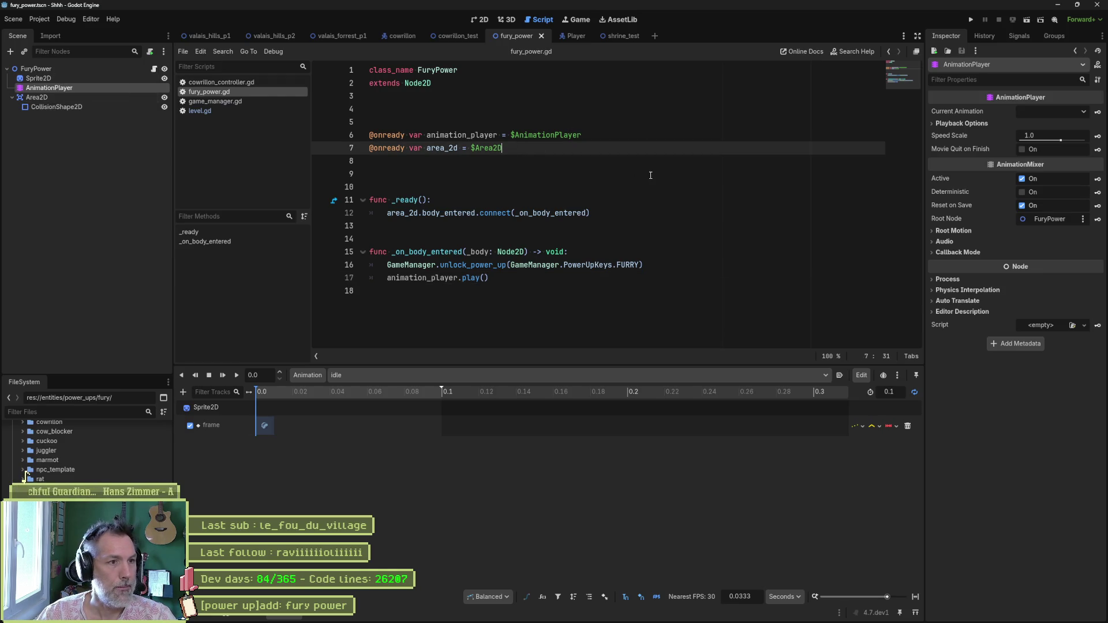
- Connect animation_finished to _on_animation_finished in fury_power.gd's _ready
key(Up)
key(Up)
key(Down)
key(Return)
text(.connect())
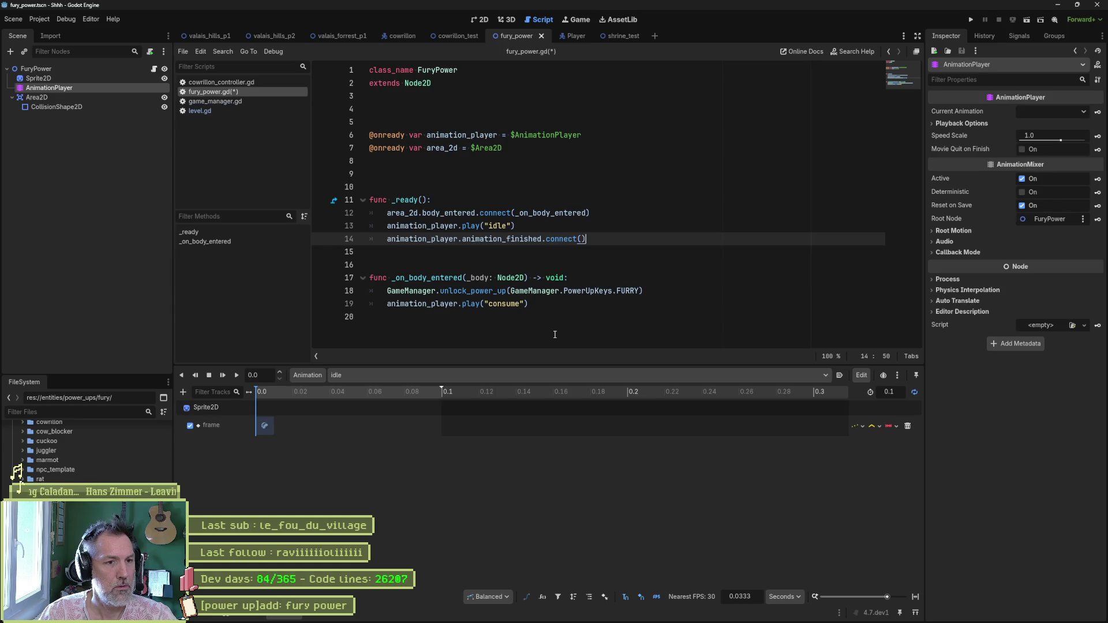
text(_on_animation_)
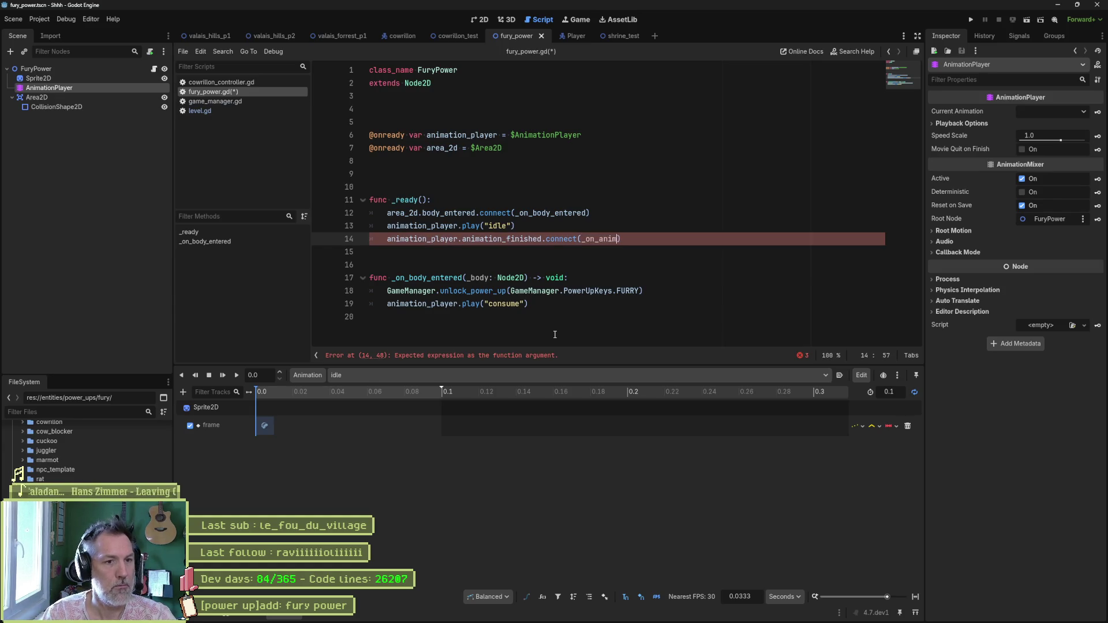
text(finished)
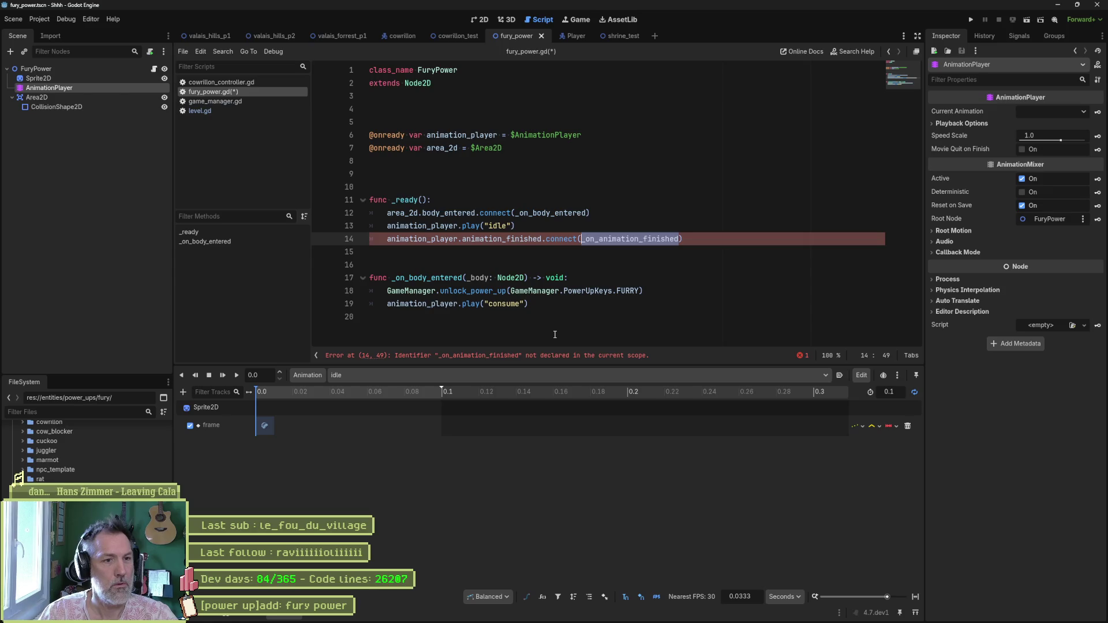
- Add _on_animation_finished(_name: StringName) -> void, calling queue_free() when _name is "consume"
key(Down)
key(Down)
key(Down)
key(Down)
key(Down)
key(Return)
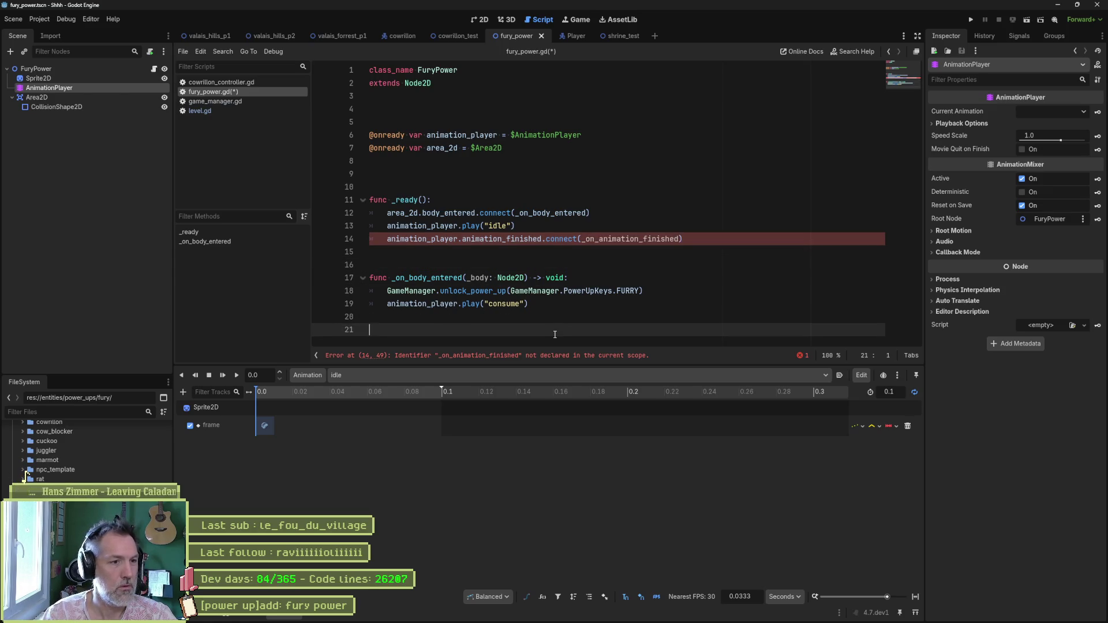
key(Return)
text(func )
text(_on_animation_finished(_name)
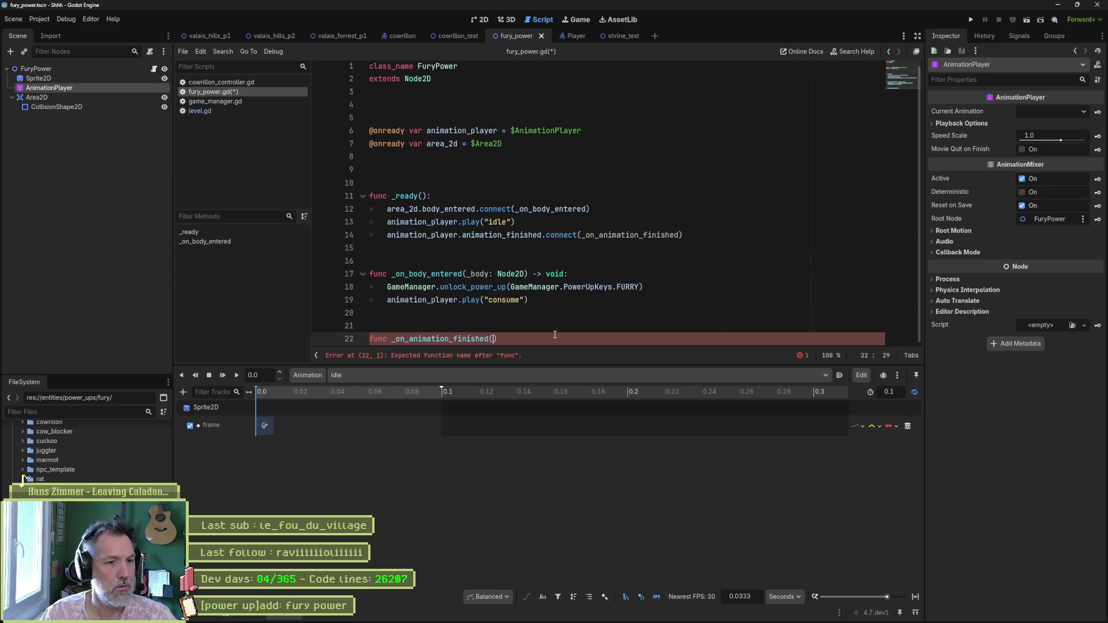
text(: StringName)
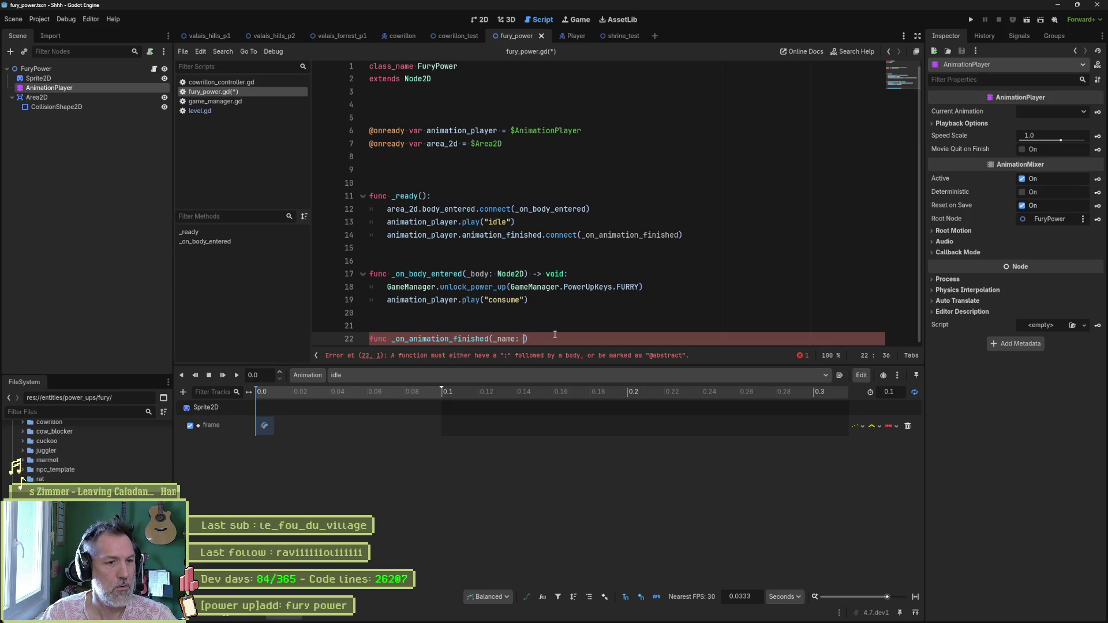
key(Up)
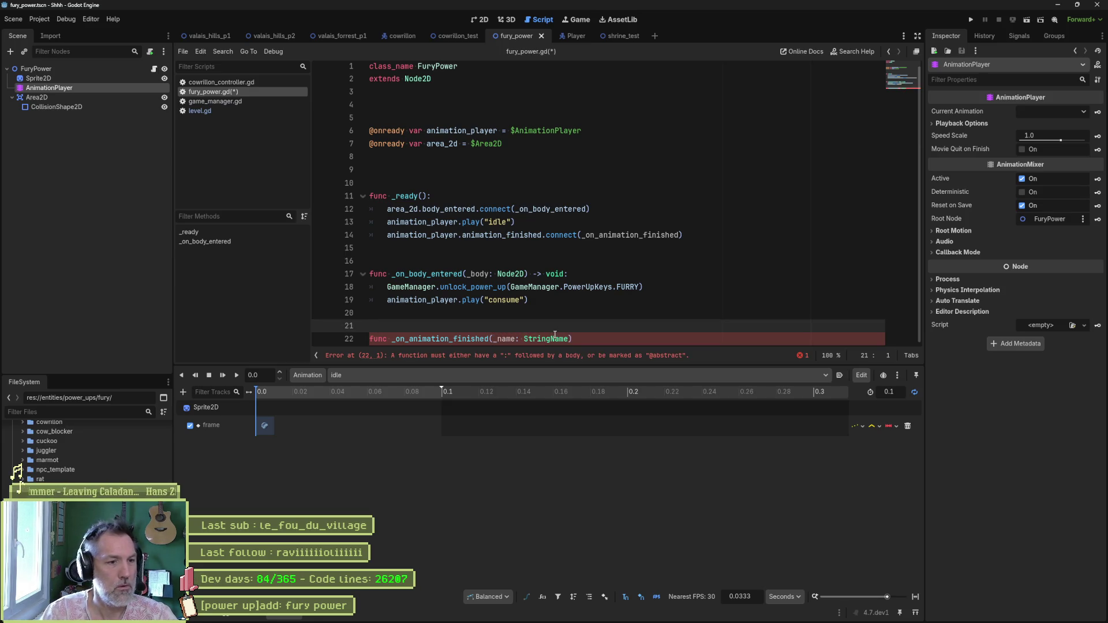
key(Down)
key(End)
text(void:)
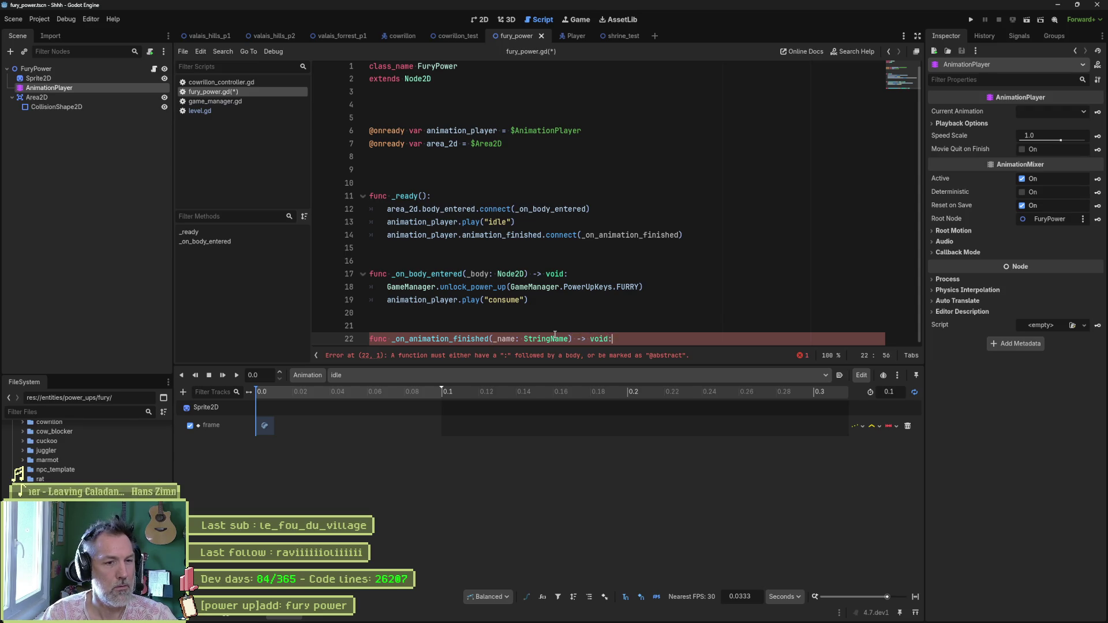
key(Return)
text(if _name)
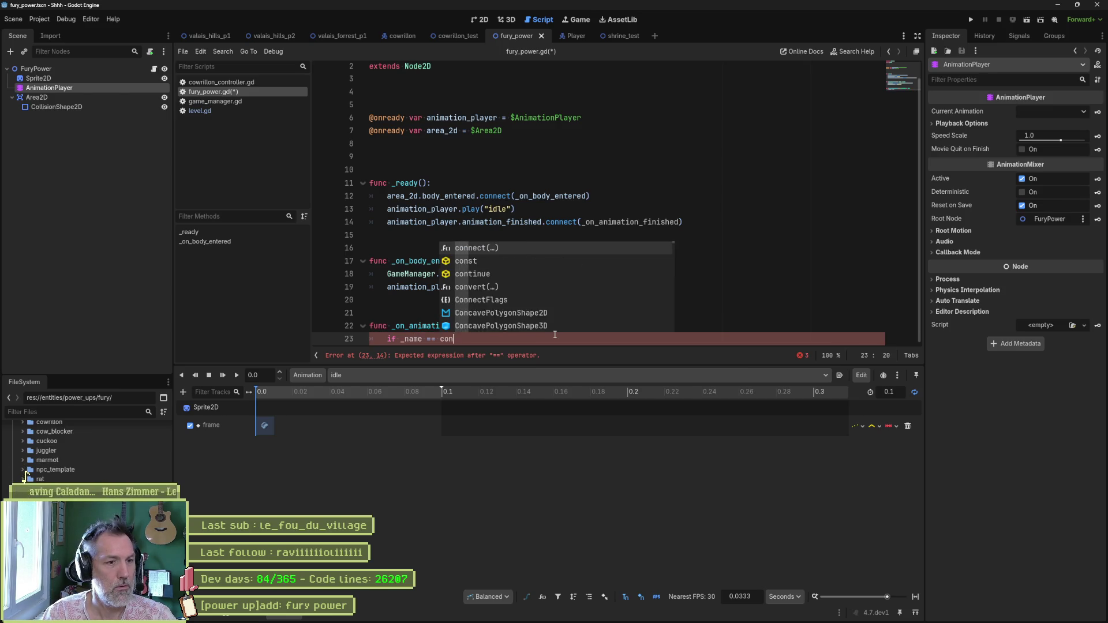
text( == "consume":)
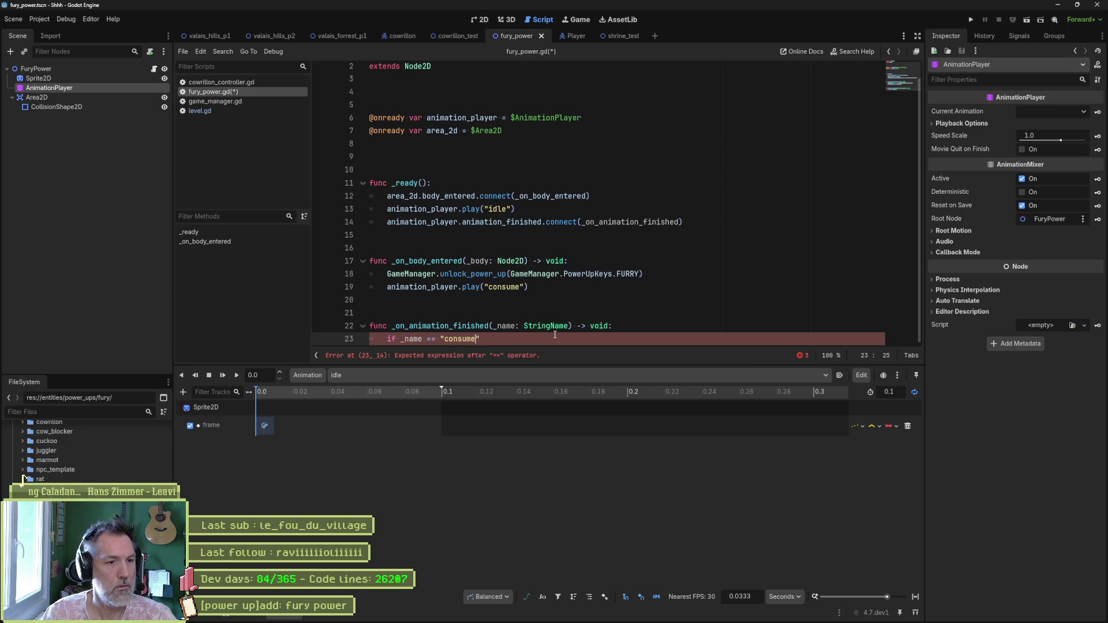
key(Return)
text(queue_f)
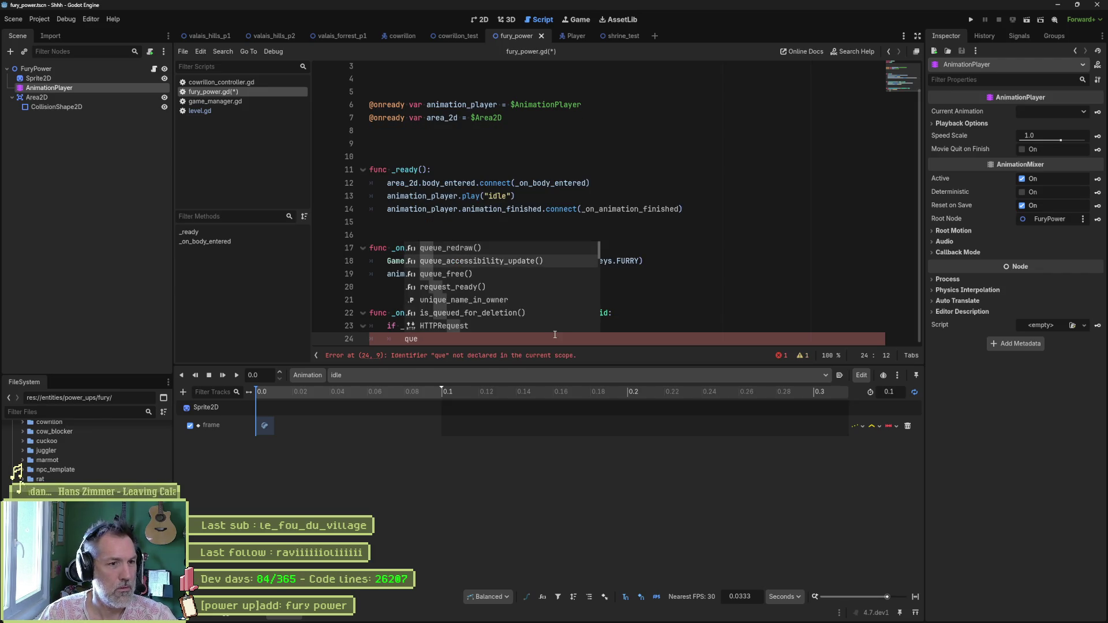
key(Return)
- Save the script and test-run the shrine_test scene with F6, then stop it
key(ctrl+s)
click(554, 334)
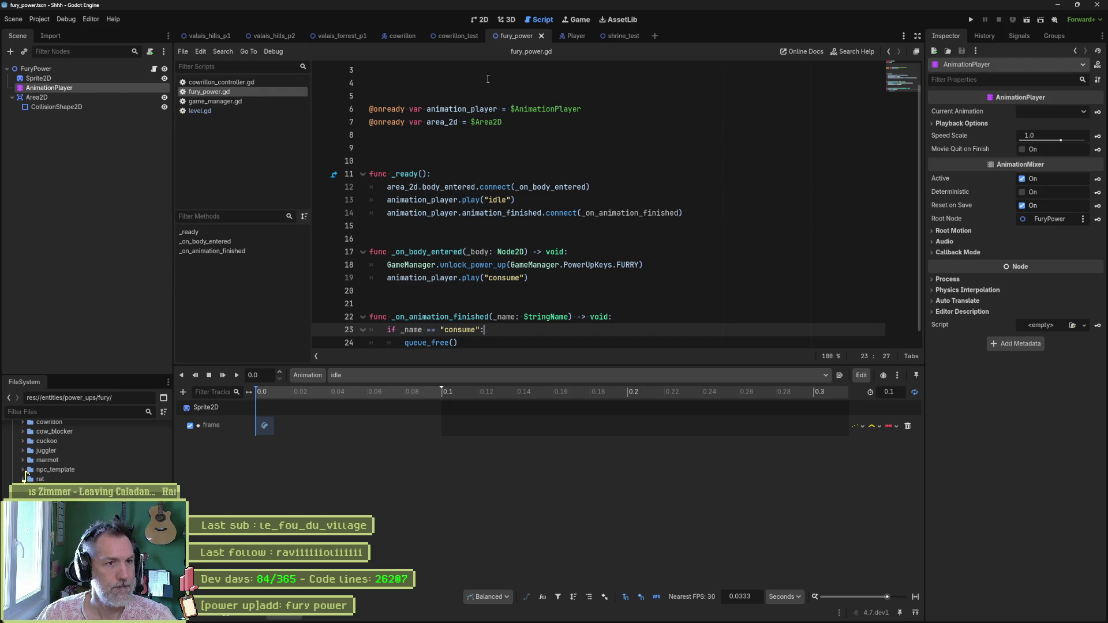
click(618, 38)
key(F6)
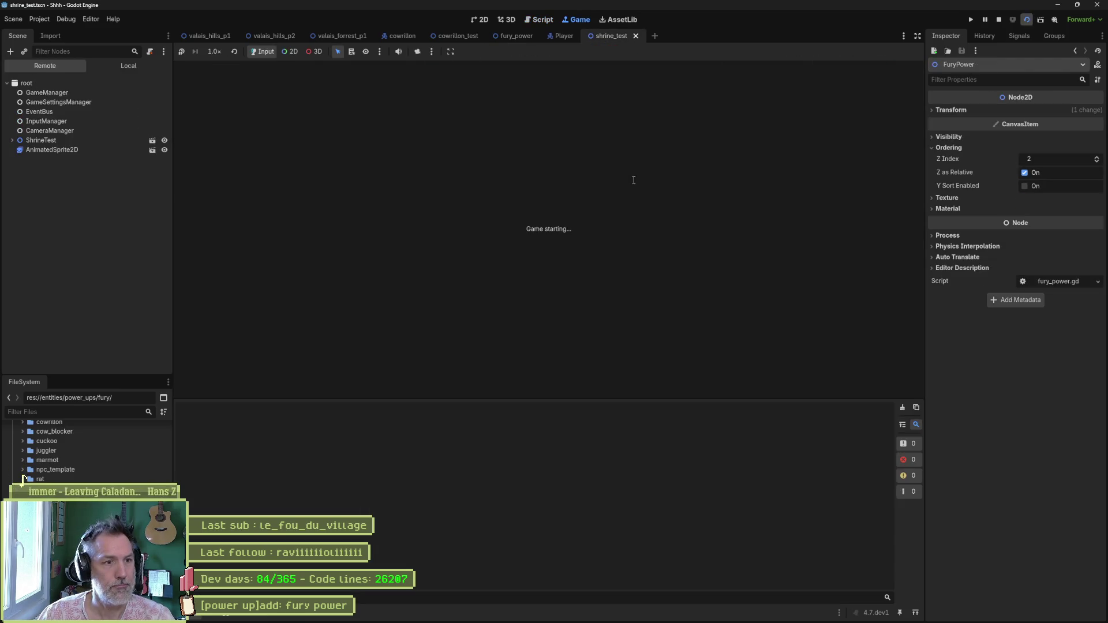
key(F8)
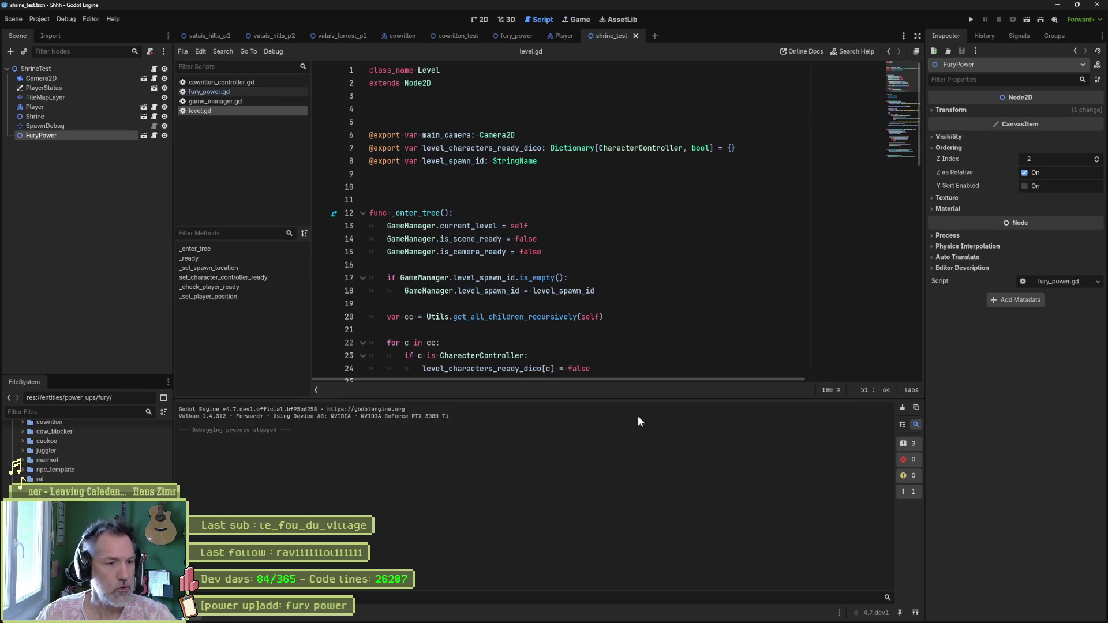
- Add a frame with the orb shifted up one pixel, save fury_power, and return to Godot
click(613, 614)
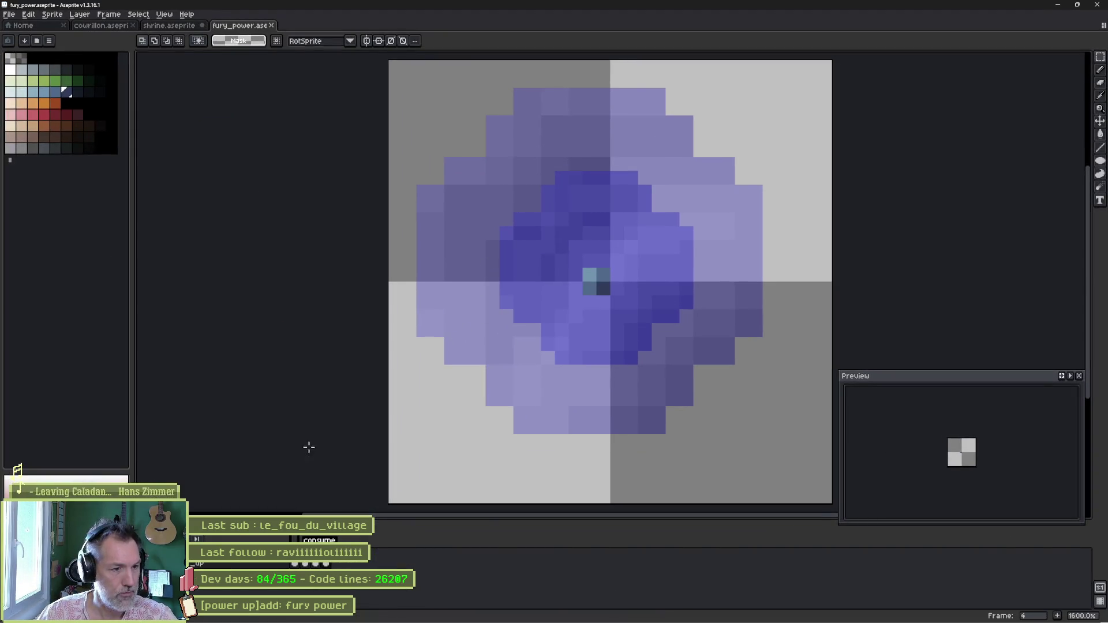
key(alt+n)
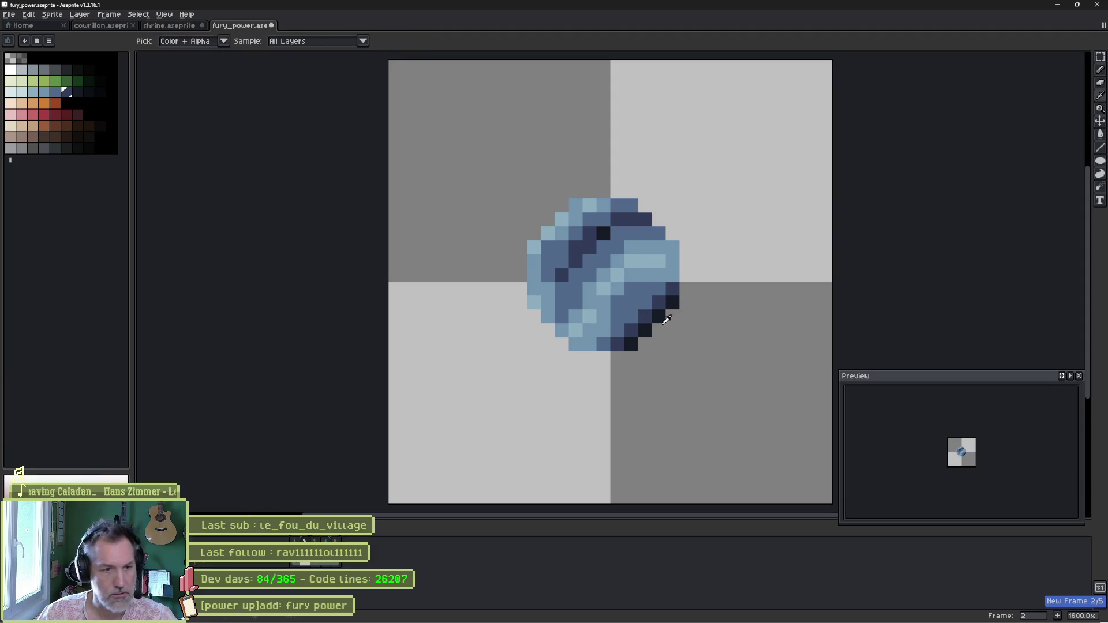
drag(600, 283, 600, 269)
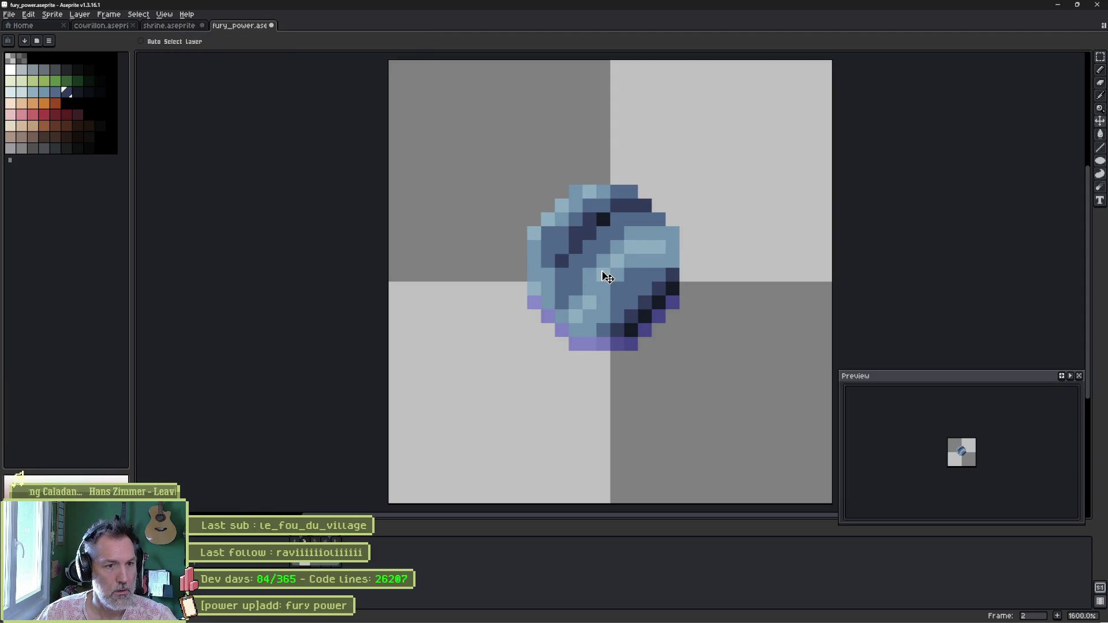
key(ctrl+s)
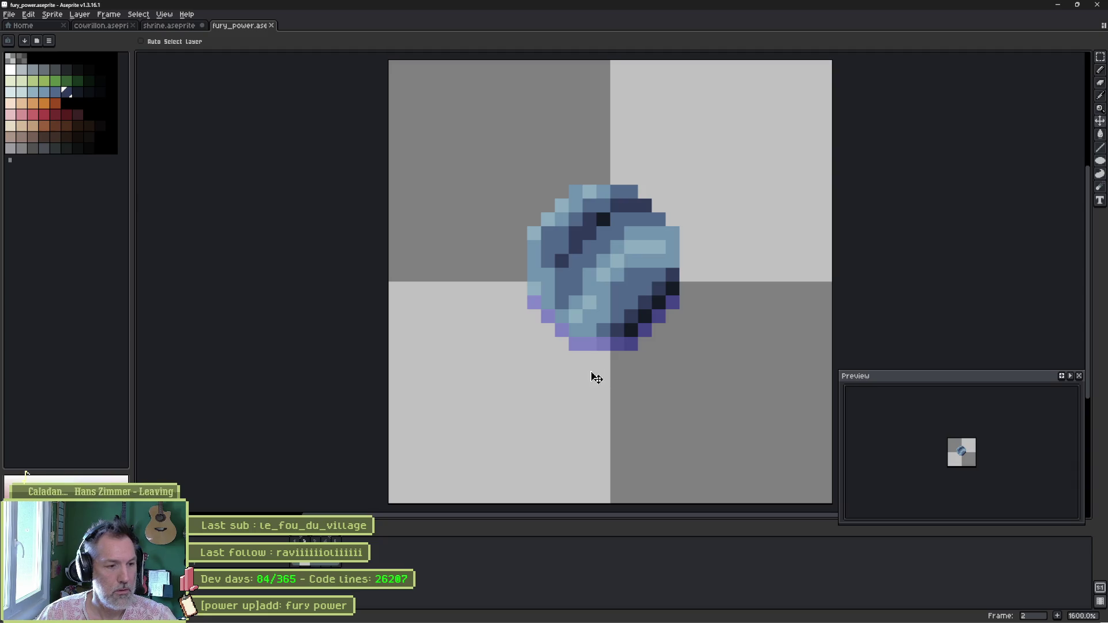
key(alt+Tab)
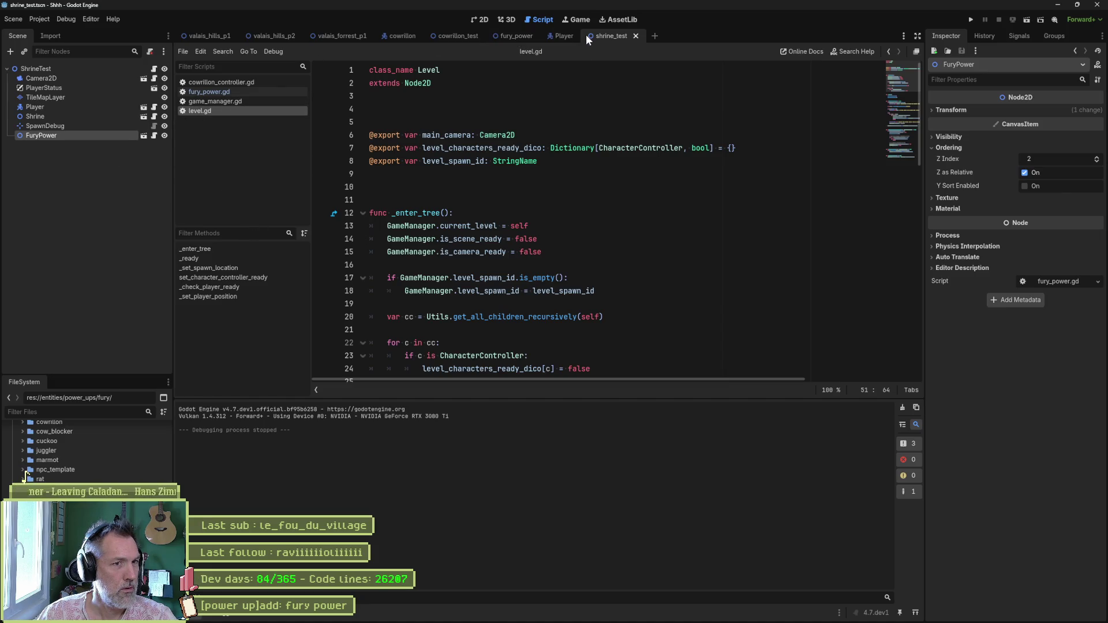
- Reimport the fury_power scene's Sprite2D from the updated Aseprite sprite
click(520, 37)
click(90, 80)
click(1016, 601)
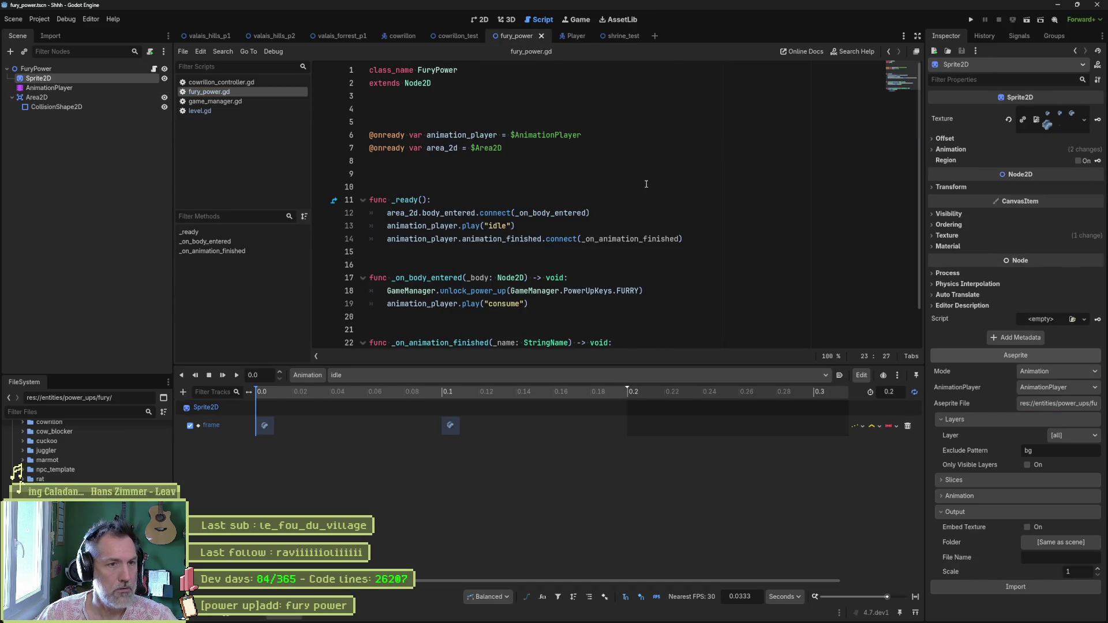
click(620, 113)
- Run shrine_test, jump the cat onto the tree to grab the orb, then stop the game
click(621, 36)
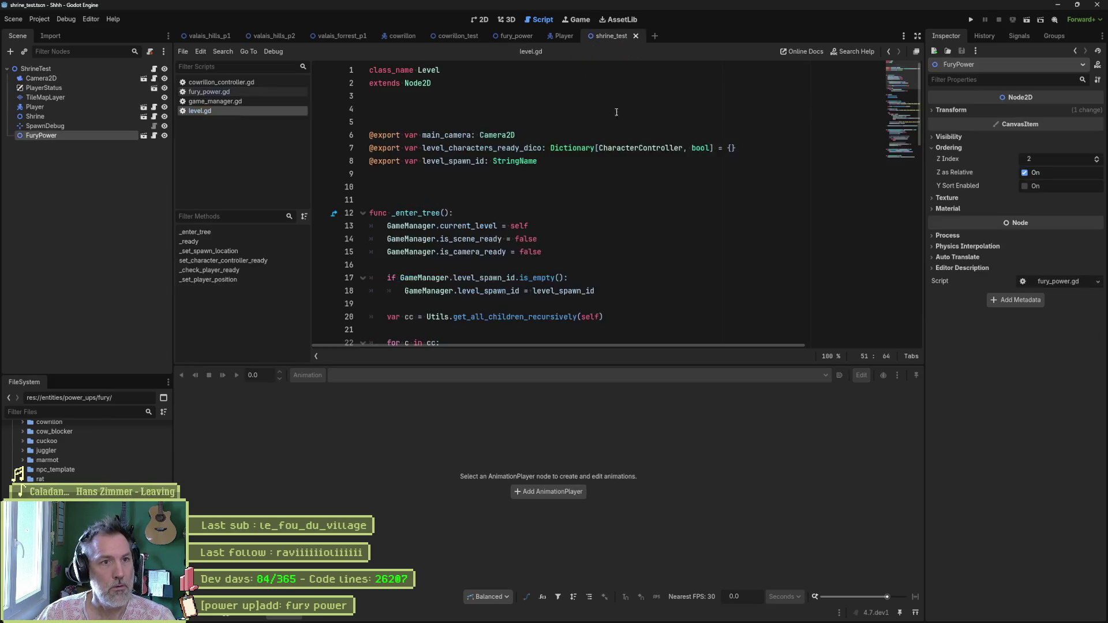
key(F6)
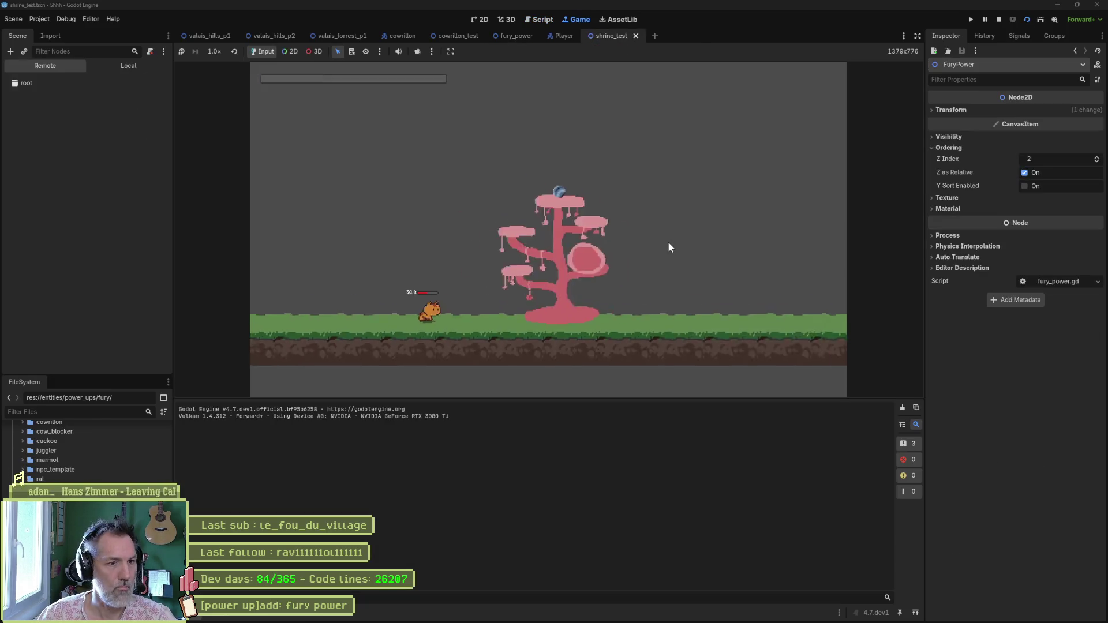
key(Right)
key(space)
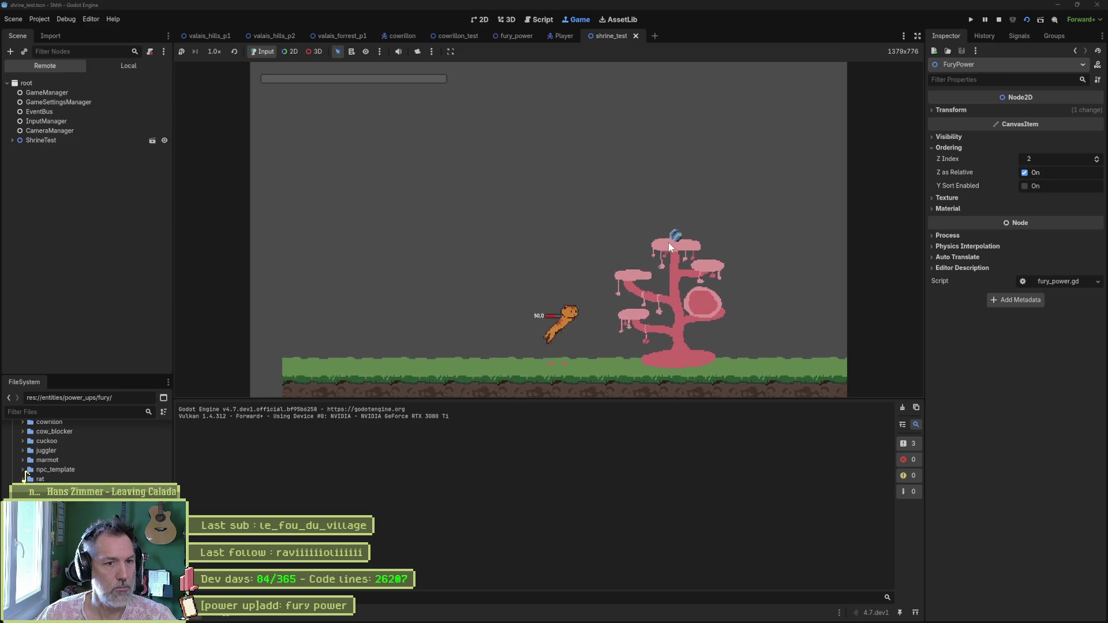
key(Right)
key(space)
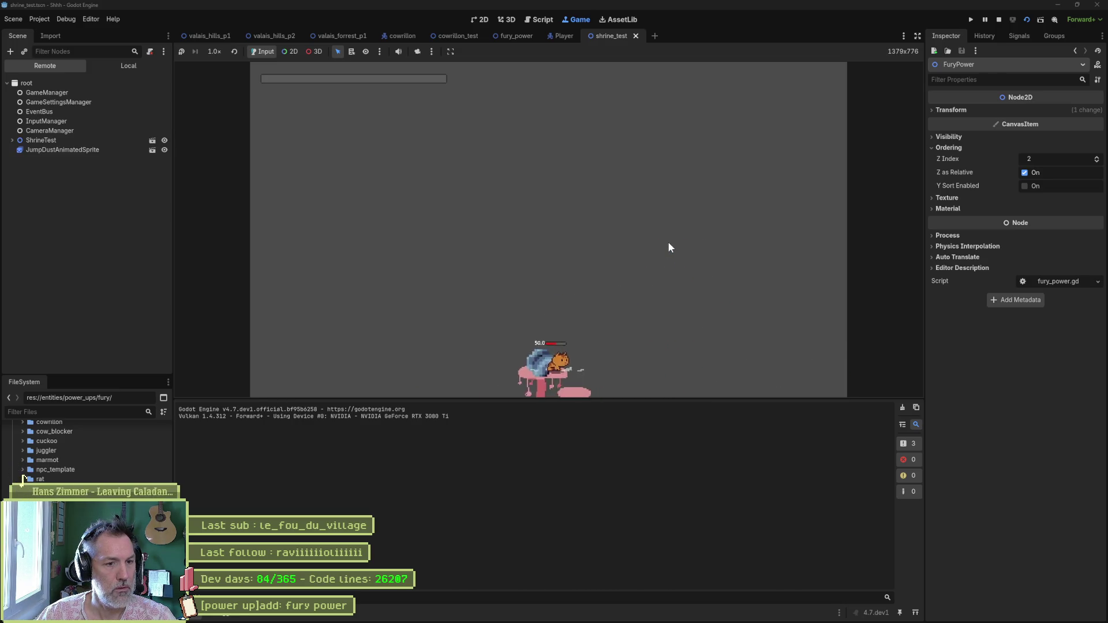
key(Left)
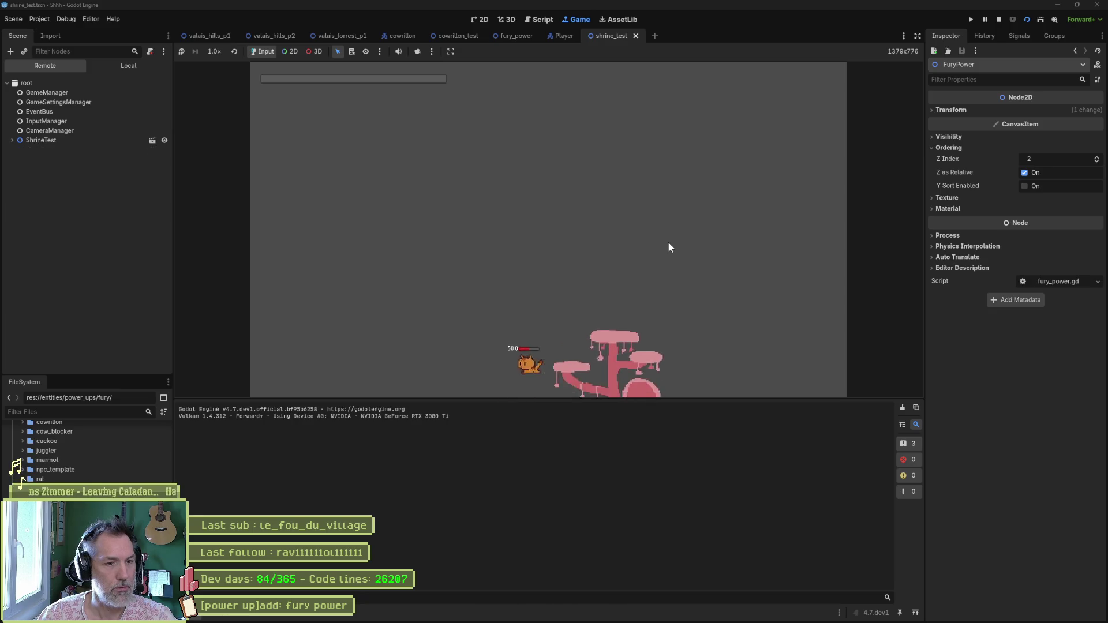
key(F8)
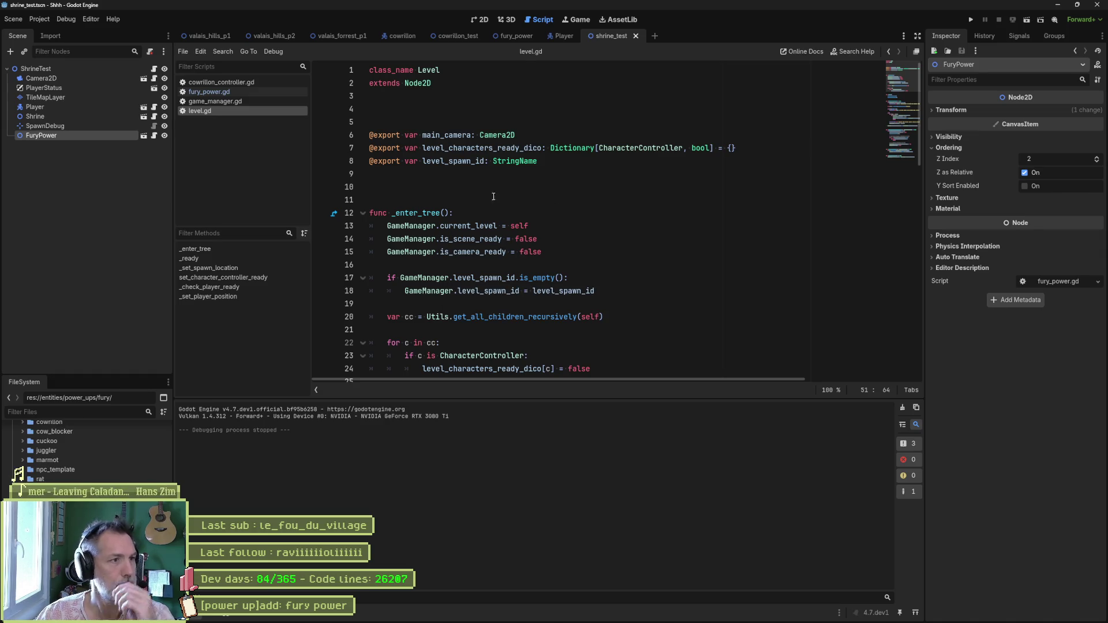
- Cut the GameManager.unlock_power_up FURY call out of _on_body_entered in fury_power.gd
click(209, 92)
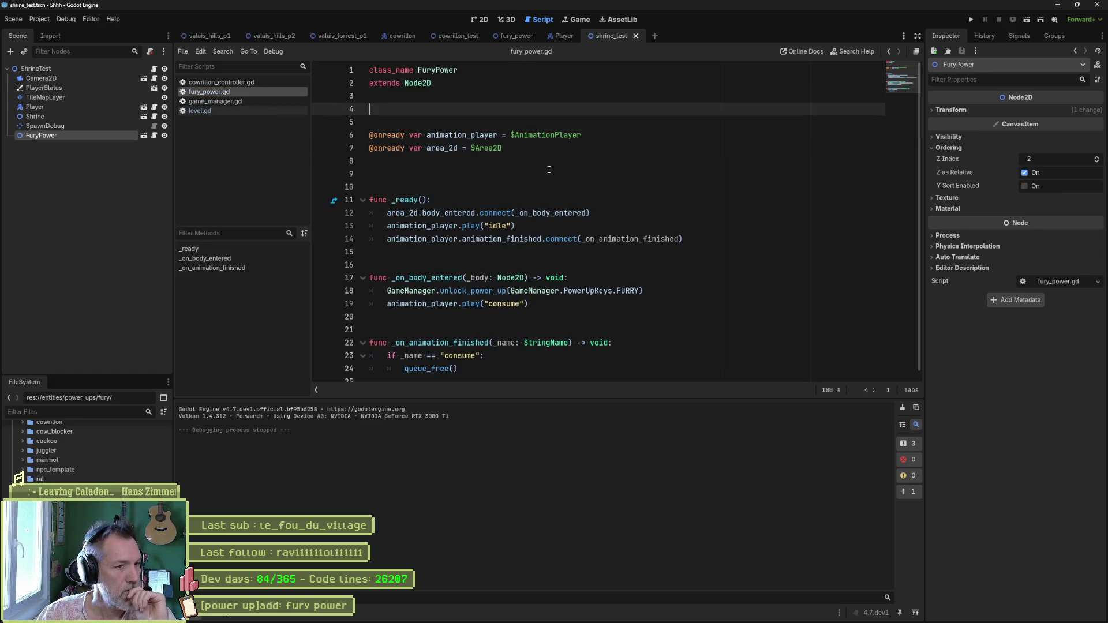
scroll(538, 169, down, 1)
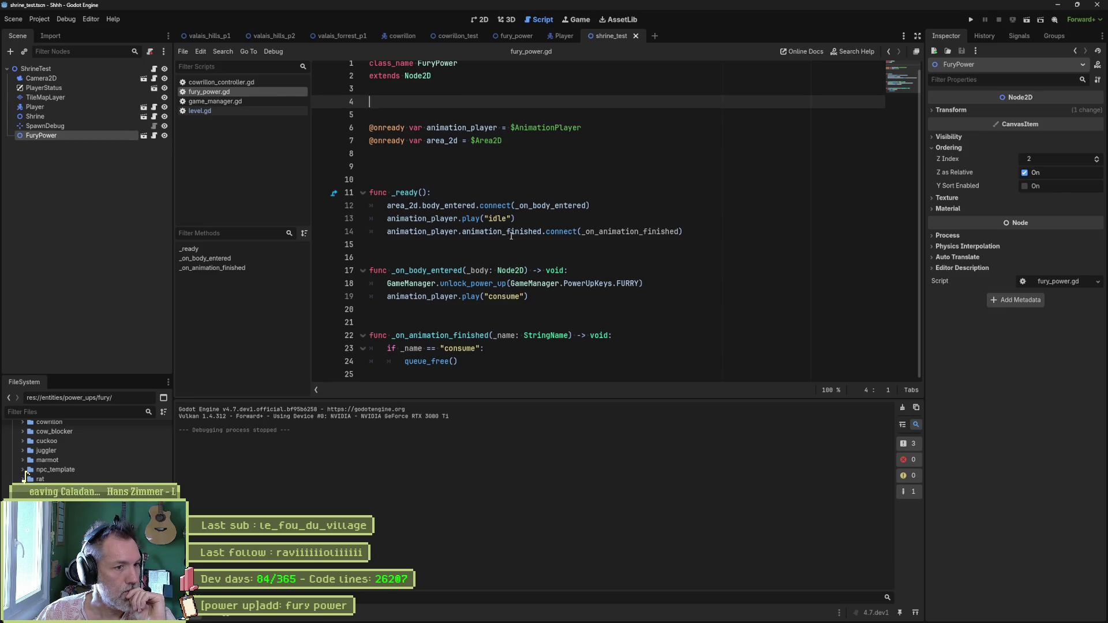
click(465, 359)
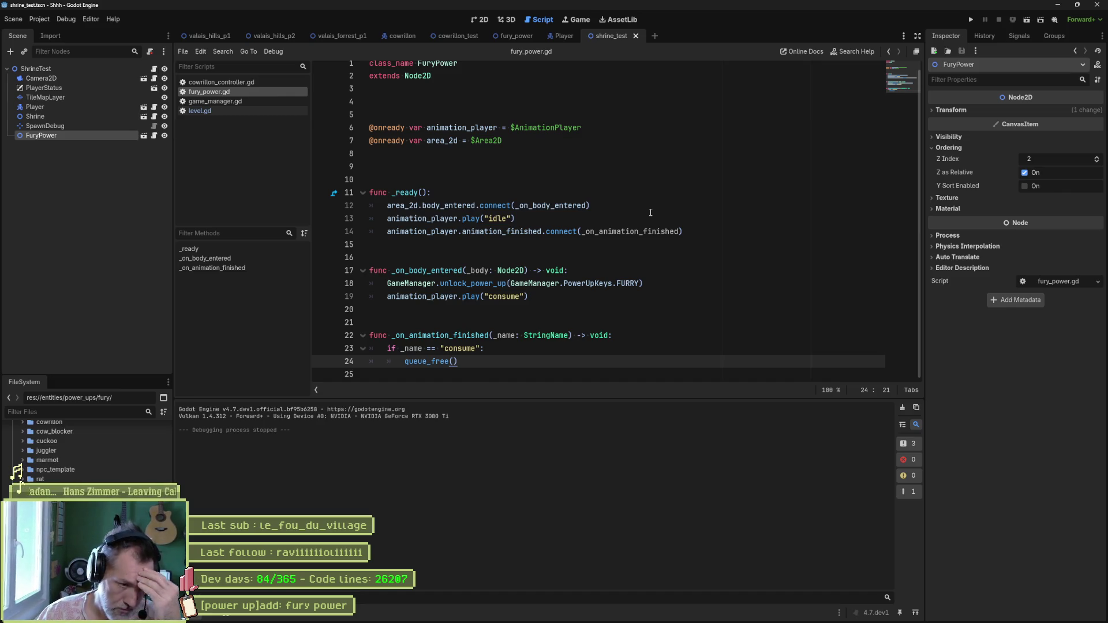
click(524, 341)
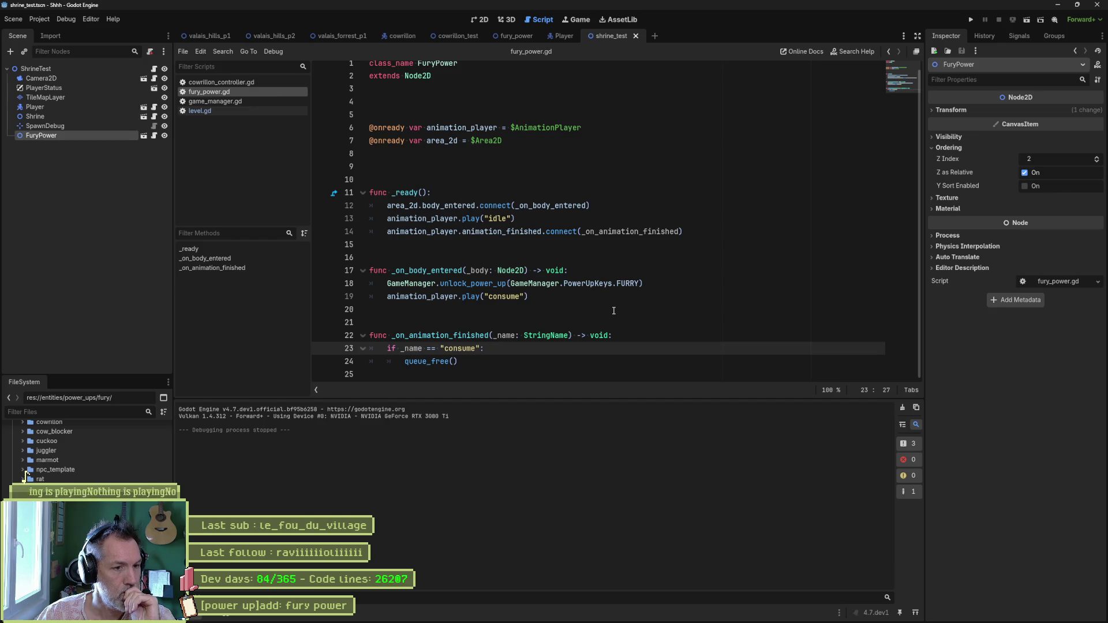
key(Return)
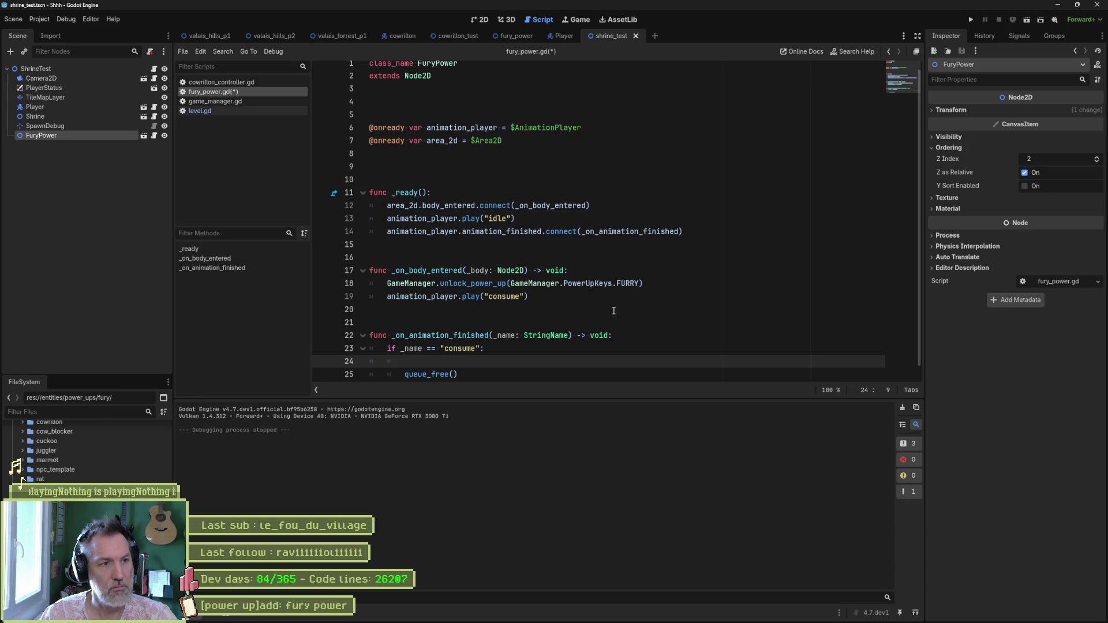
key(ctrl+z)
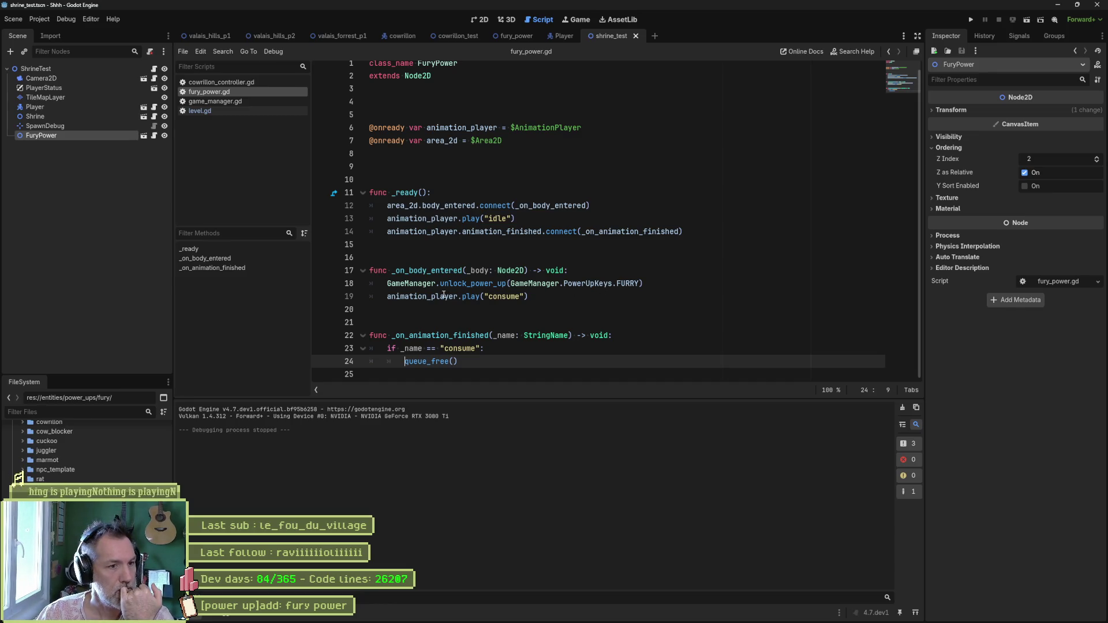
drag(436, 283, 659, 285)
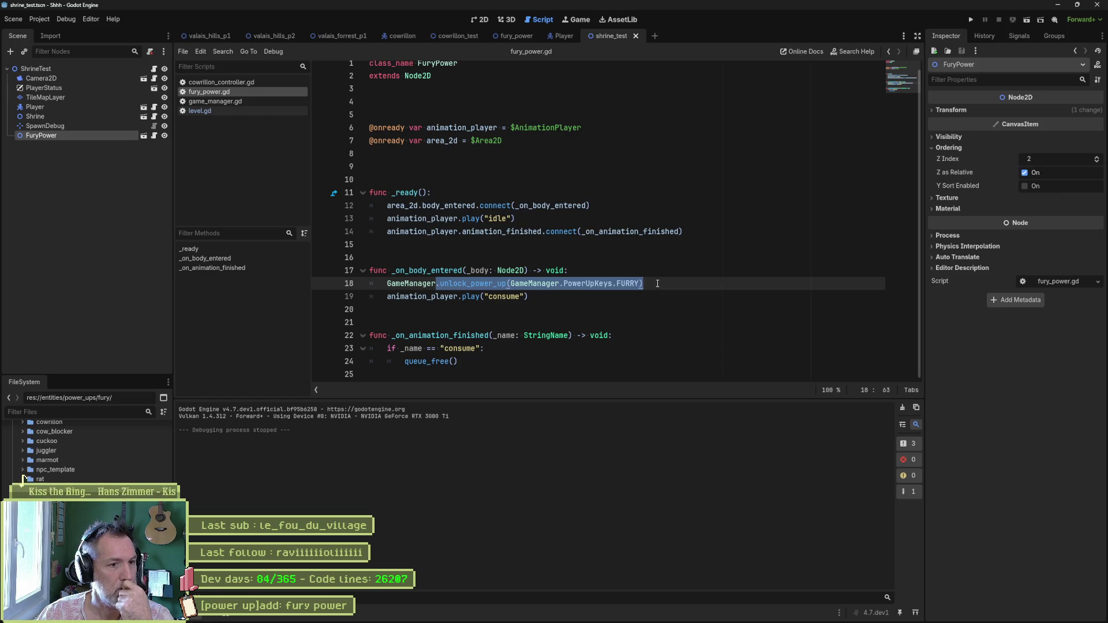
key(shift+Up)
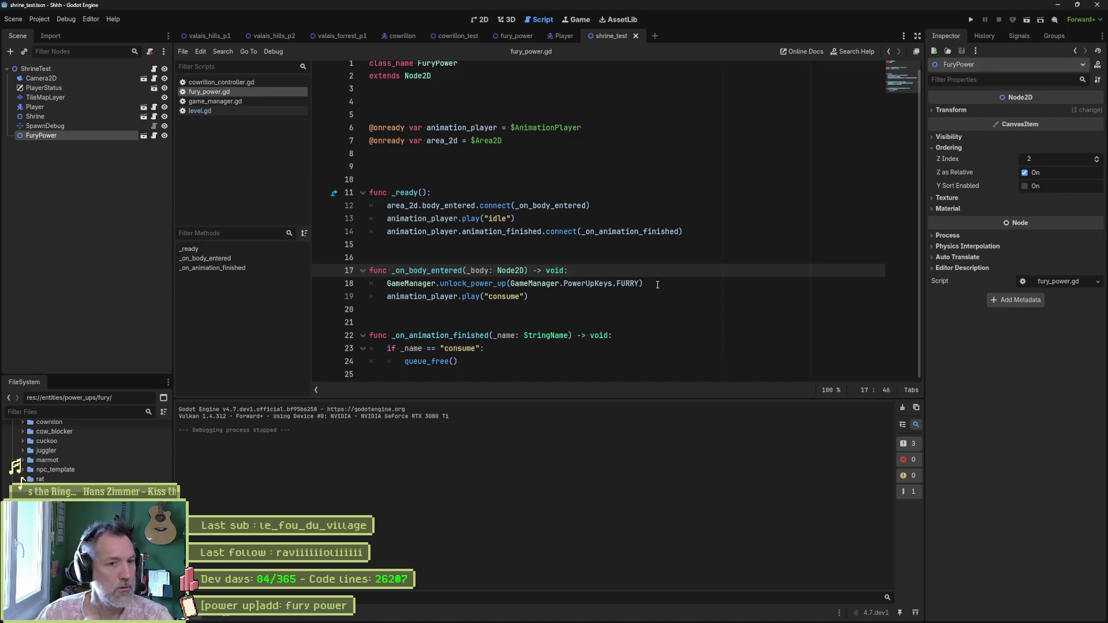
key(ctrl+x)
click(555, 345)
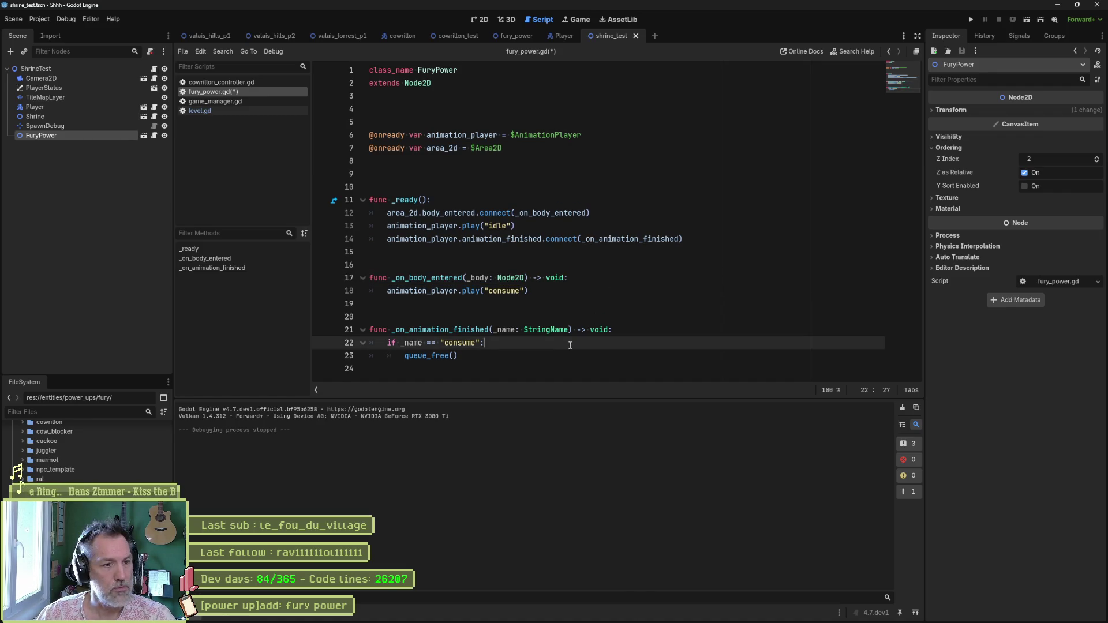
- Paste the FURY unlock call inside the consume check before queue_free(), save, and open unlock_power_up
key(ctrl+v)
click(389, 355)
key(Tab)
key(ctrl+s)
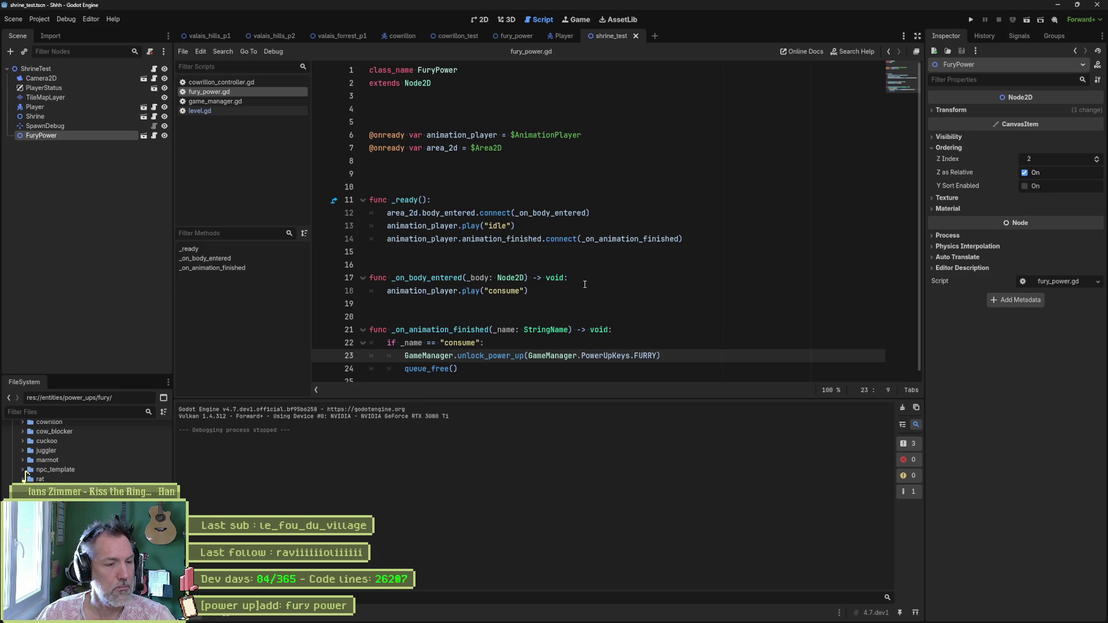
ctrl+click(485, 356)
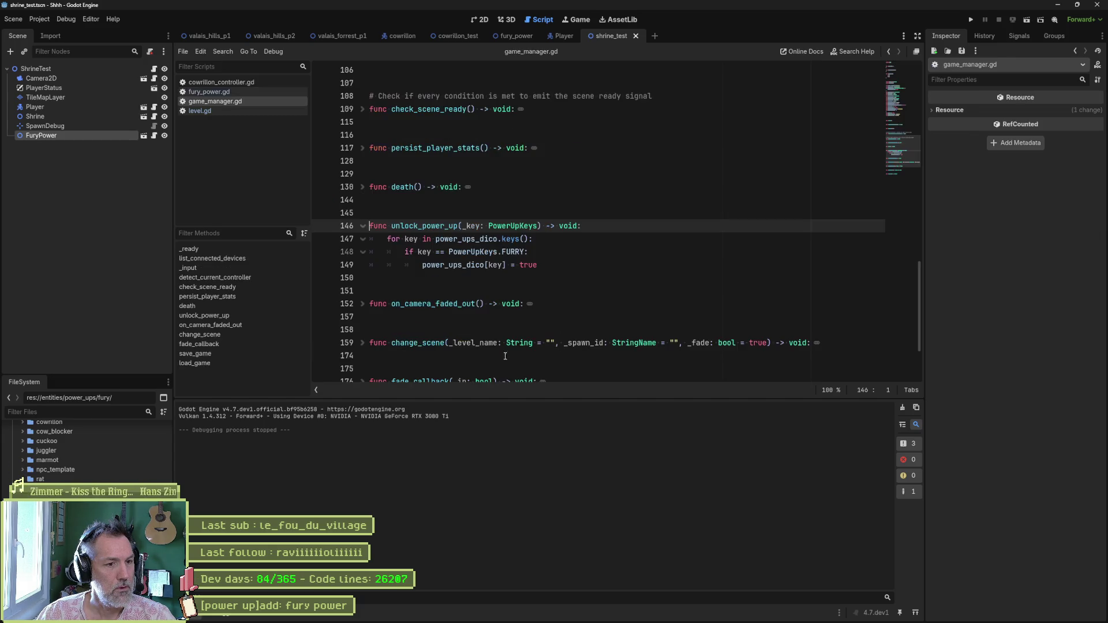
- Start an "EventBus." line after power_ups_dico[key] = true, then open event_bus.gd
click(559, 268)
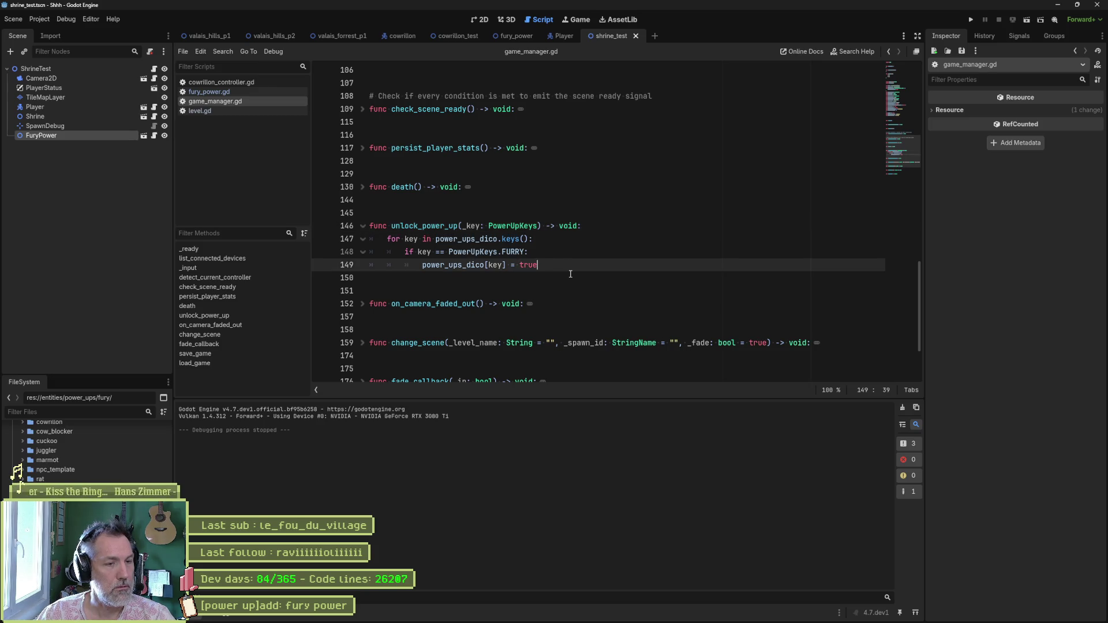
key(Return)
text(Eve)
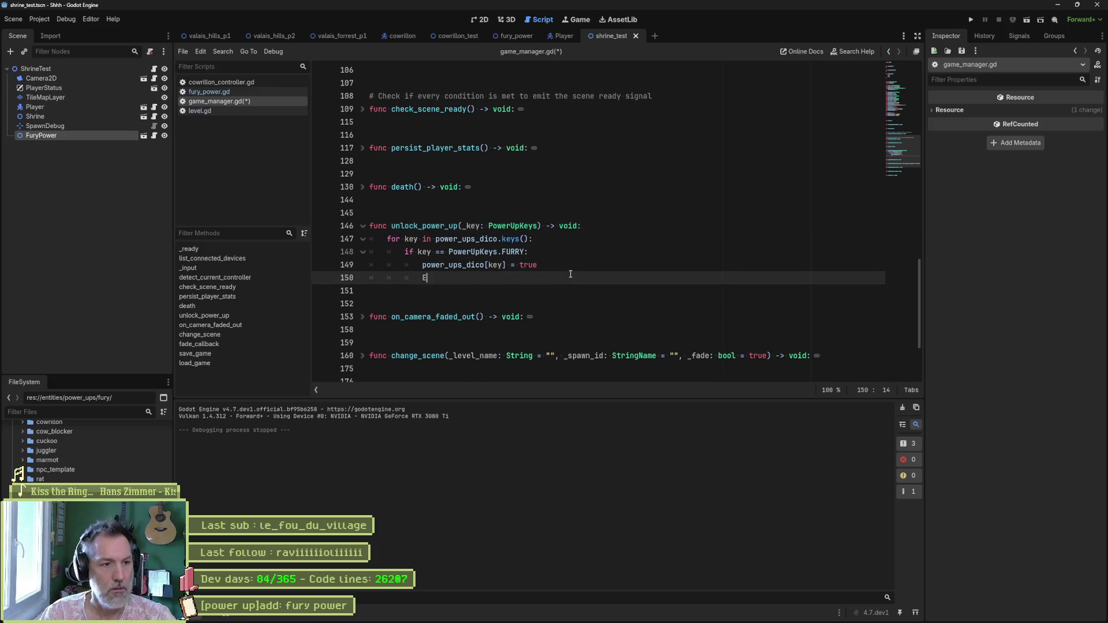
key(Return)
text(.)
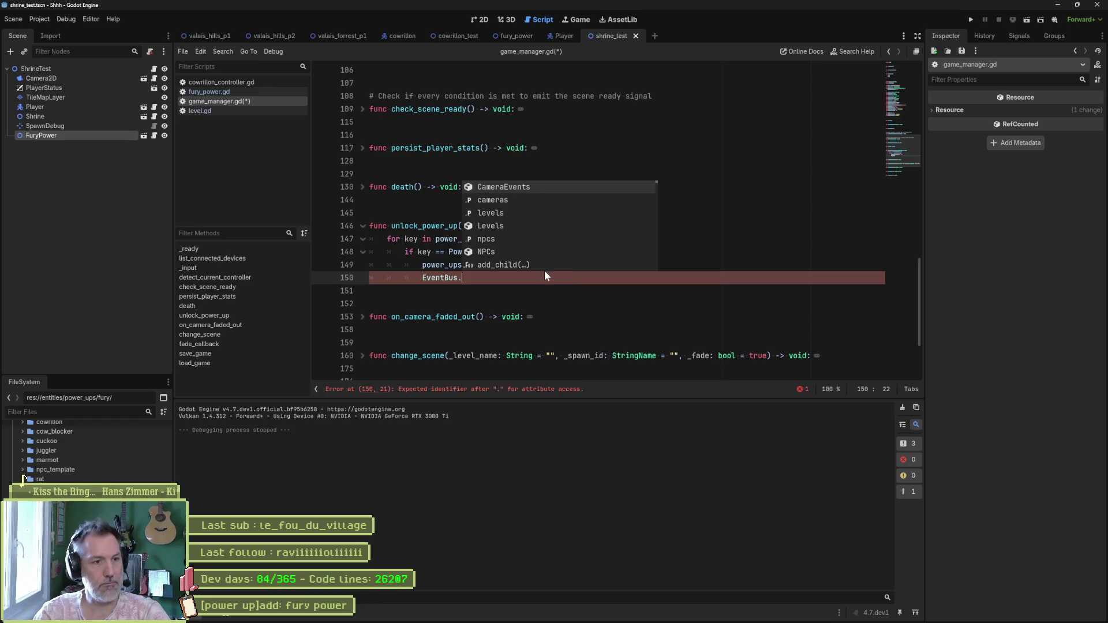
ctrl+click(440, 277)
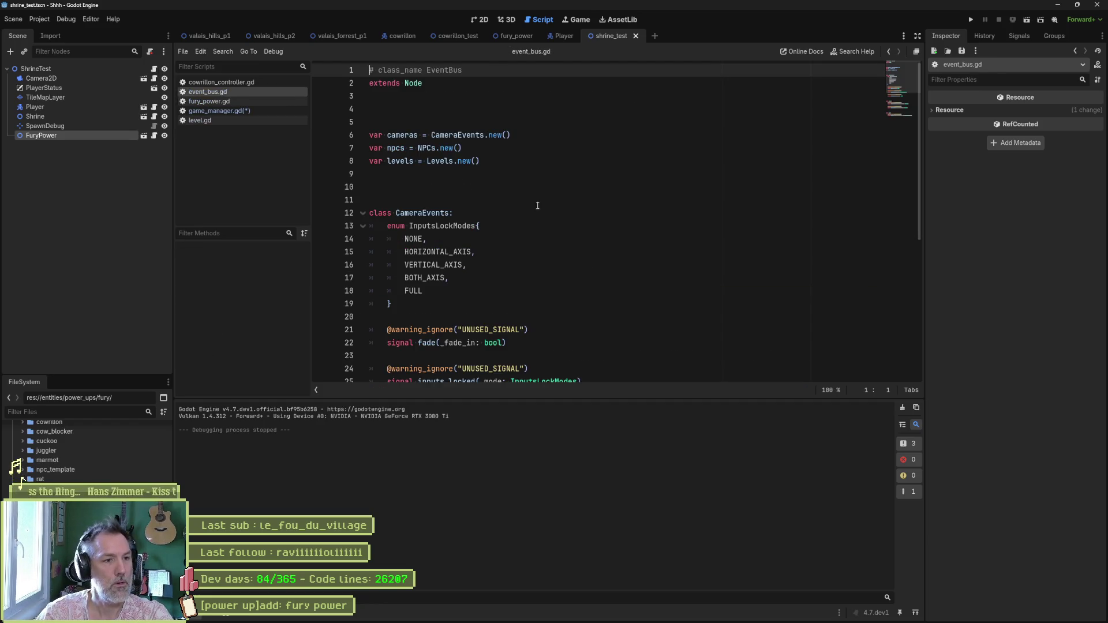
- Add a PowerUps class at the end of event_bus.gd holding a copy of the NPCs signal lines
key(ctrl+alt+f)
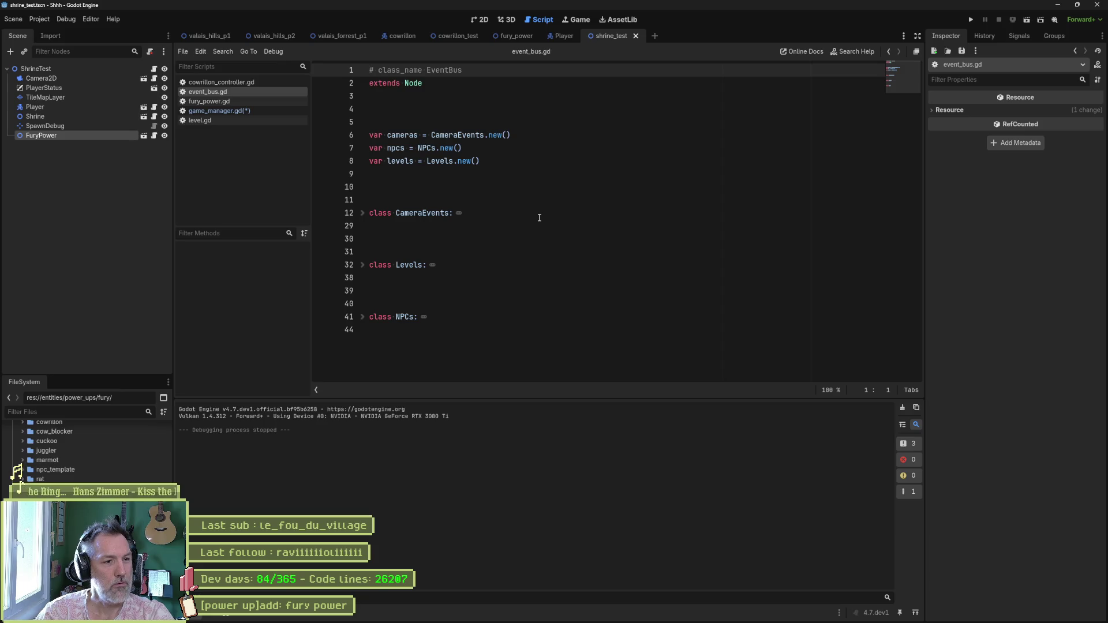
click(431, 340)
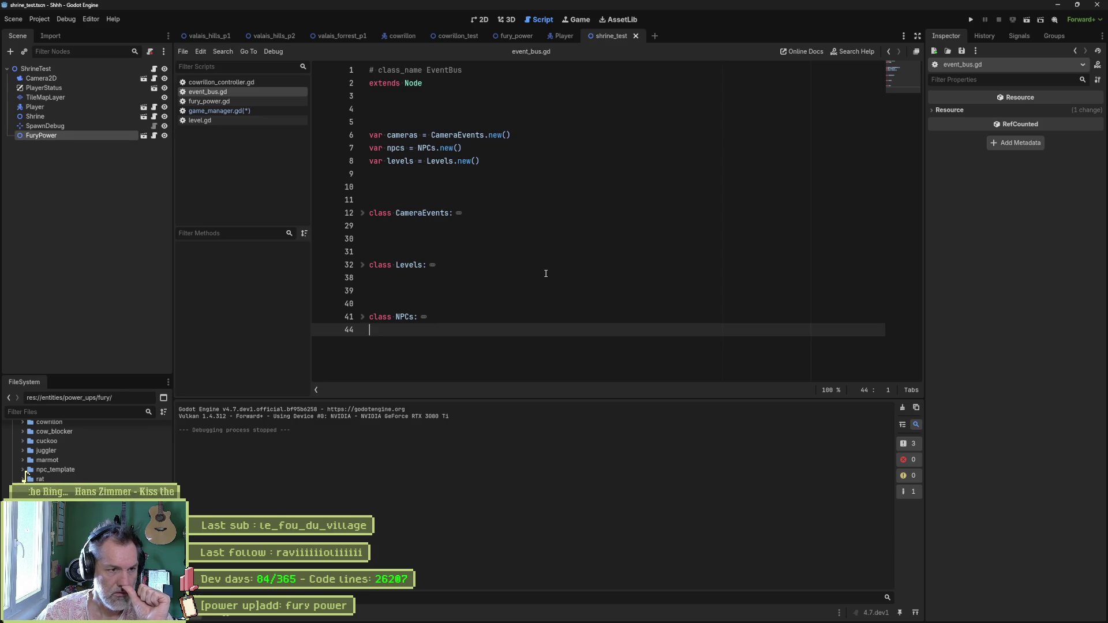
key(Return)
key(Return)
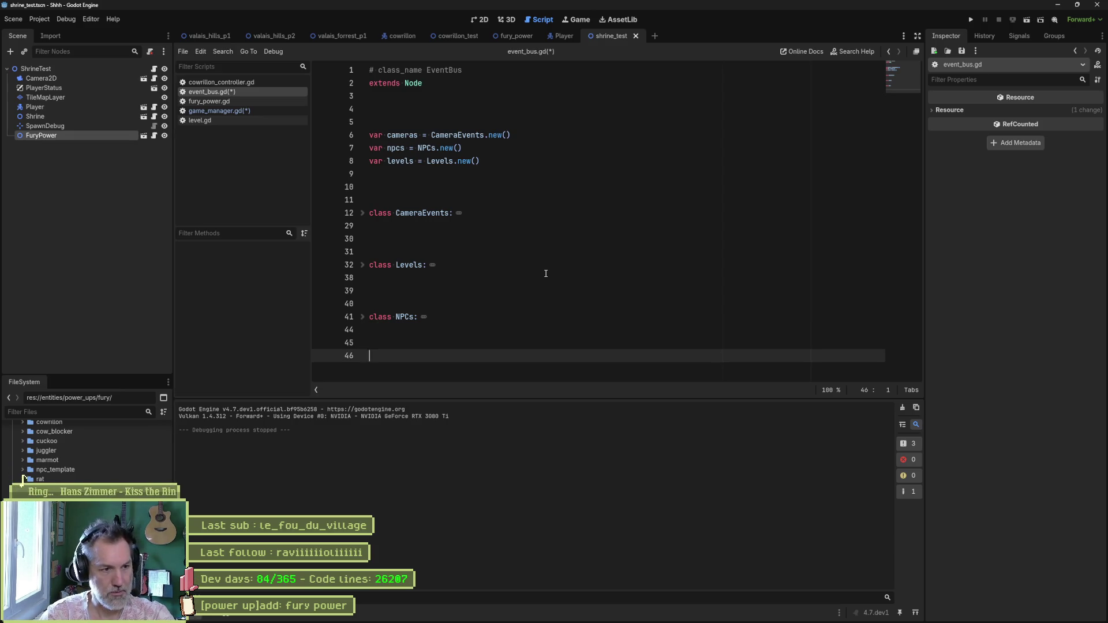
text(class PowerUps)
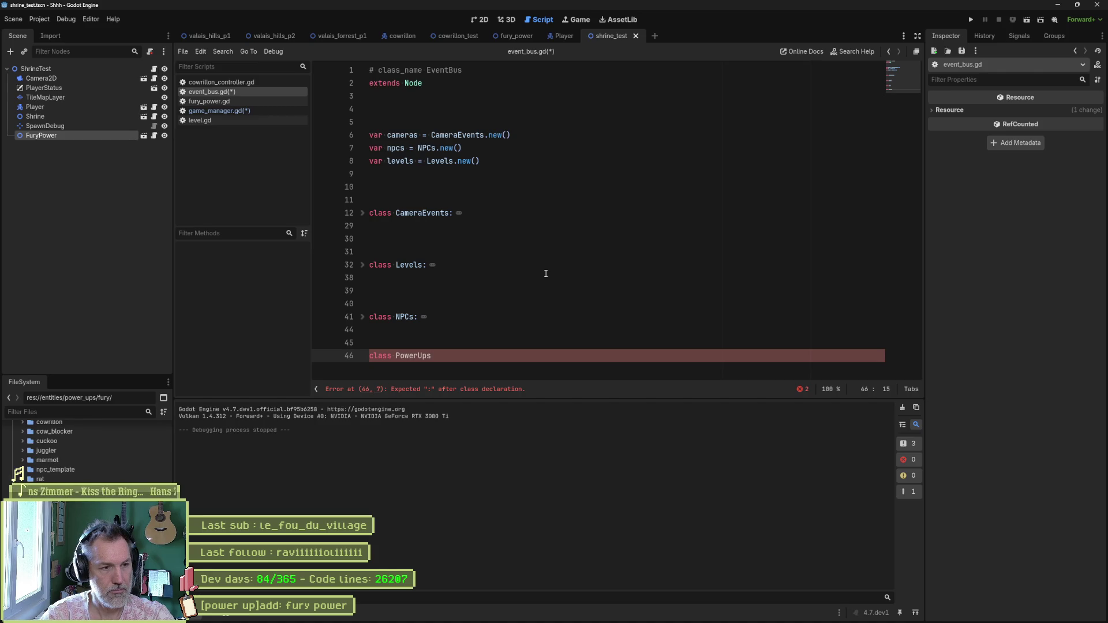
text(:)
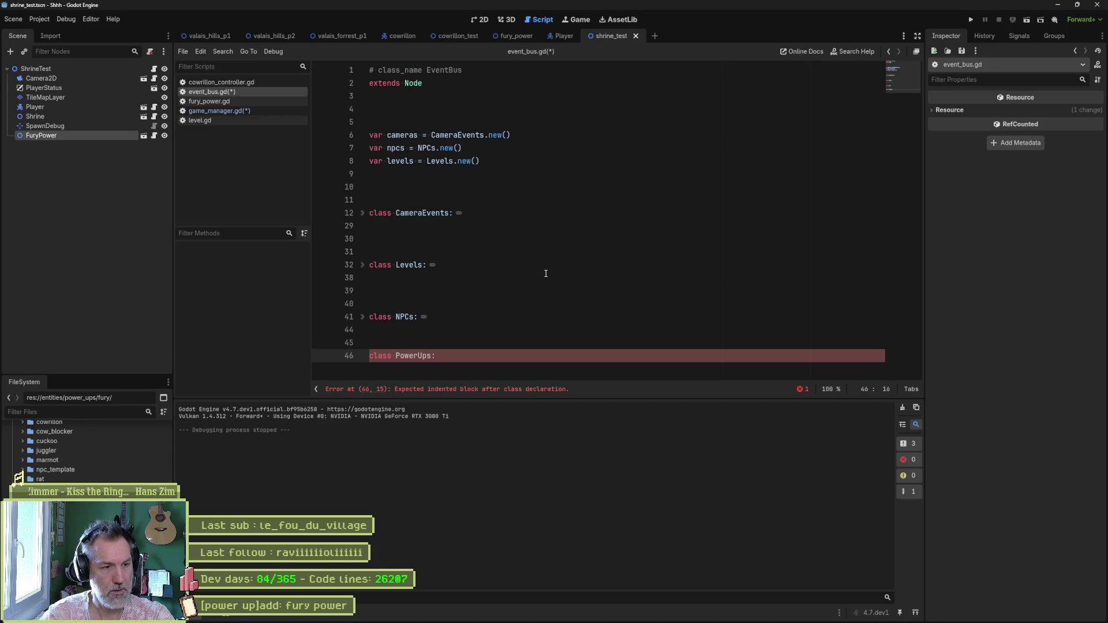
click(362, 316)
click(646, 335)
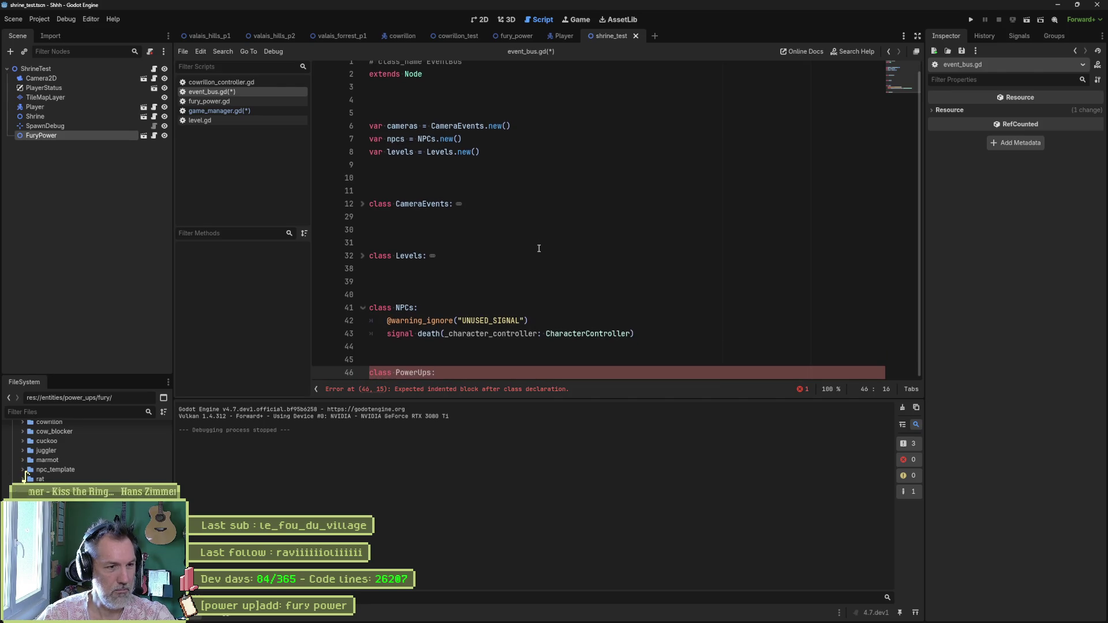
shift+click(654, 316)
shift+click(652, 311)
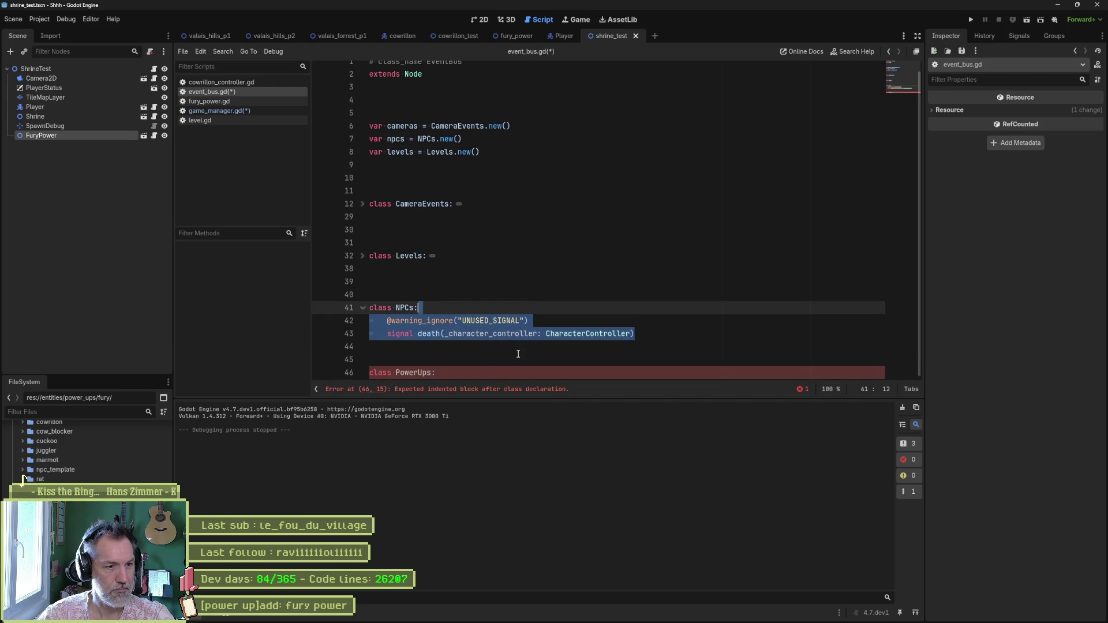
key(ctrl+c)
click(519, 372)
key(ctrl+v)
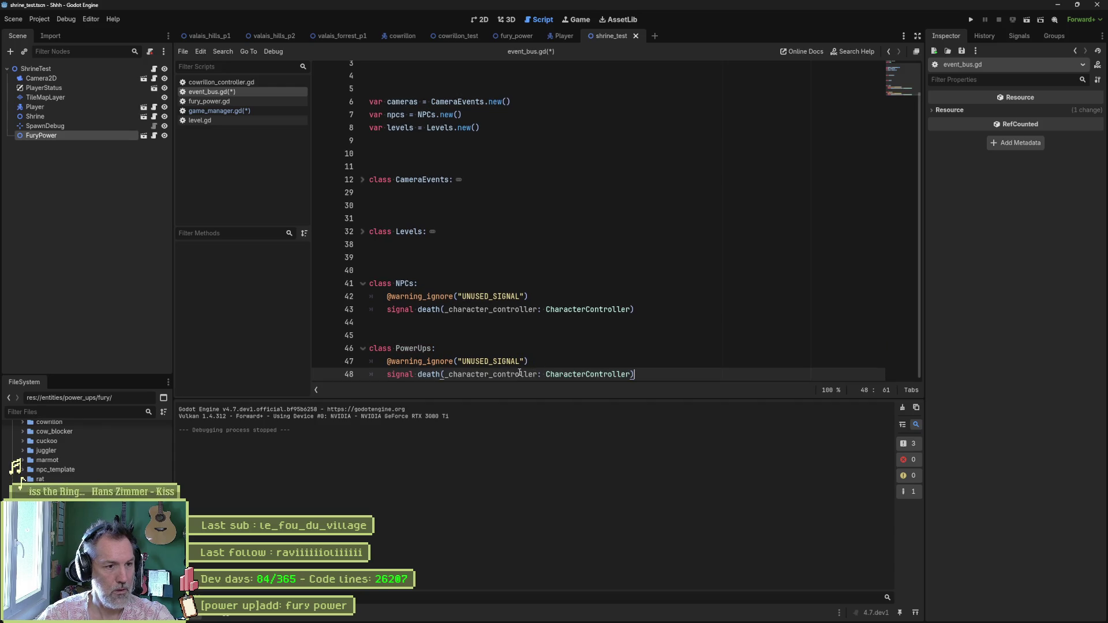
- Rename the copied signal to power_up(_key: GameManager.PowerUpKeys), save, and open game_manager.gd's error
double_click(428, 373)
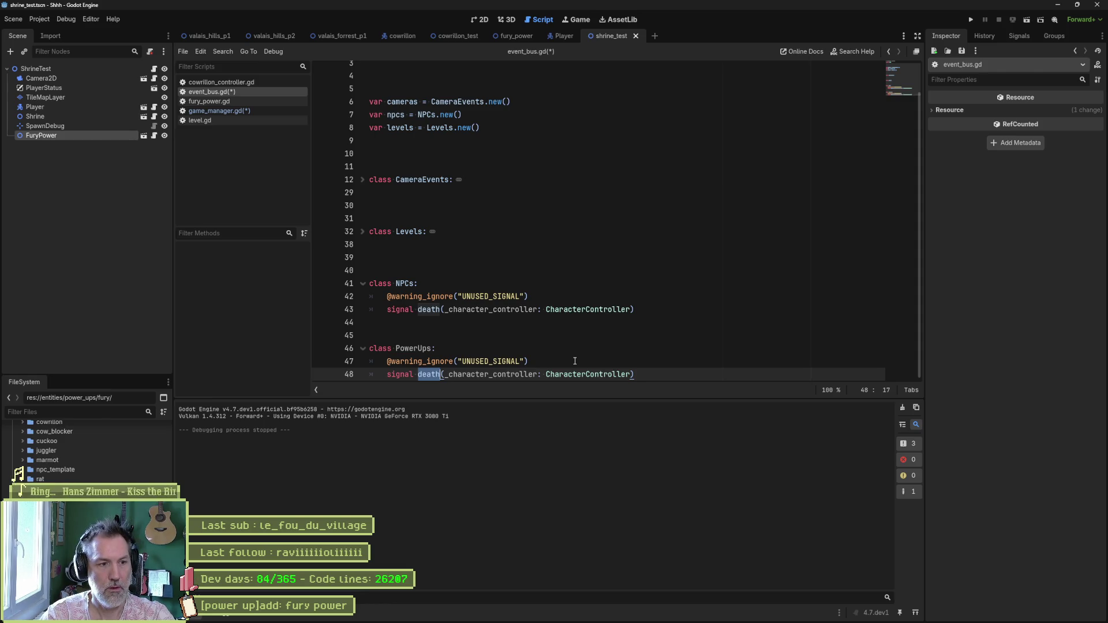
text(power_up)
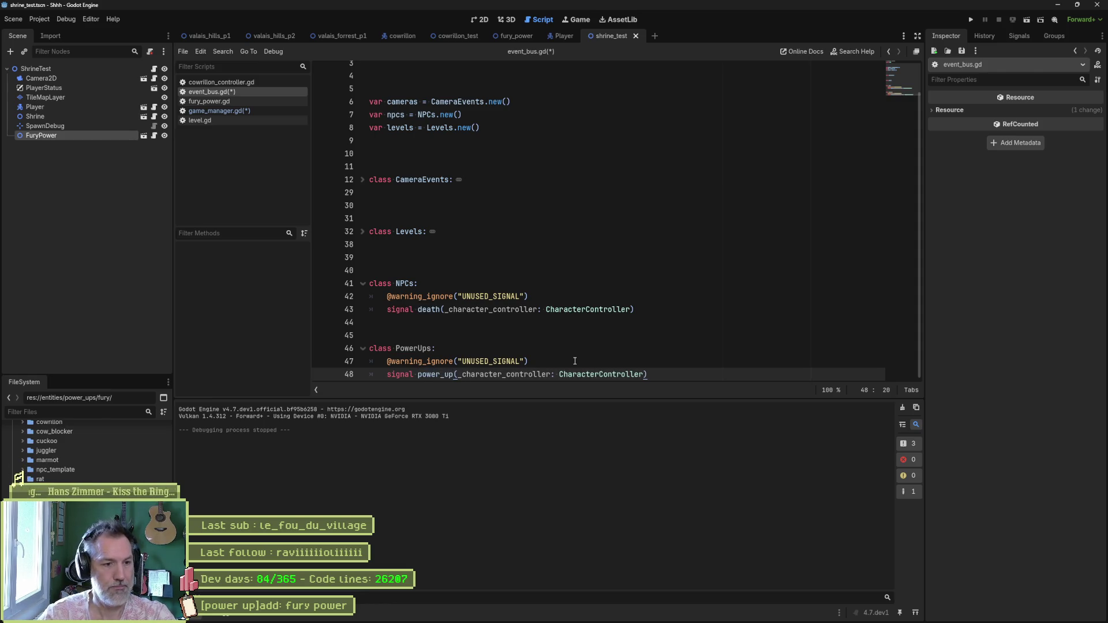
double_click(546, 371)
text(_key)
key(ctrl+Right)
double_click(563, 371)
text(Game)
key(Return)
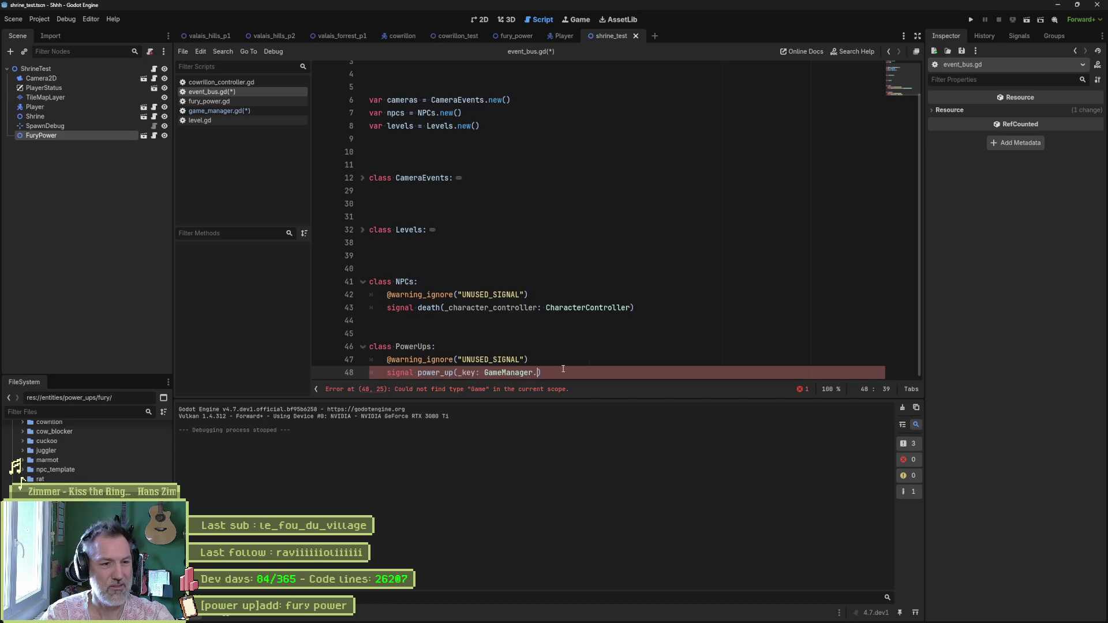
text(.k)
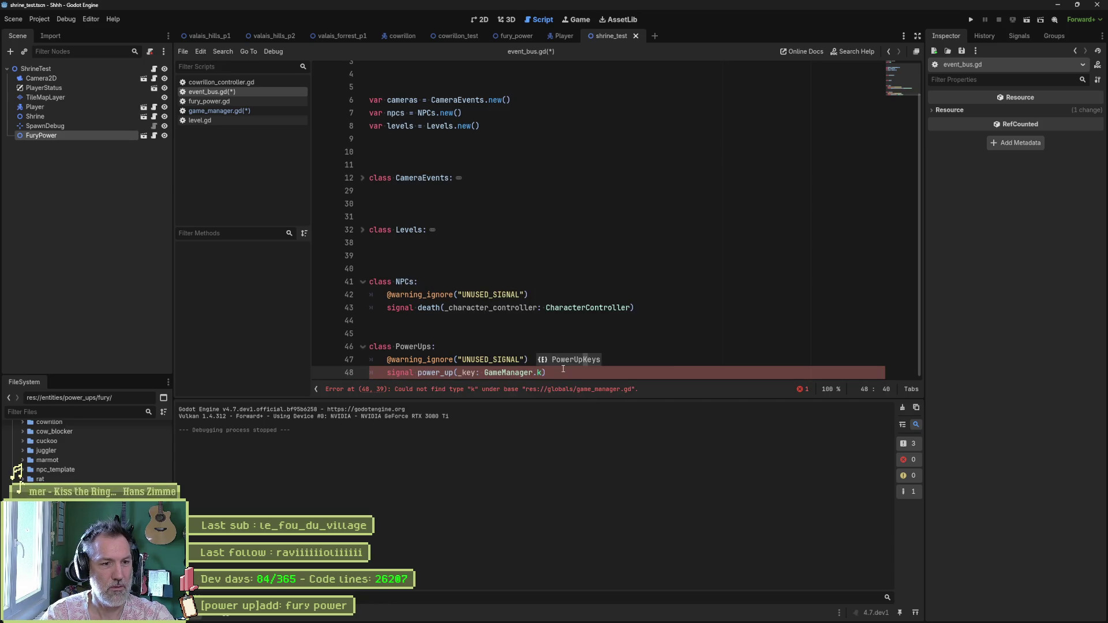
key(Return)
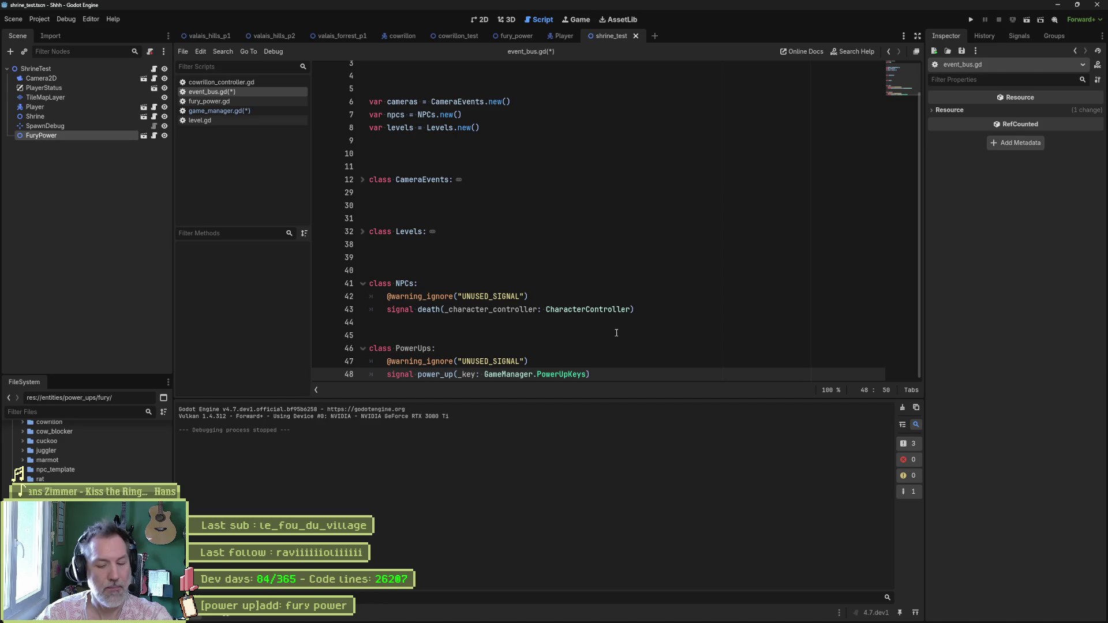
key(ctrl+s)
click(226, 109)
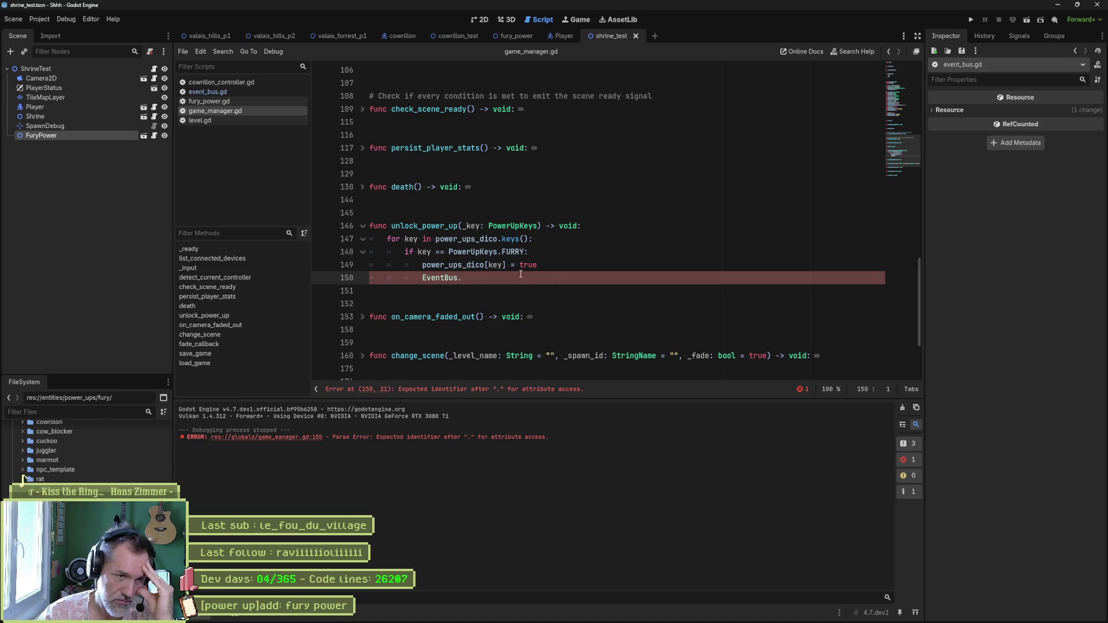
- Add a '#TODO save power ups' comment below the EventBus line in unlock_power_up
click(596, 270)
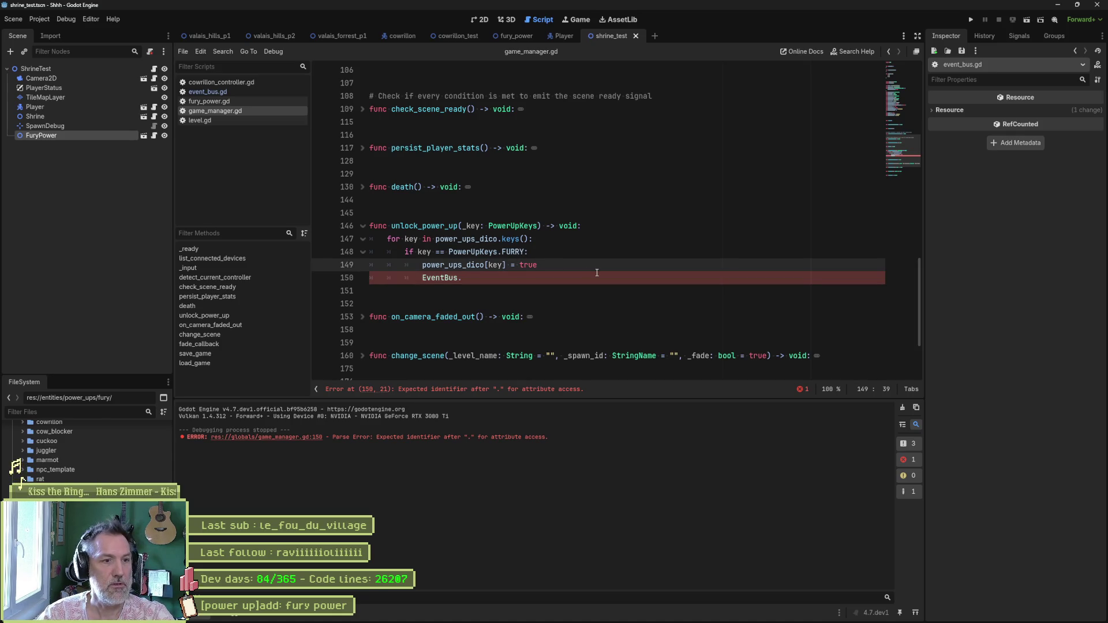
key(Down)
key(Return)
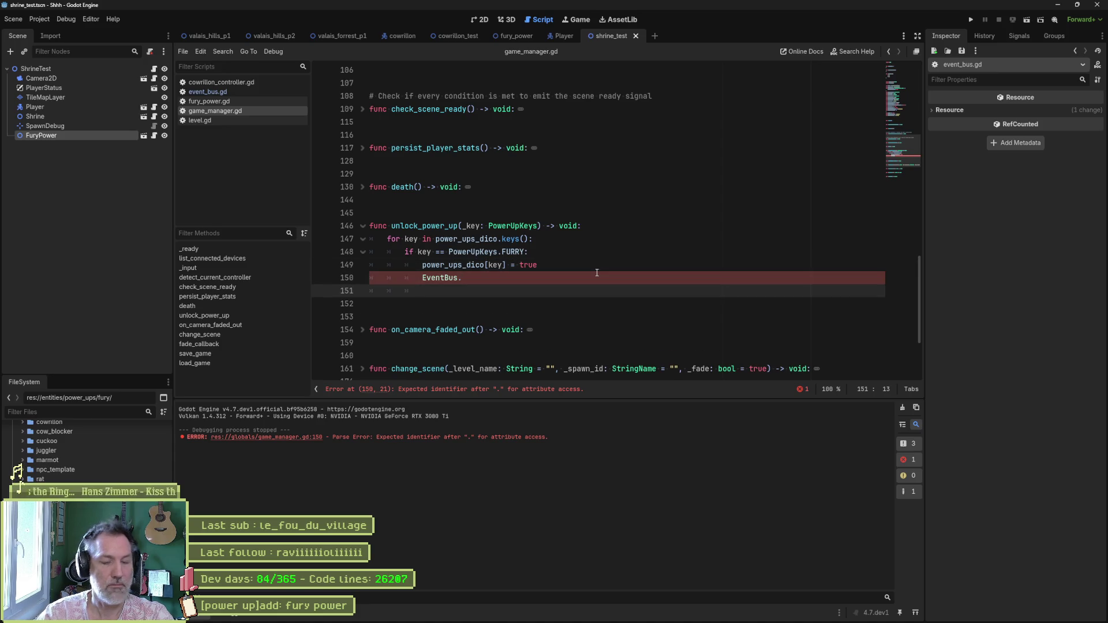
text(#TODO sa)
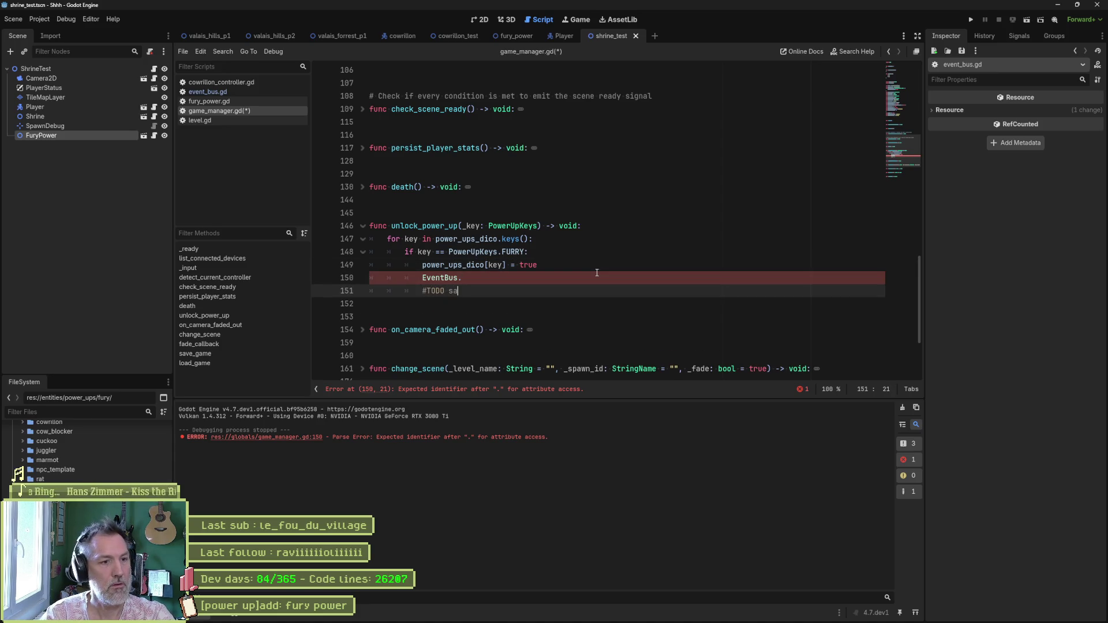
text(ve power ups)
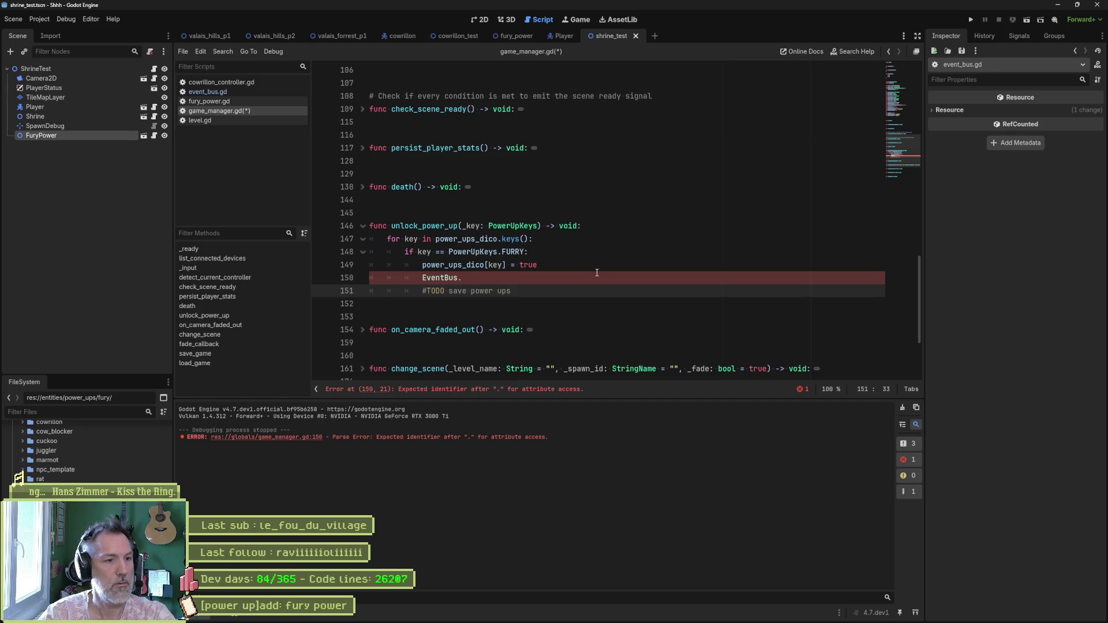
- Type 'power' after EventBus., dismiss completion, and switch to event_bus.gd
key(Up)
key(ctrl+space)
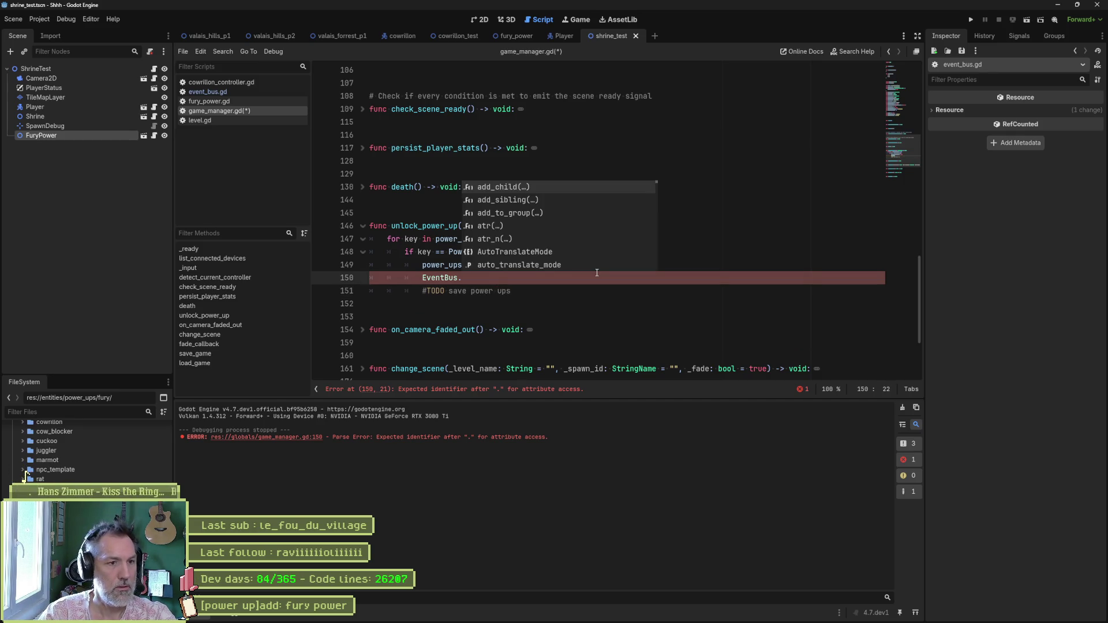
text(power)
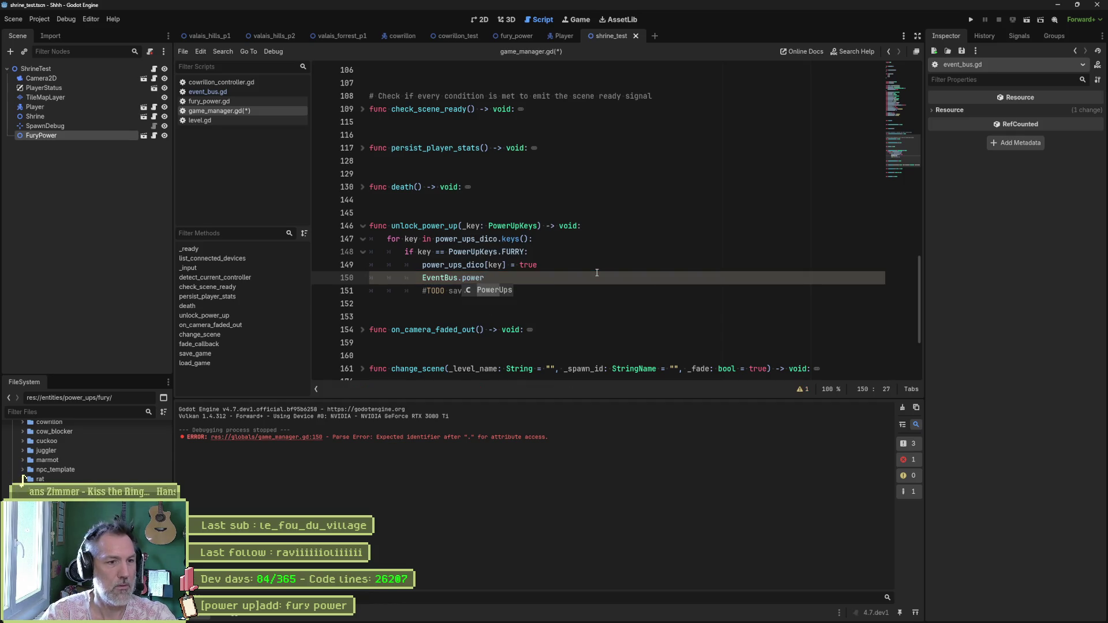
key(Escape)
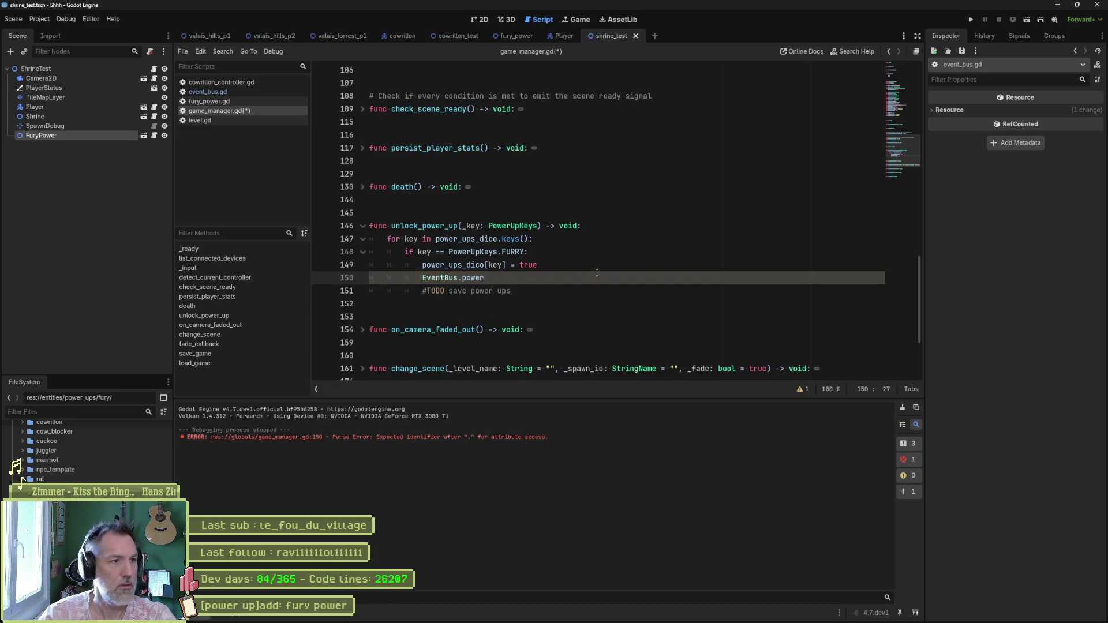
click(231, 92)
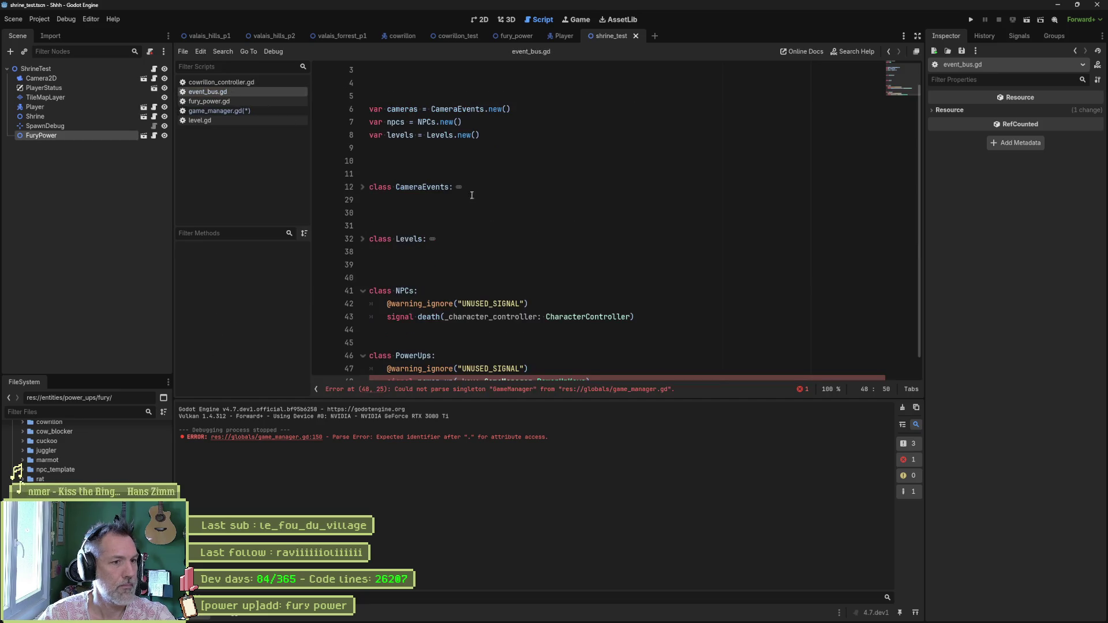
- Duplicate the levels line into 'var power_ups = PowerUps.new()' in event_bus.gd, save, and return to game_manager.gd
click(480, 135)
key(ctrl+shift+d)
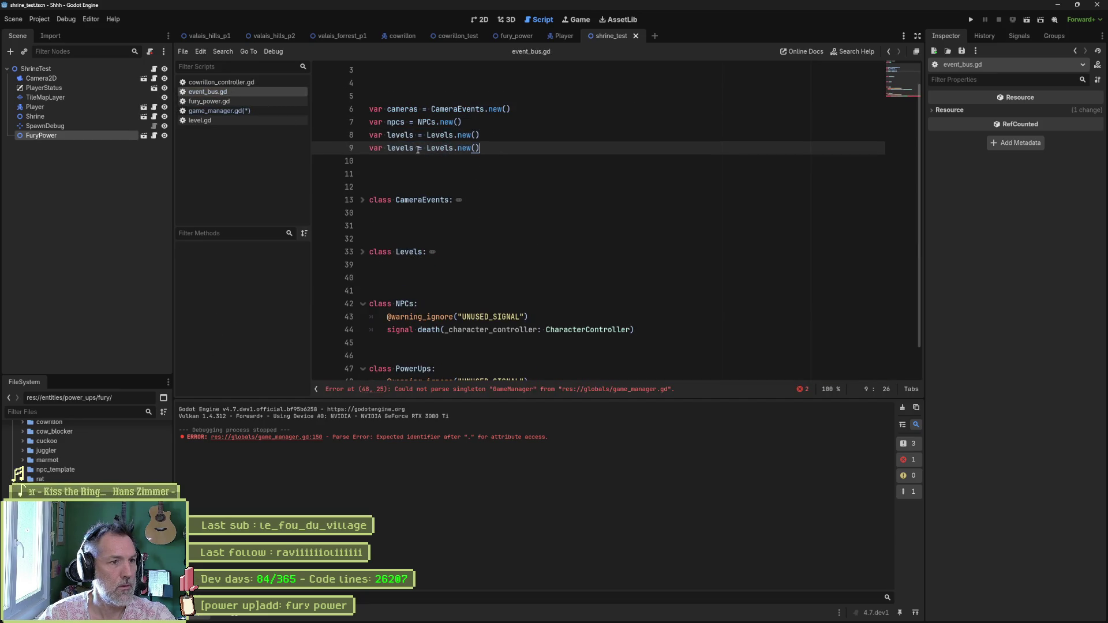
double_click(400, 149)
text(power_ups)
key(ctrl+Right)
key(ctrl+Right)
key(ctrl+shift+Left)
text(PowerUps)
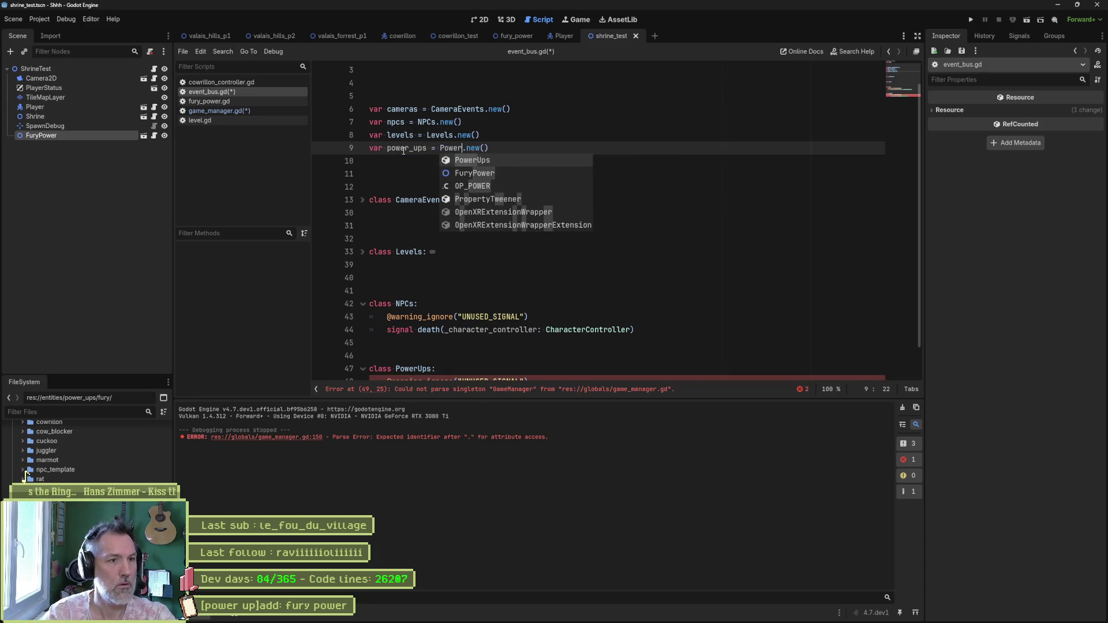
key(ctrl+s)
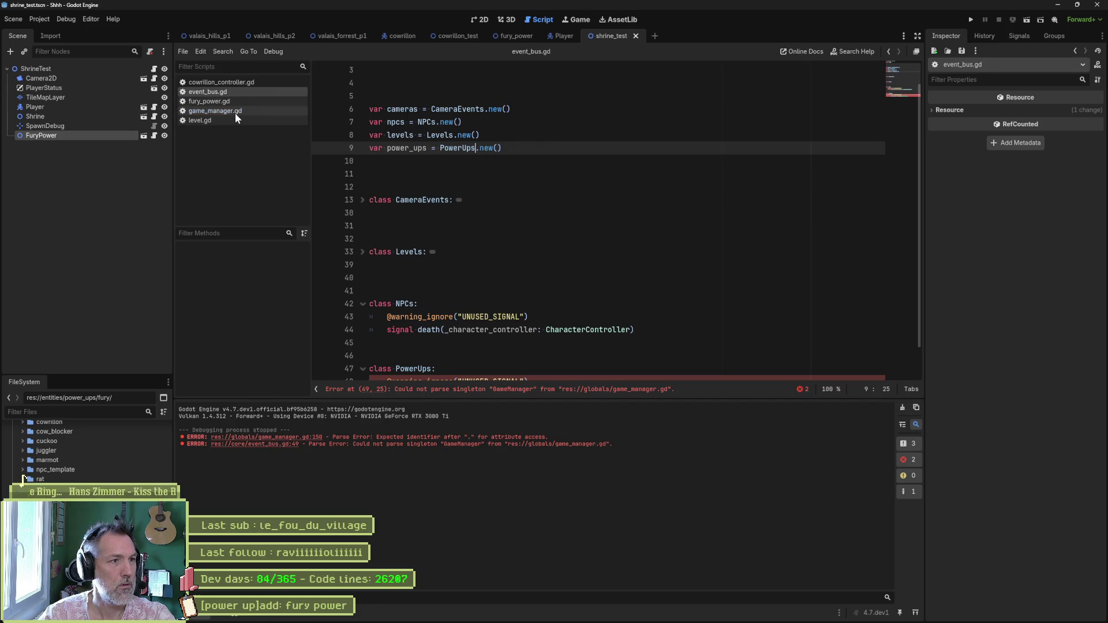
click(236, 110)
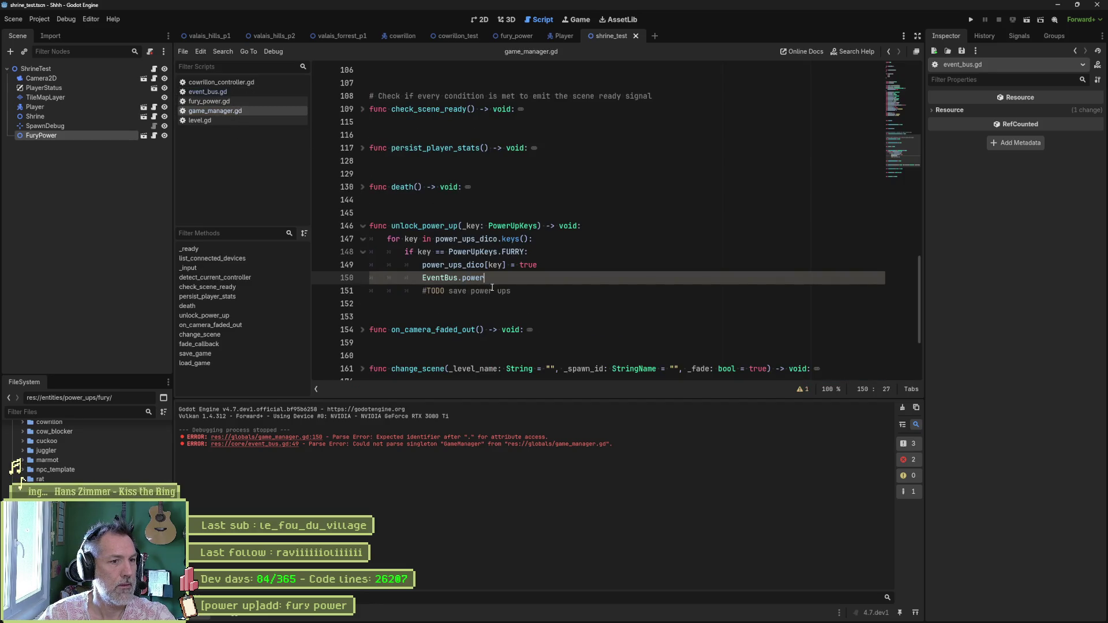
- Complete the unlock_power_up line as EventBus.power_ups.power_up(_key) and save game_manager.gd
key(ctrl+space)
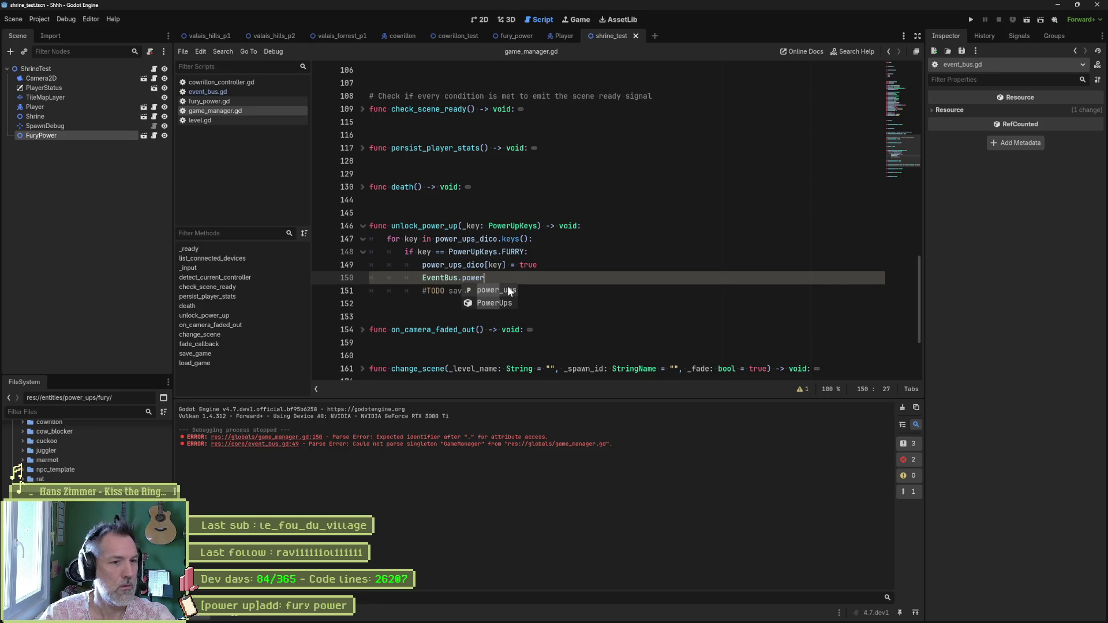
click(508, 289)
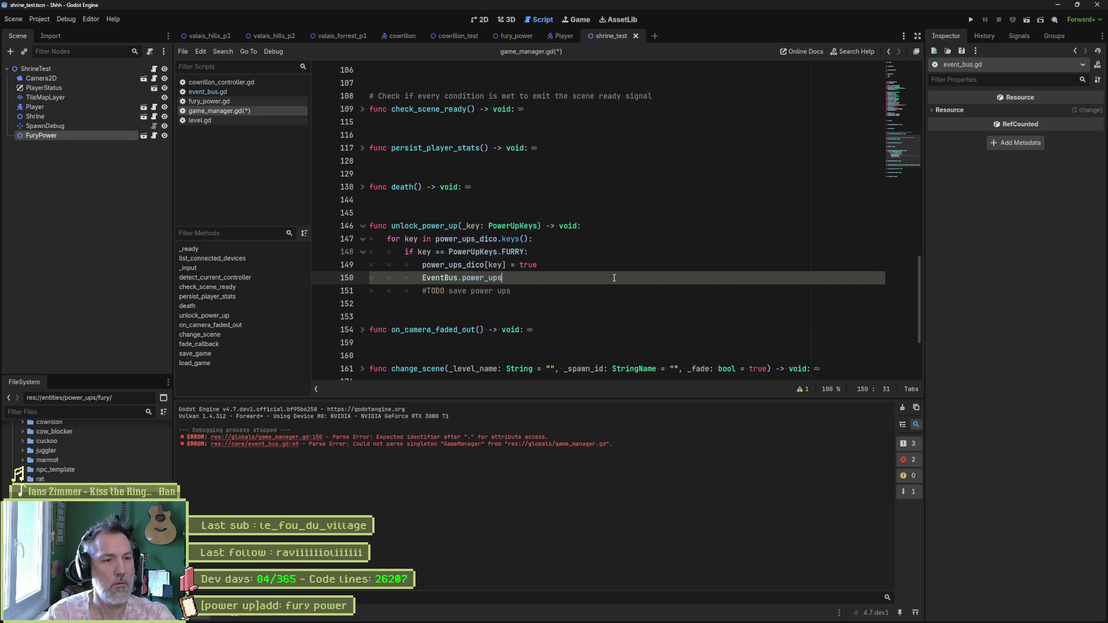
text(.)
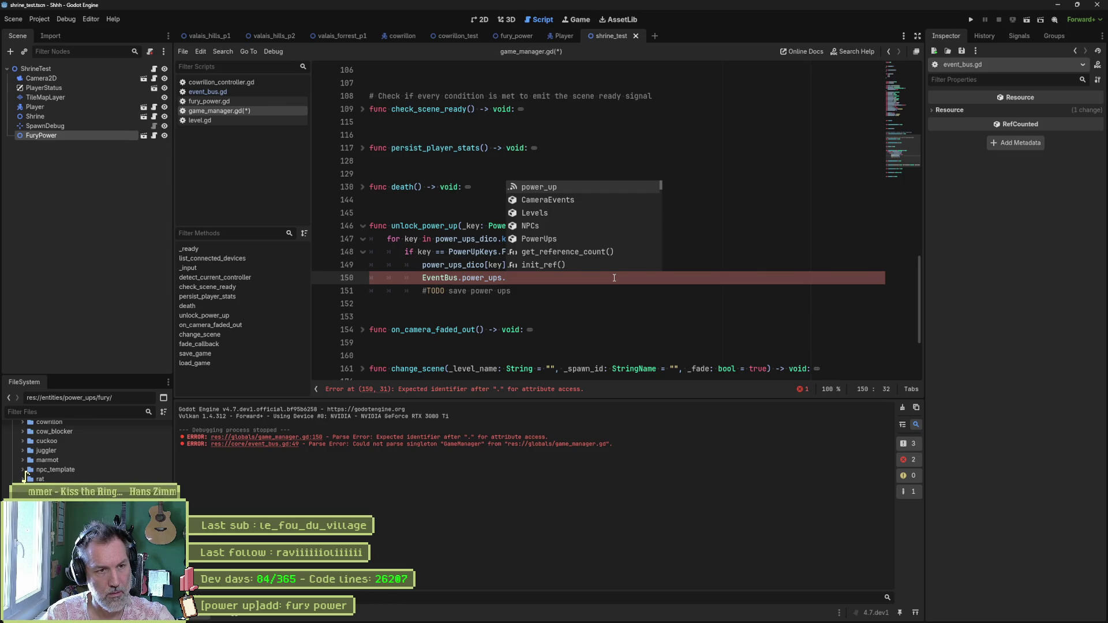
key(Return)
text(key)
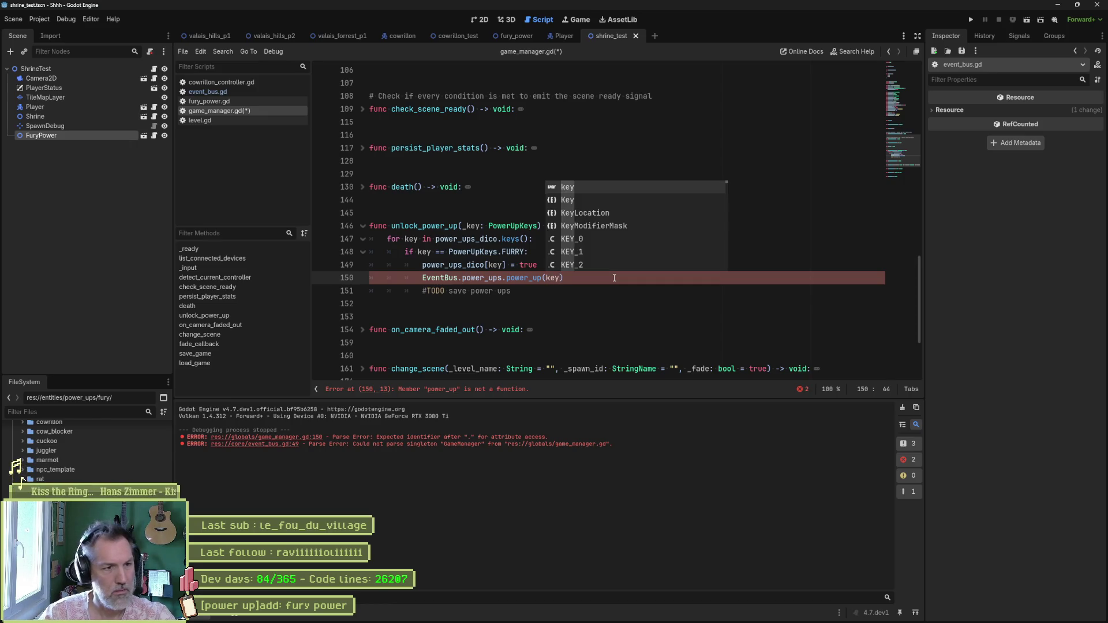
click(544, 282)
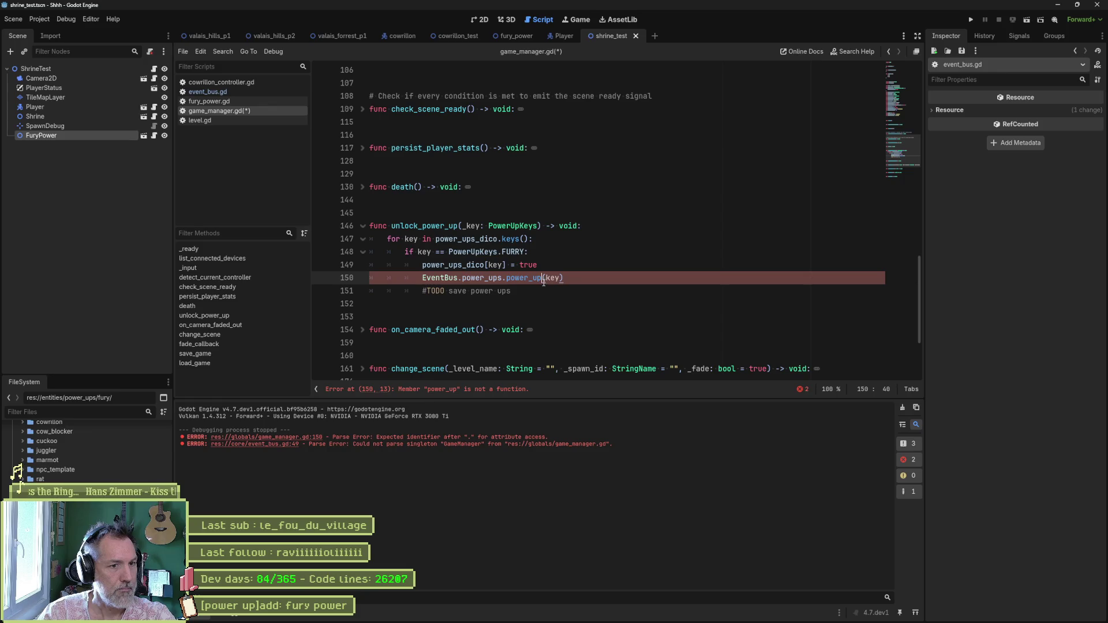
text(_)
key(ctrl+s)
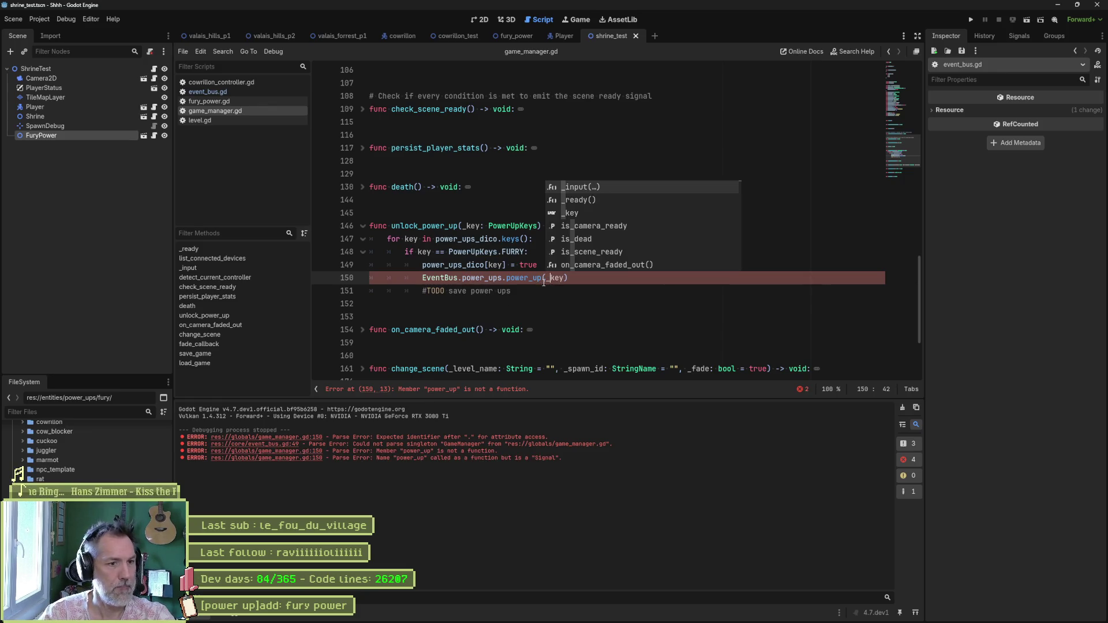
click(502, 271)
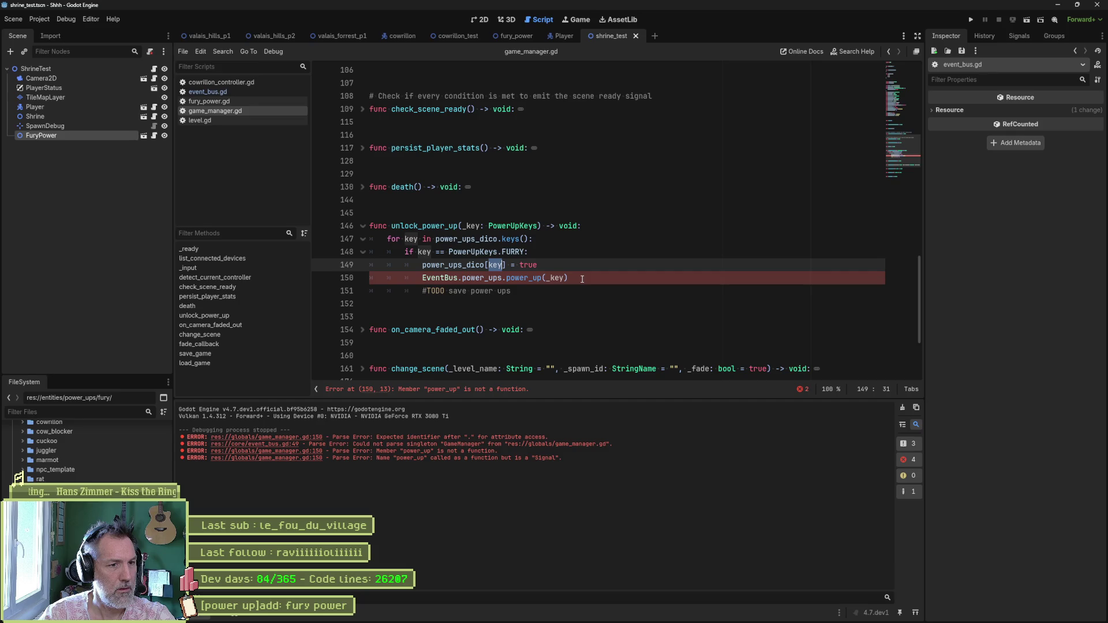
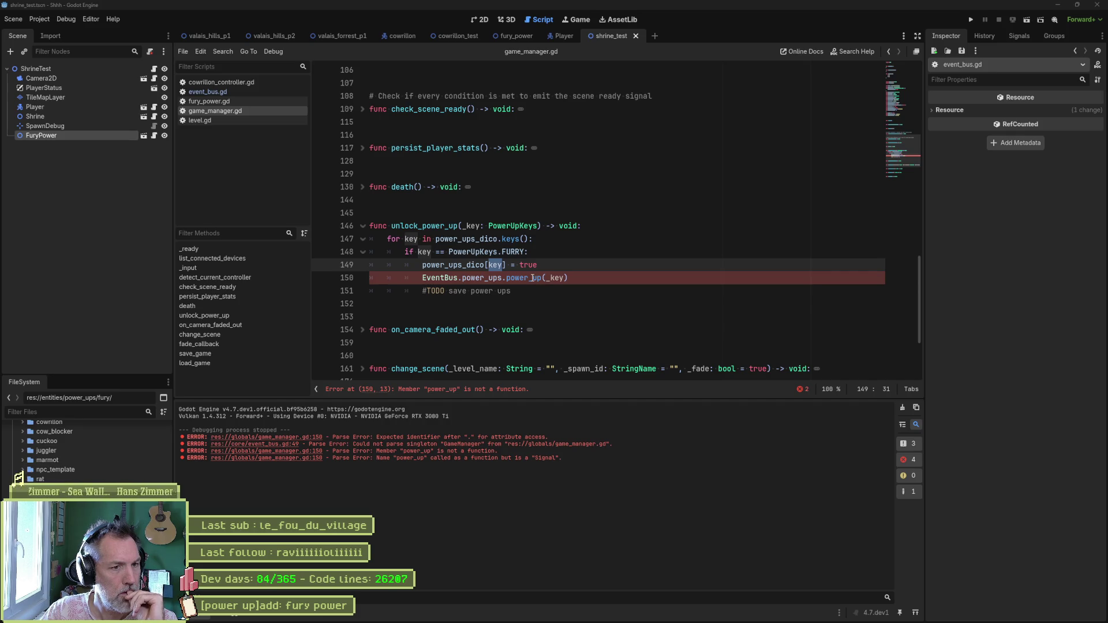
- Change line 150 of game_manager.gd to power_up.emit(_key) and save the script
mouse_move(532, 277)
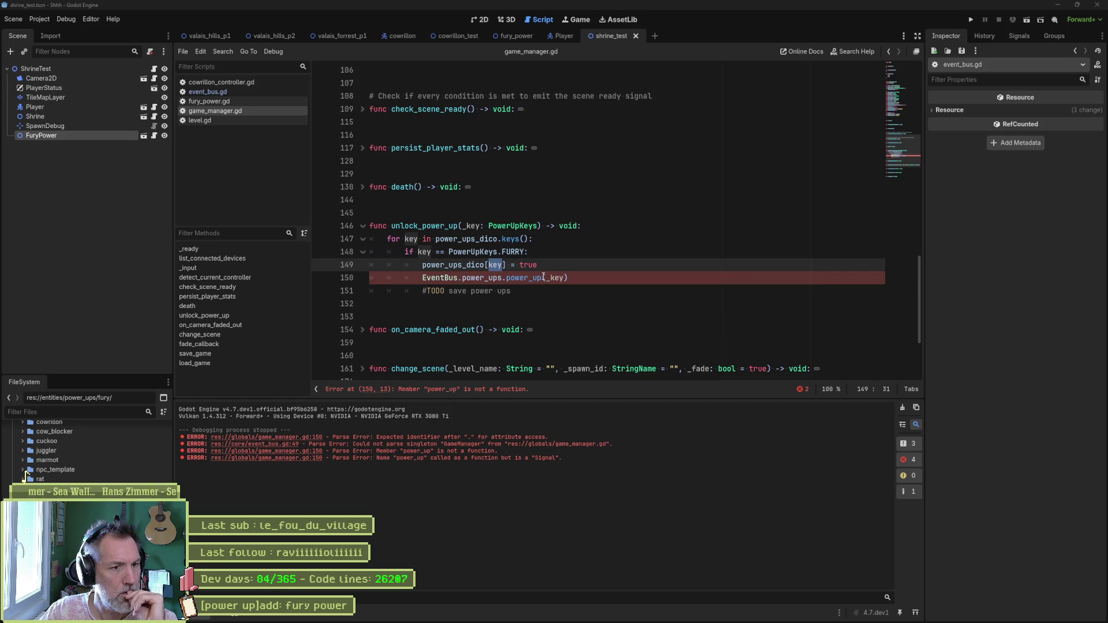
click(543, 278)
text(.emit)
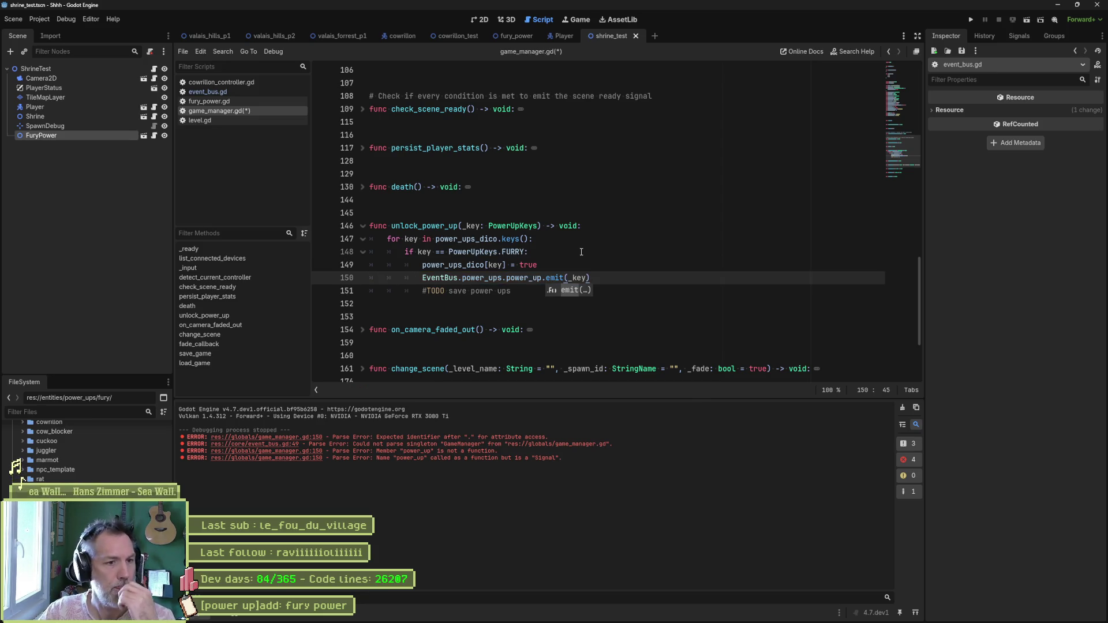
click(581, 252)
key(ctrl+s)
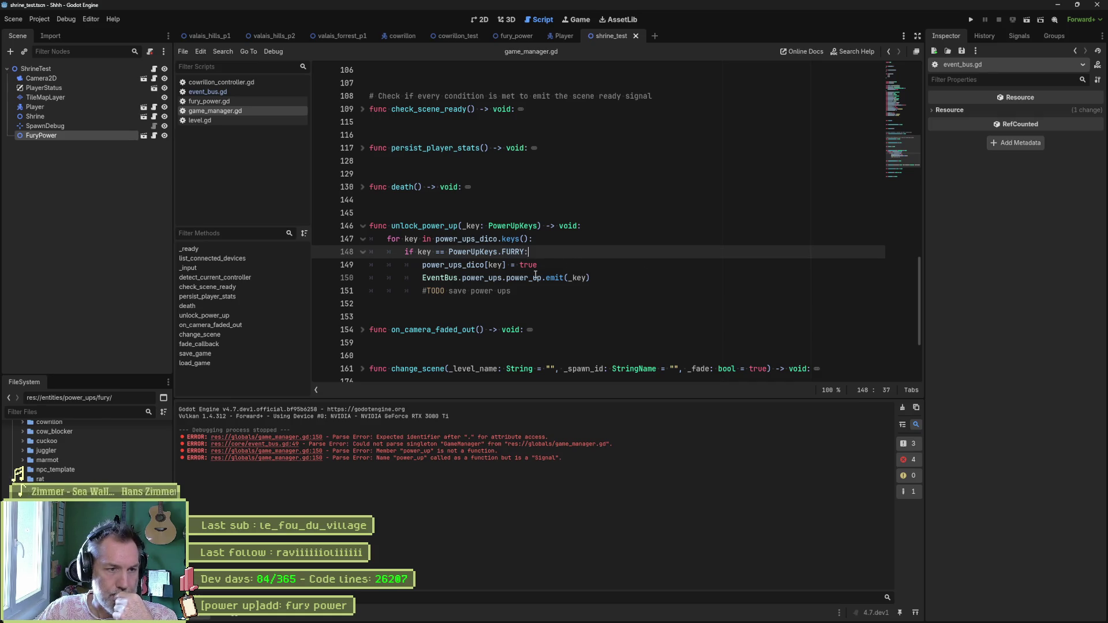
- Highlight the power_up.emit line, then move over to the Player scene
mouse_move(440, 238)
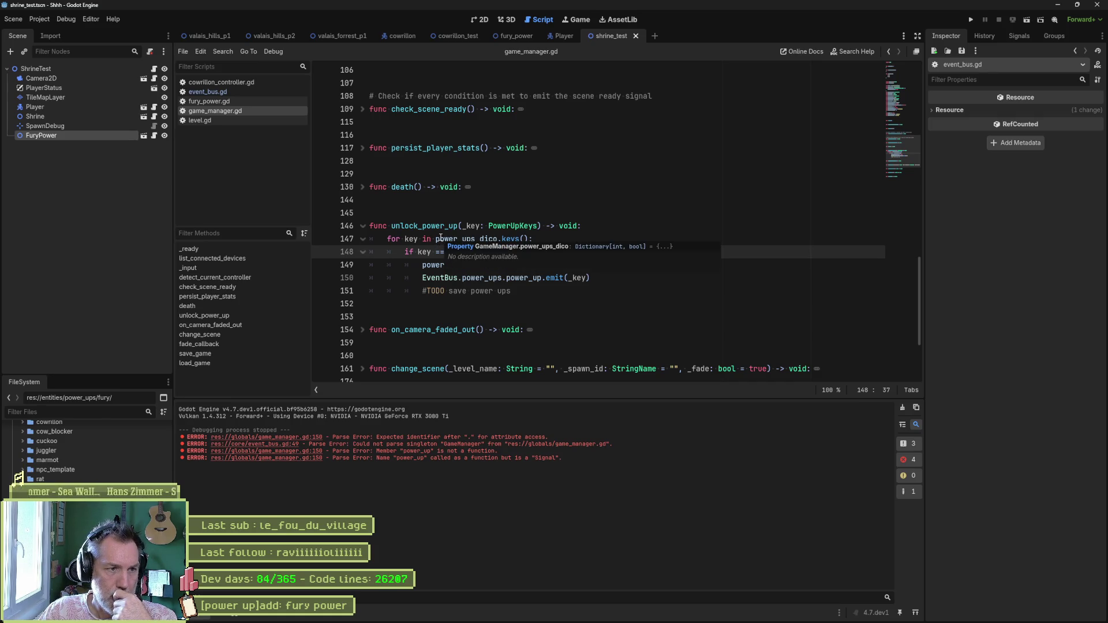
mouse_move(608, 278)
mouse_down()
mouse_move(616, 223)
mouse_move(613, 278)
mouse_up()
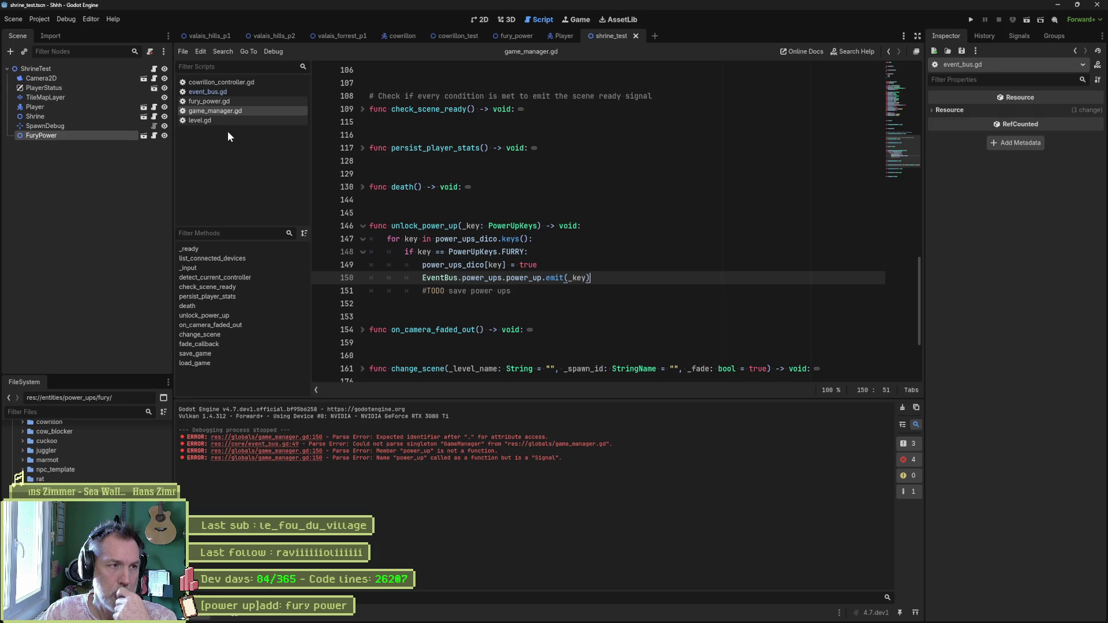
click(559, 36)
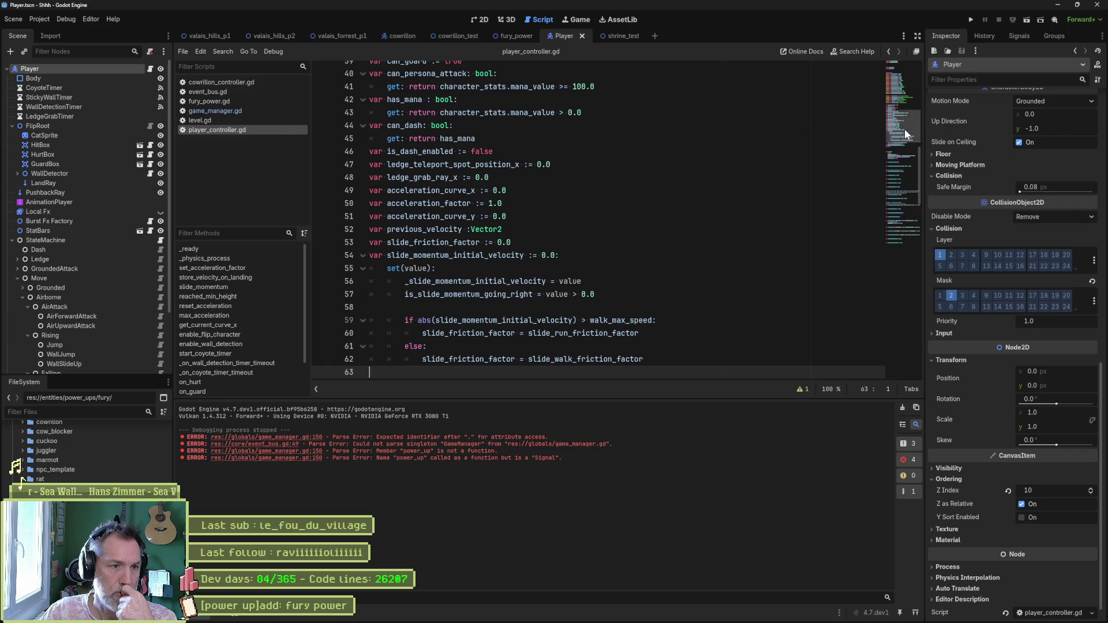
- In _ready, add EventBus.power_ups.power_up.connect(_on_power_up) below GameManager.player = self
click(295, 249)
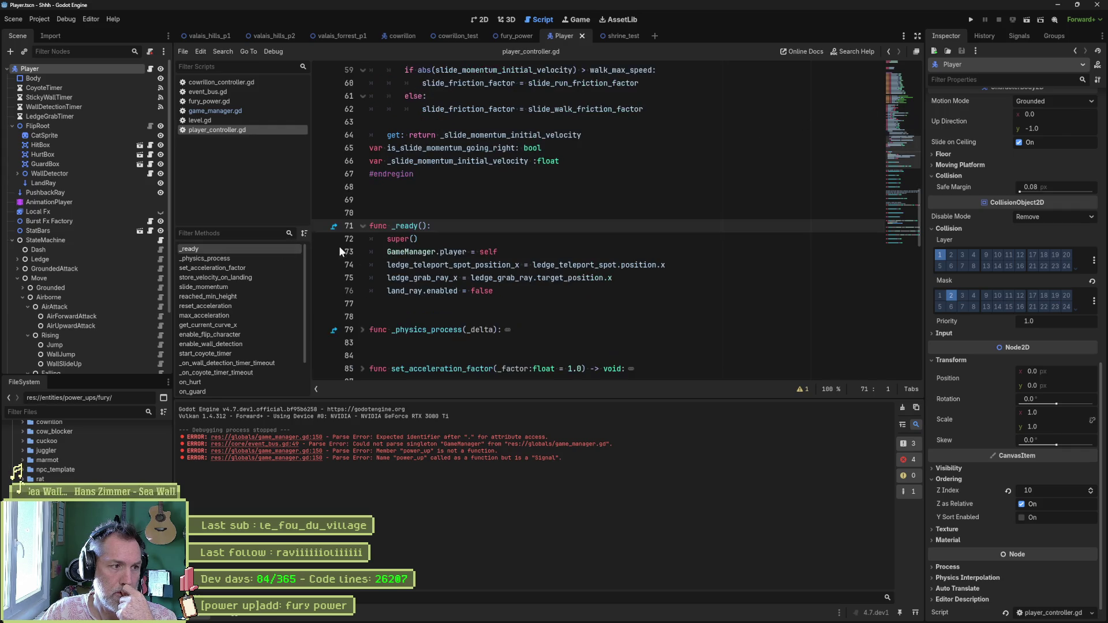
click(511, 253)
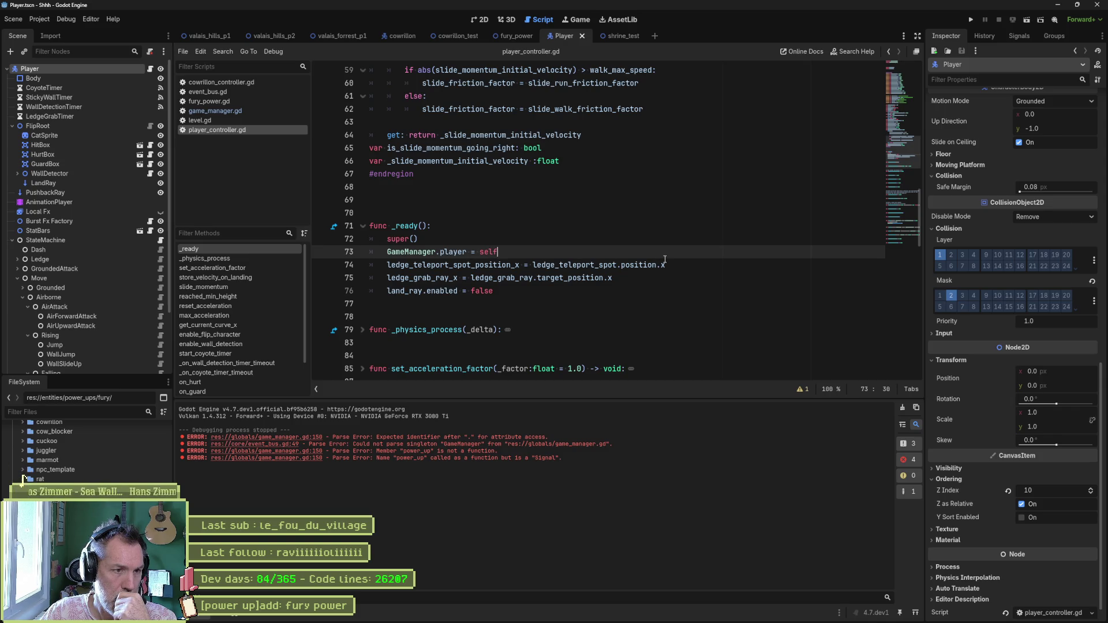
mouse_move(665, 261)
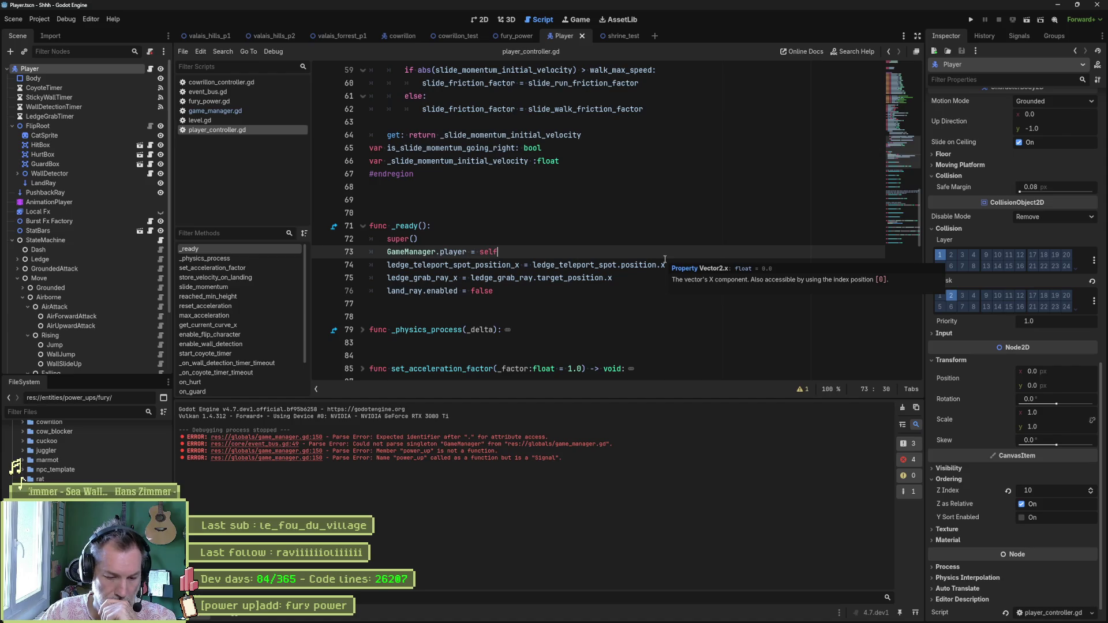
key(Return)
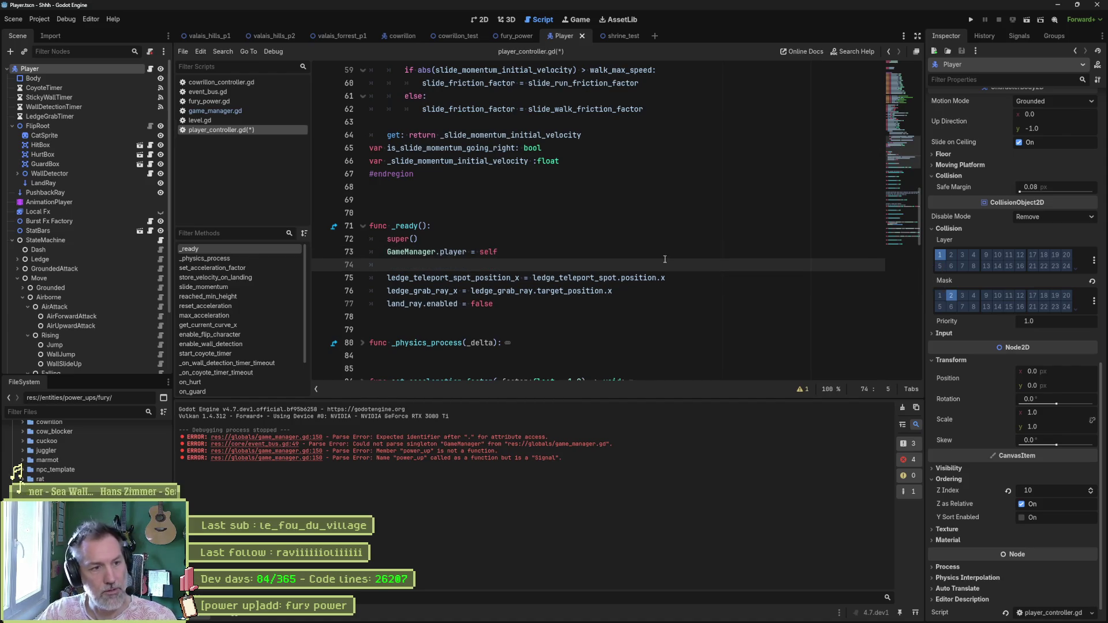
text(Eve)
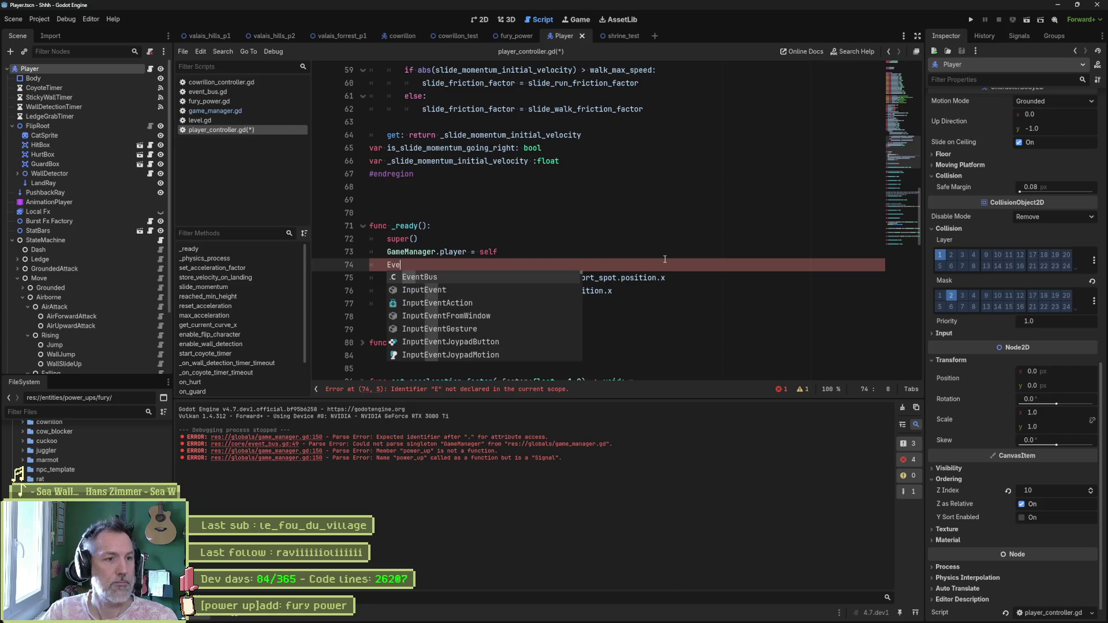
key(Return)
text(.po)
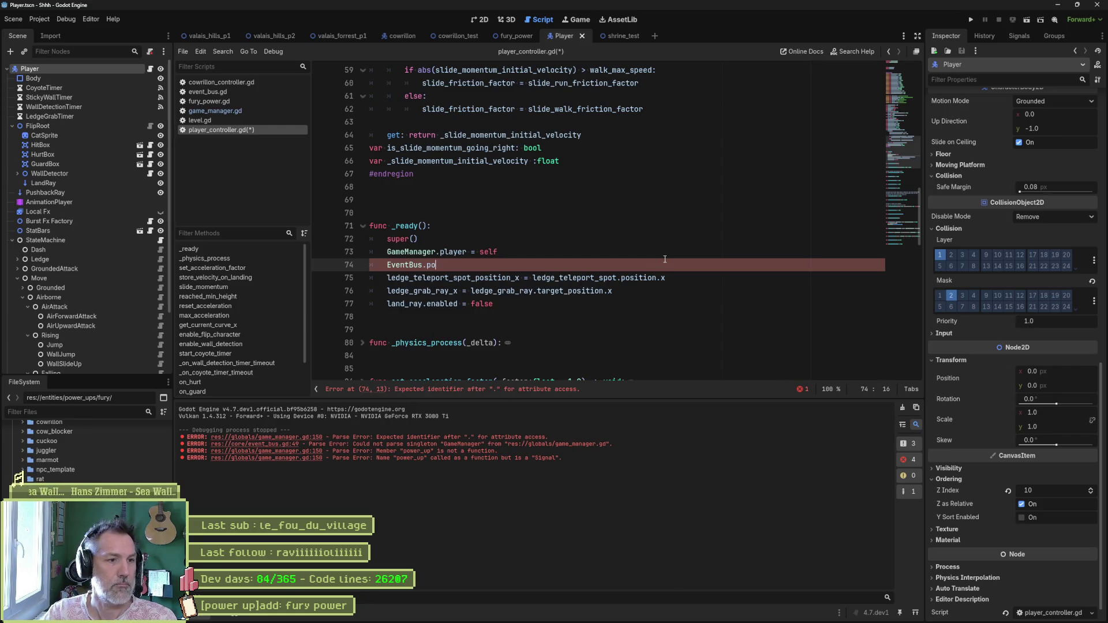
text(wer_ups.)
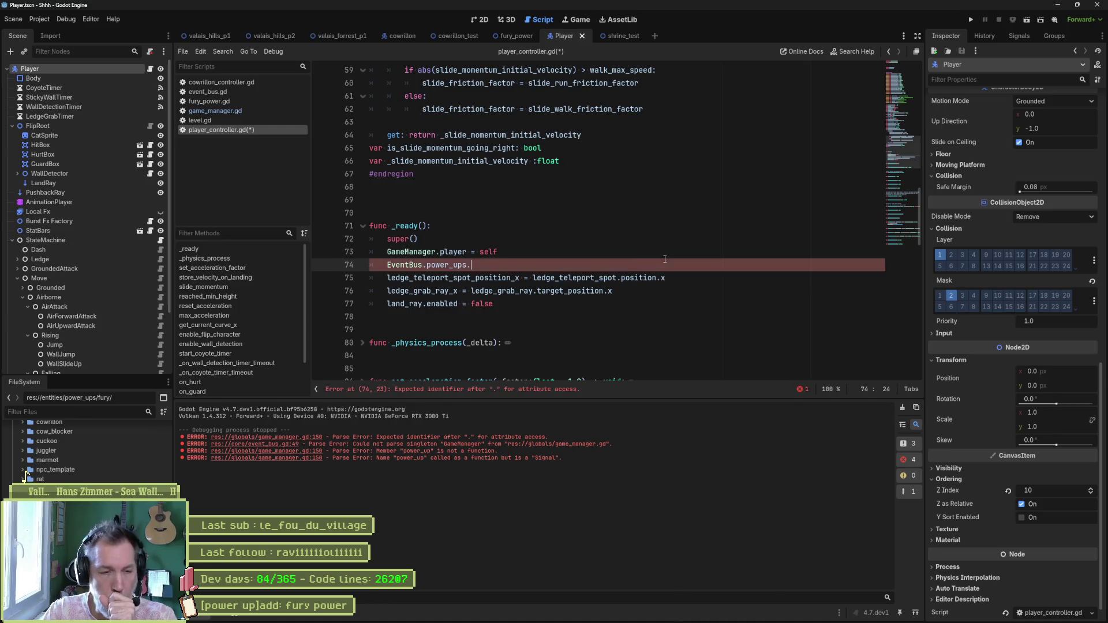
key(Return)
text(.conne)
key(Return)
text(on_power_up)
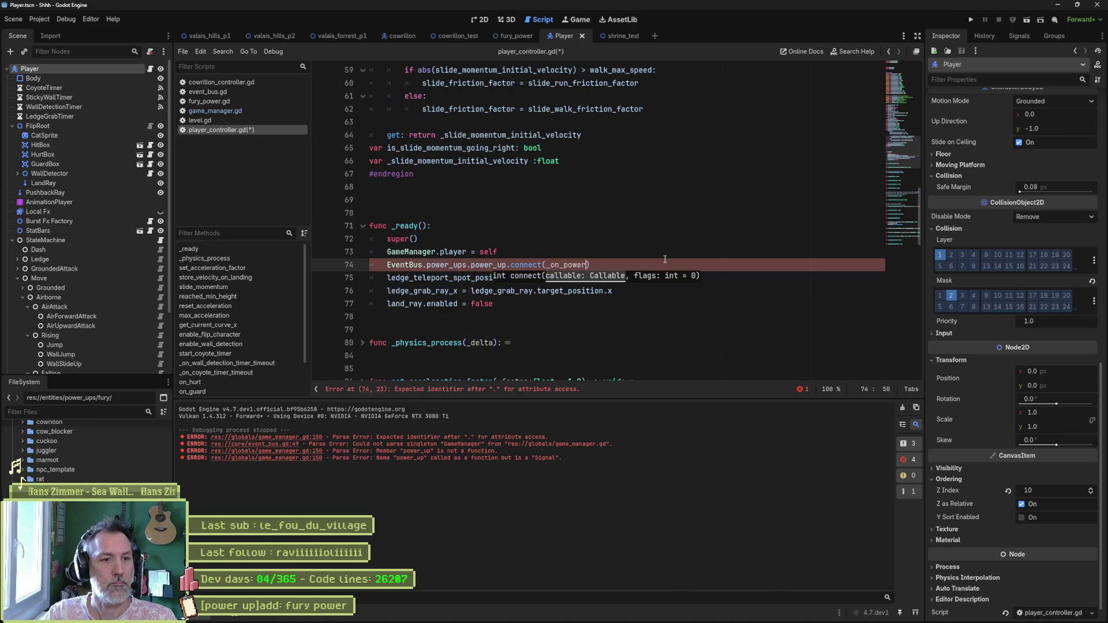
key(ctrl+shift+Left)
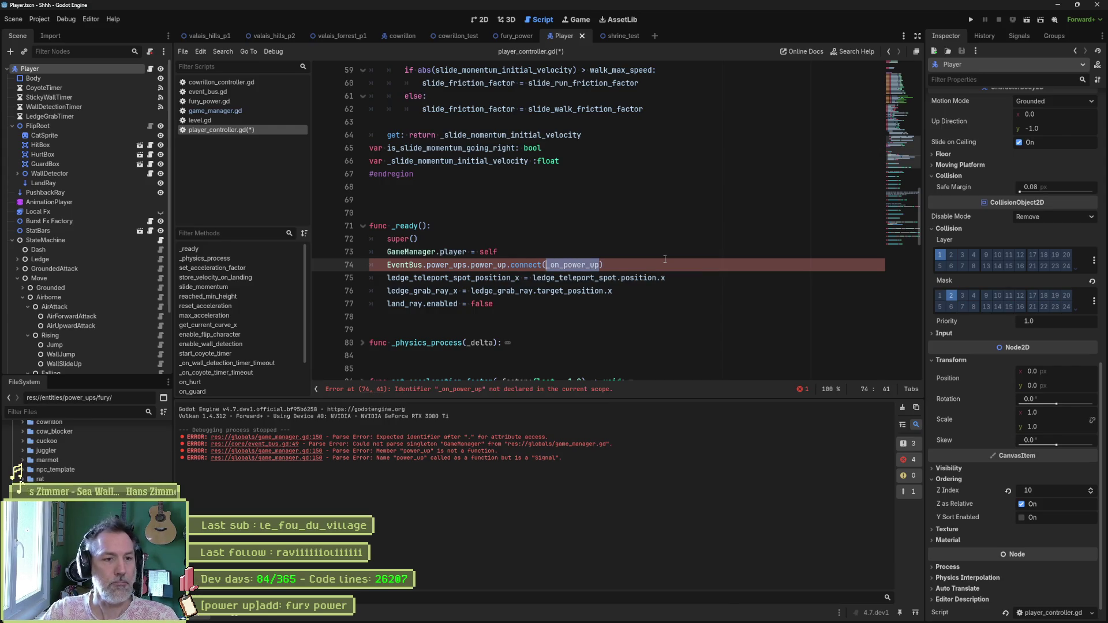
scroll(262, 351, down, 3)
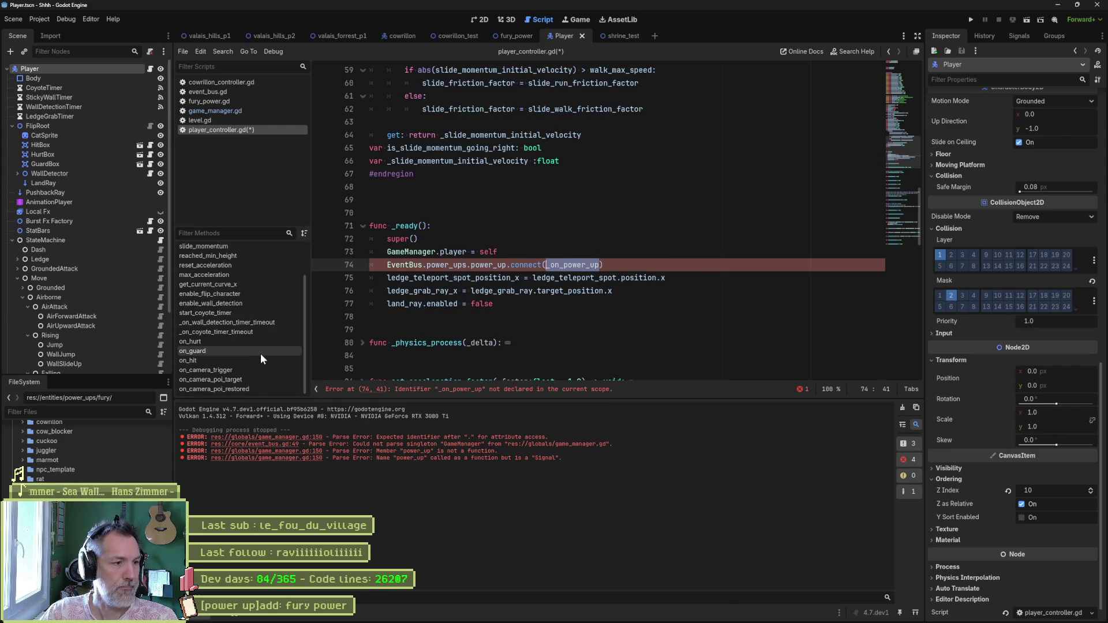
- Declare an _on_power_up(_key: GameManager.PowerUpKeys) -> void handler after the last function
click(265, 388)
click(378, 369)
key(Return)
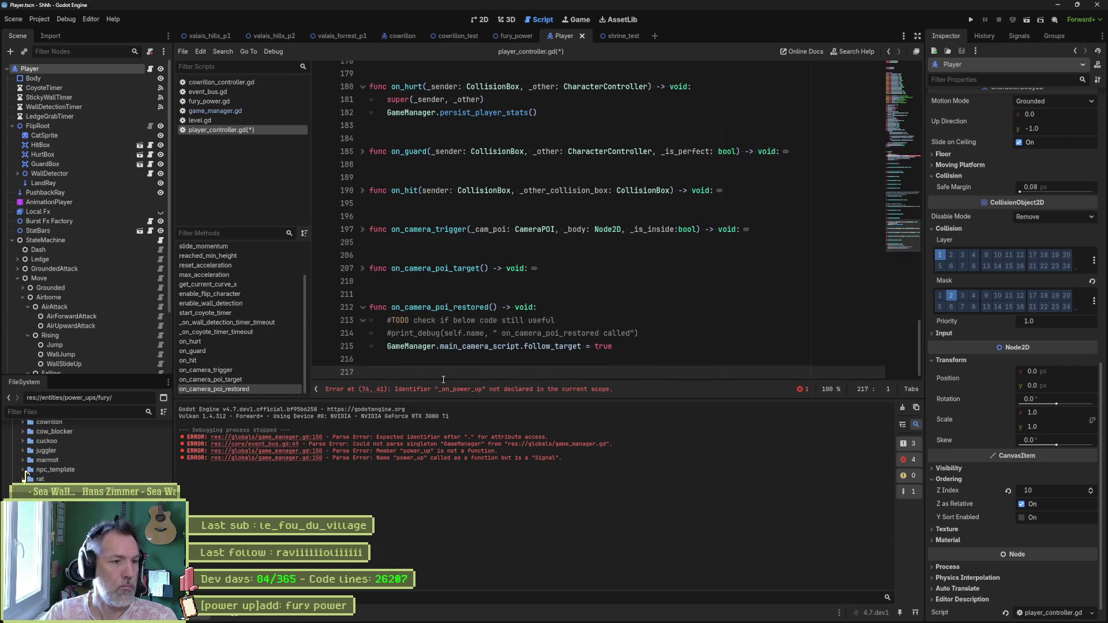
text(func _on_power_up(_P)
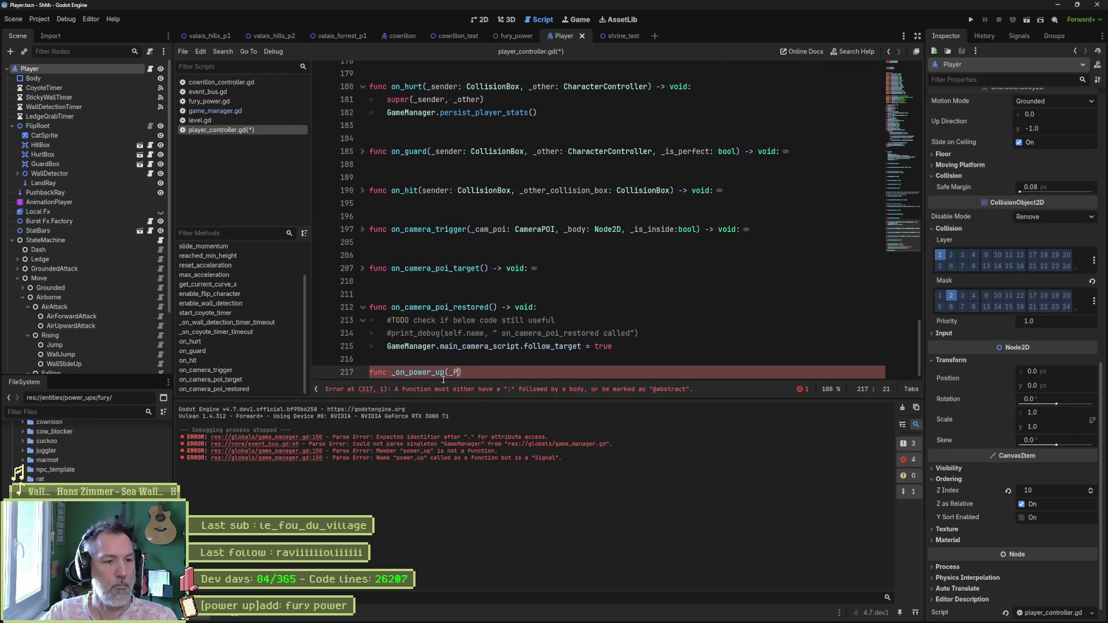
key(BackSpace)
text(key: )
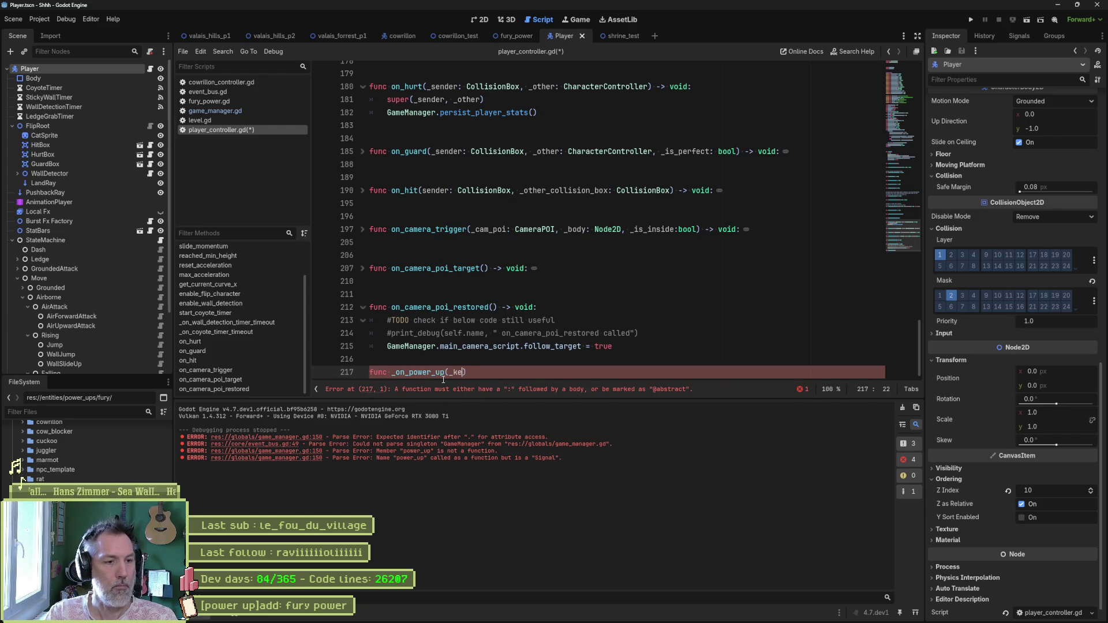
text(GameMa)
key(Return)
text(.Po)
key(Return)
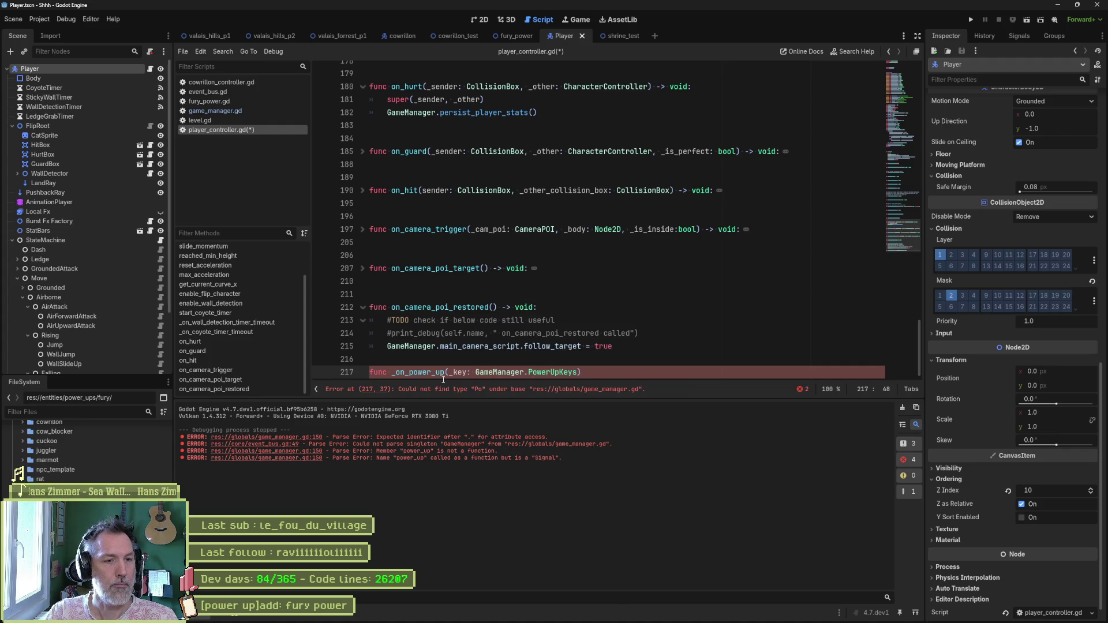
text( -> void:)
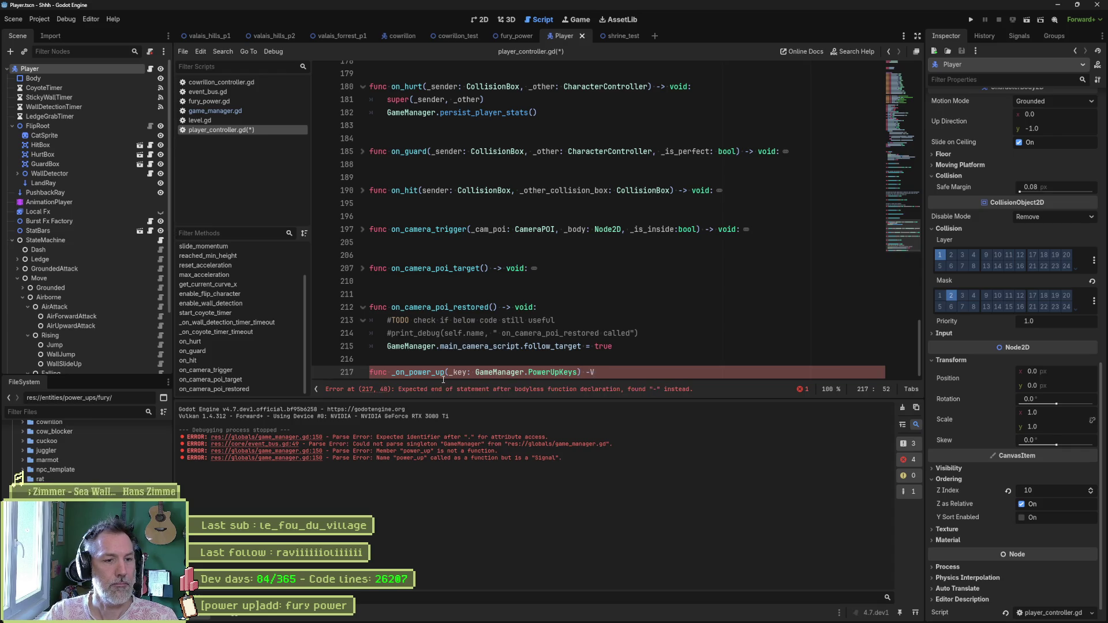
key(Return)
text(pass)
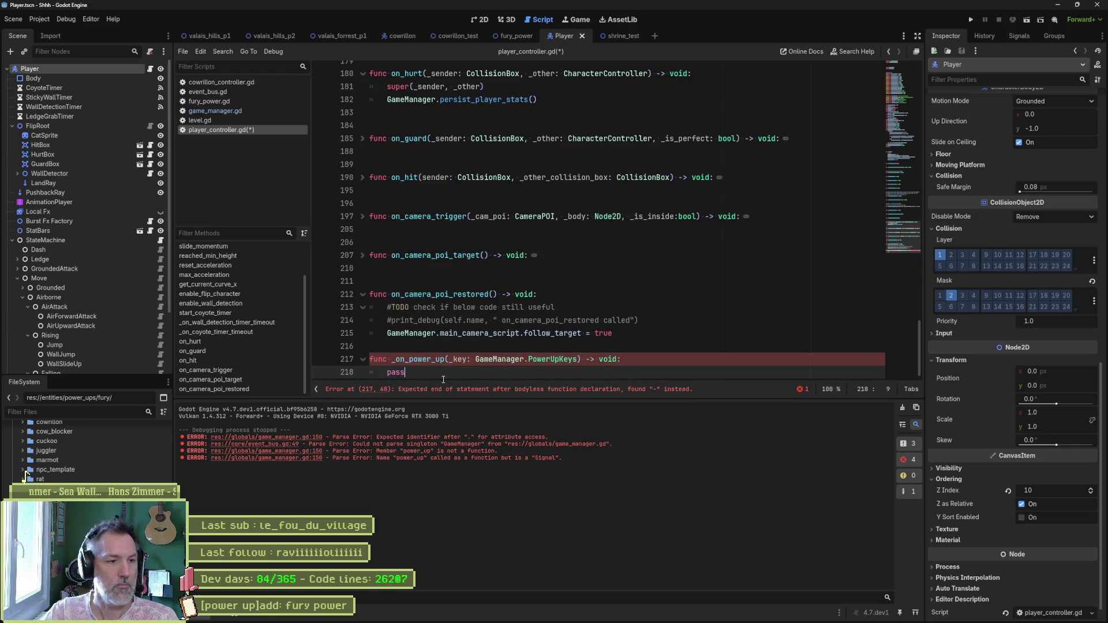
- Replace pass with print_debug(self, " power up ", _key) and run the project with F5
key(BackSpace)
key(BackSpace)
key(BackSpace)
text(rint_d)
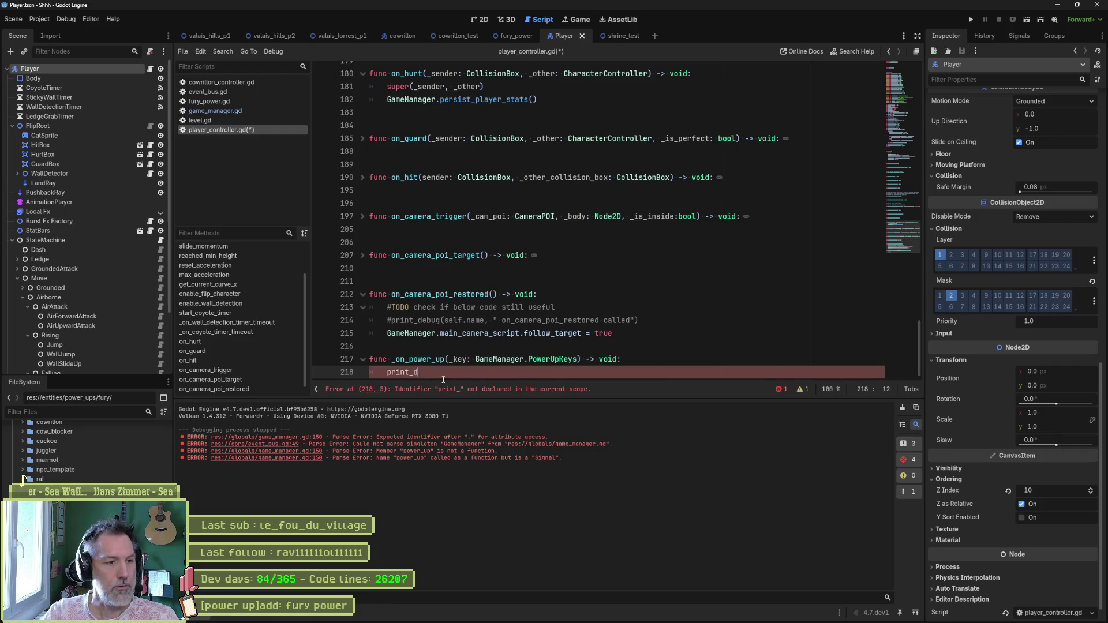
text(ebug()
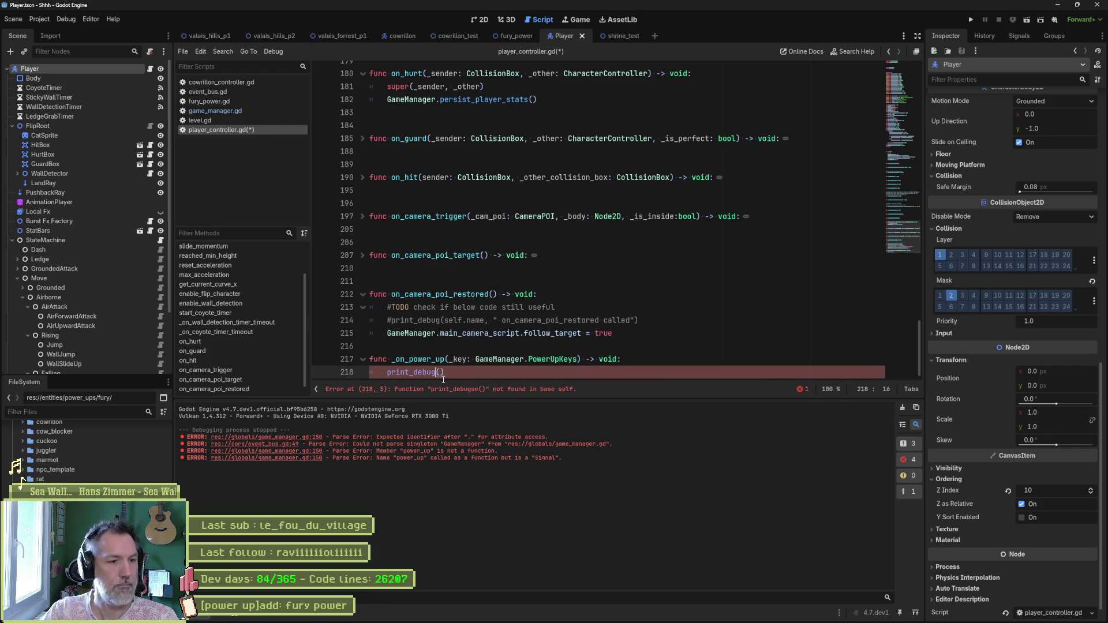
text(se)
text(lf, " power )
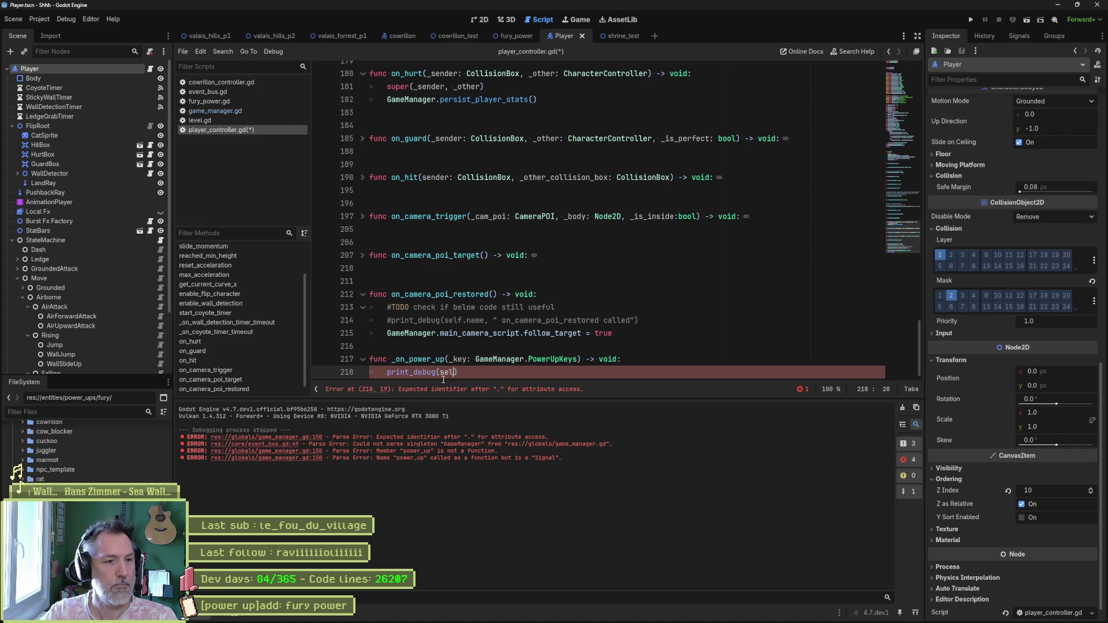
text(up ", _ky)
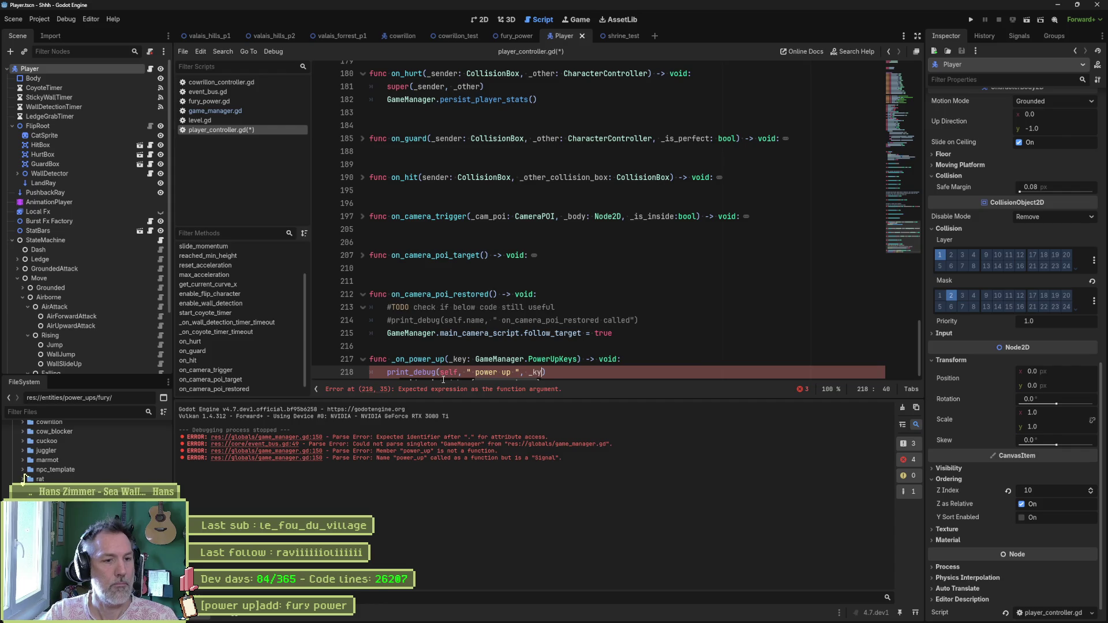
key(BackSpace)
text(ey)
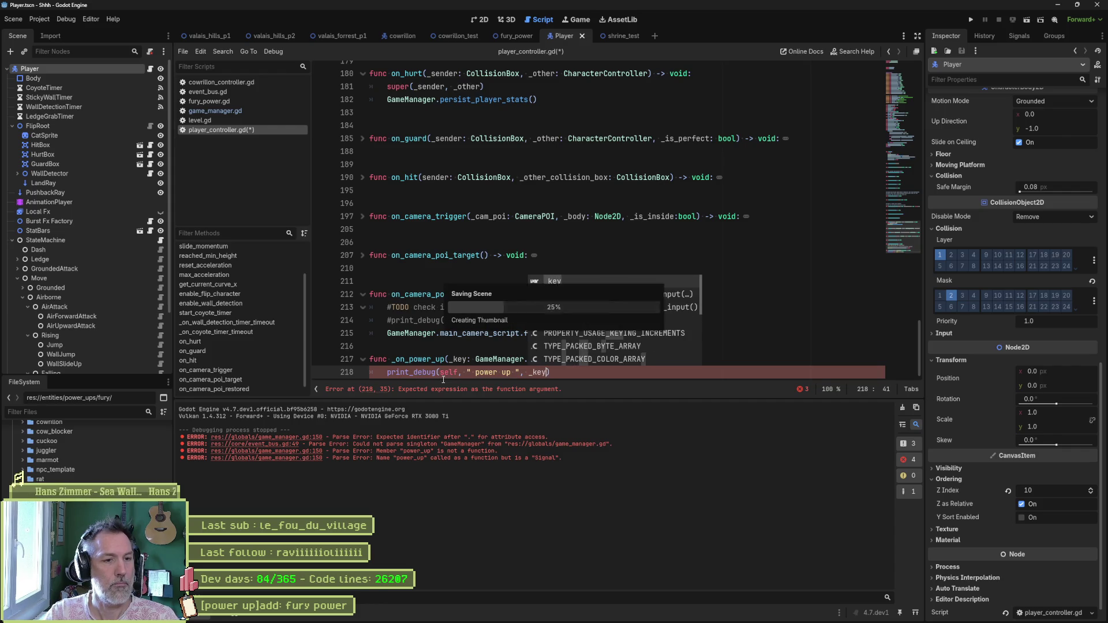
key(F5)
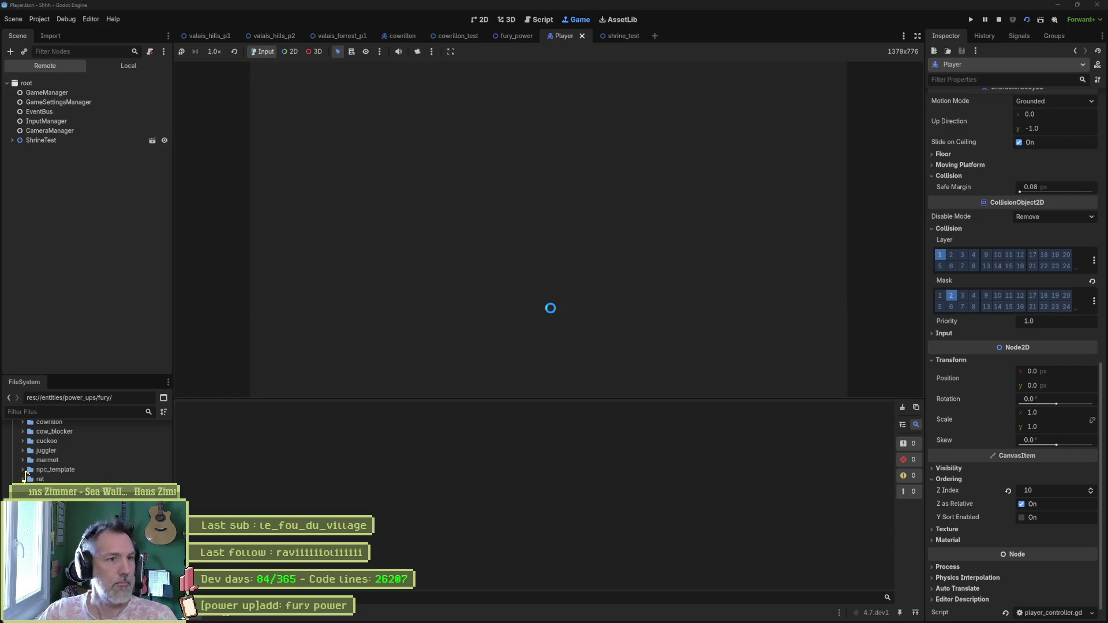
- Run the shrine_test scene, steer the cat into the blue orb, then stop the game
key(F8)
click(621, 36)
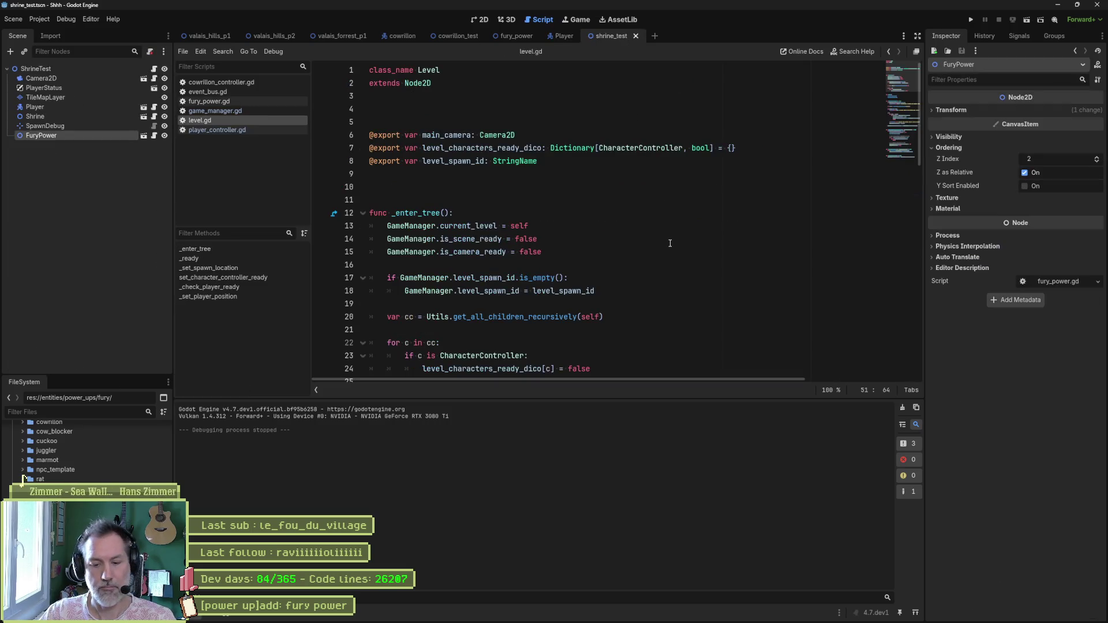
key(F6)
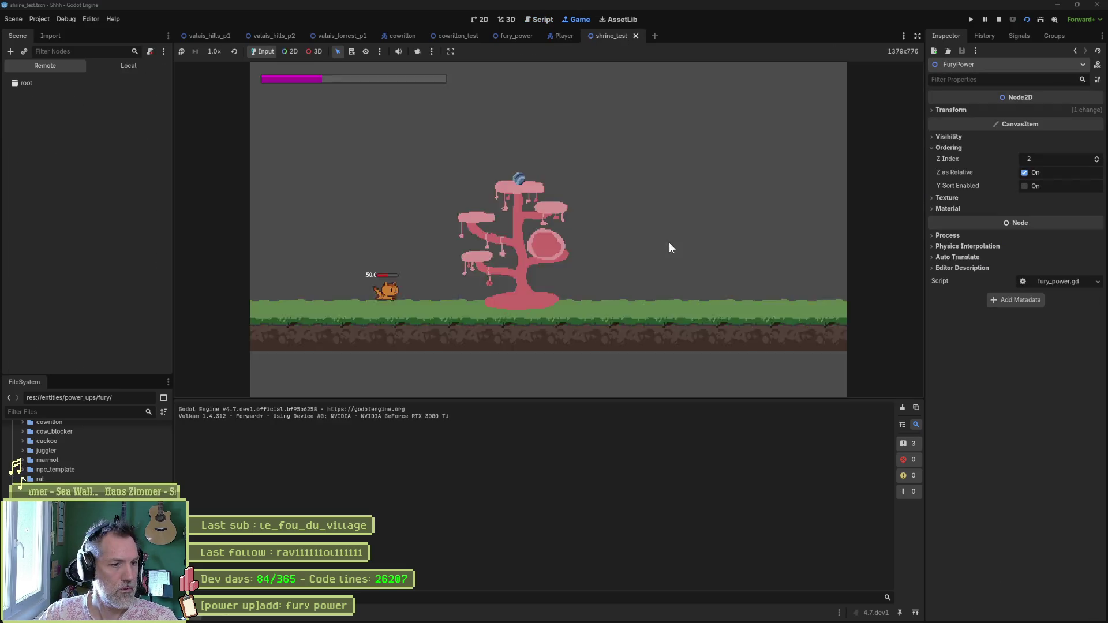
key(space)
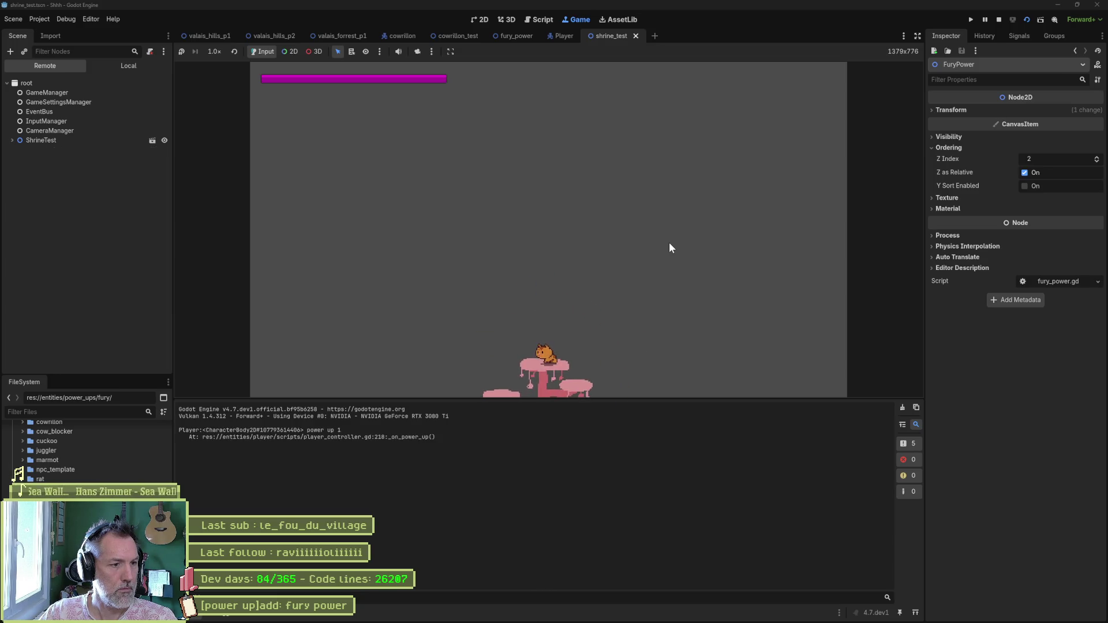
key(F8)
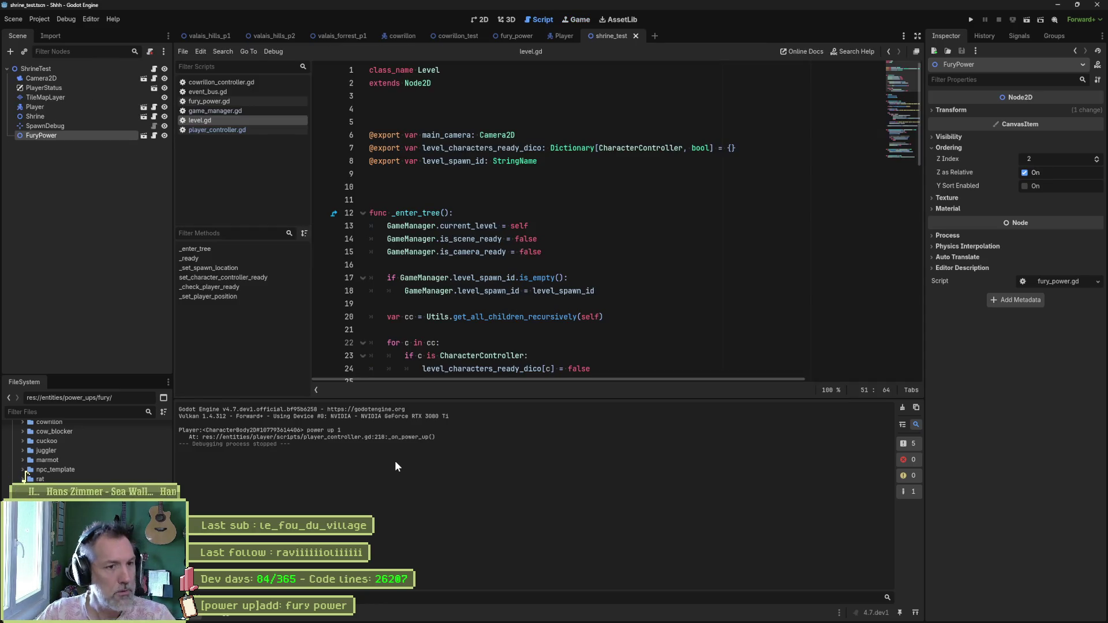
- Return to player_controller.gd and select the print_debug statement on line 218
click(563, 35)
click(527, 291)
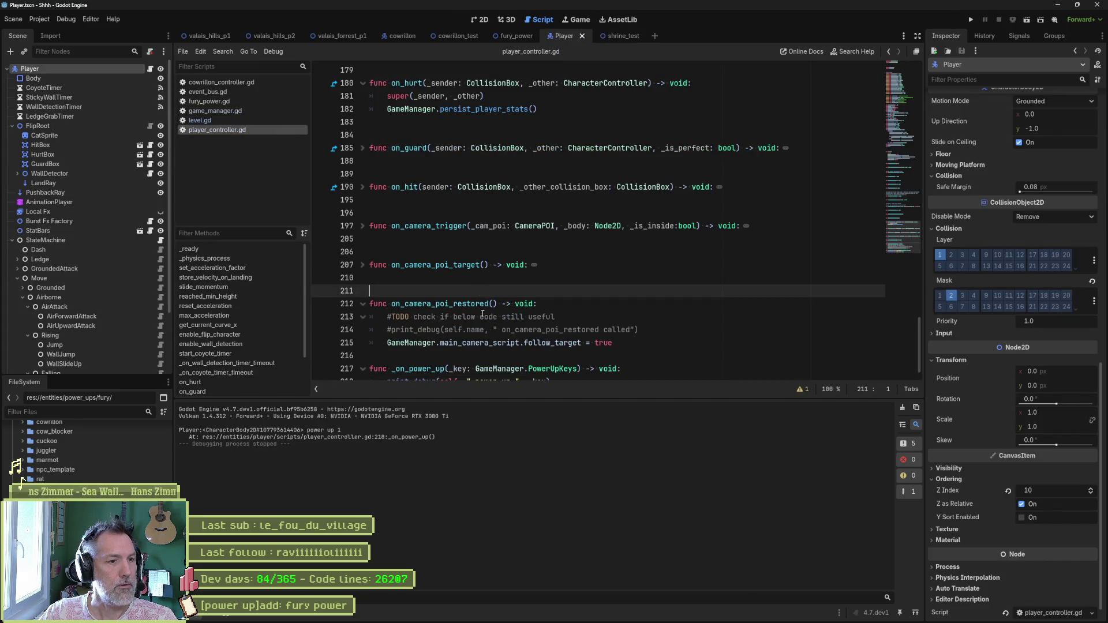
scroll(461, 330, down, 1)
drag(552, 359, 390, 361)
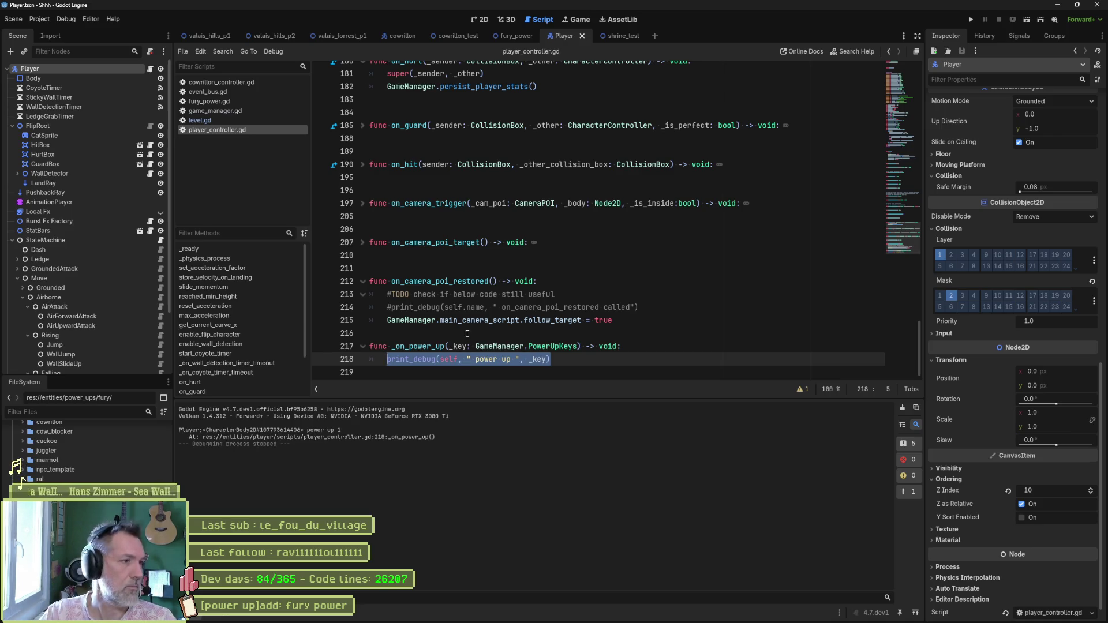
click(161, 242)
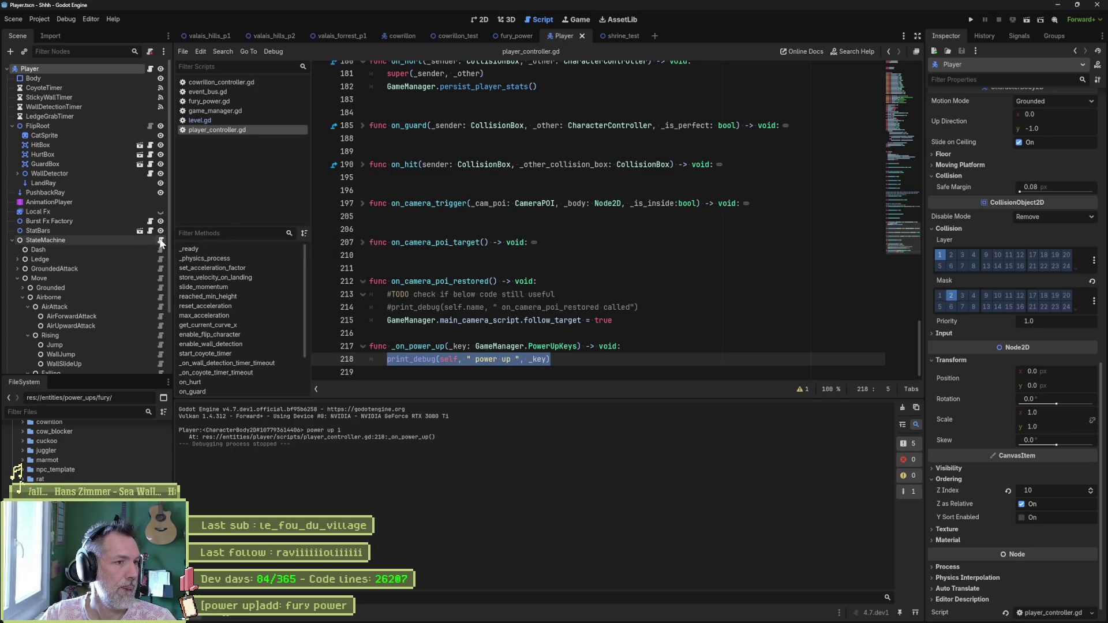
- Cut the _on_power_up function from player_controller.gd and paste it after check_combo in player_state_machine.gd
scroll(473, 261, down, 2)
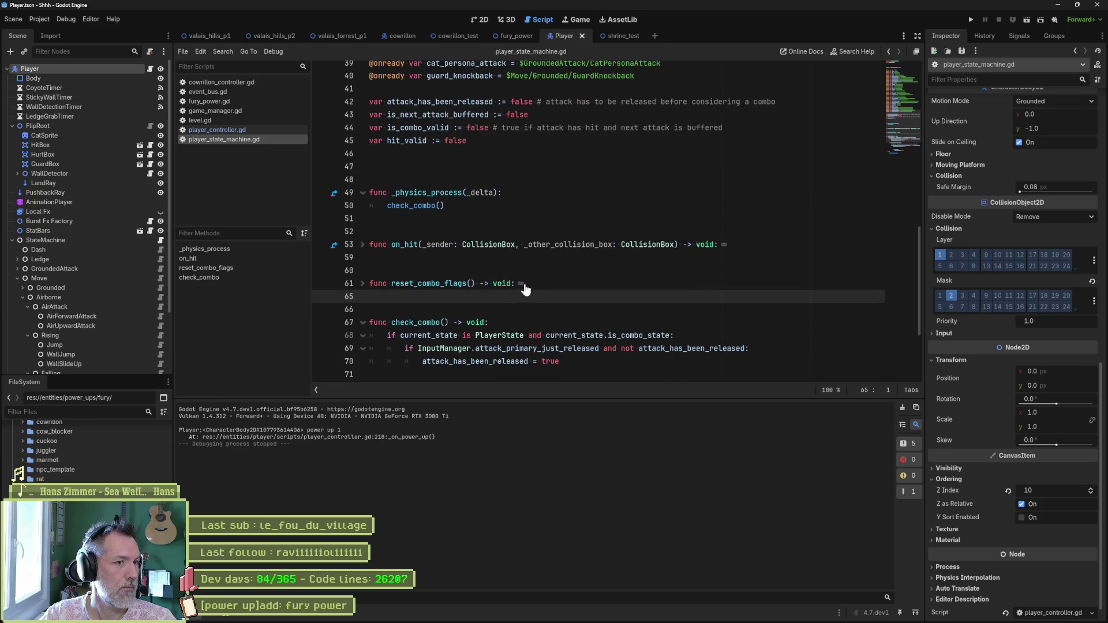
key(alt+0)
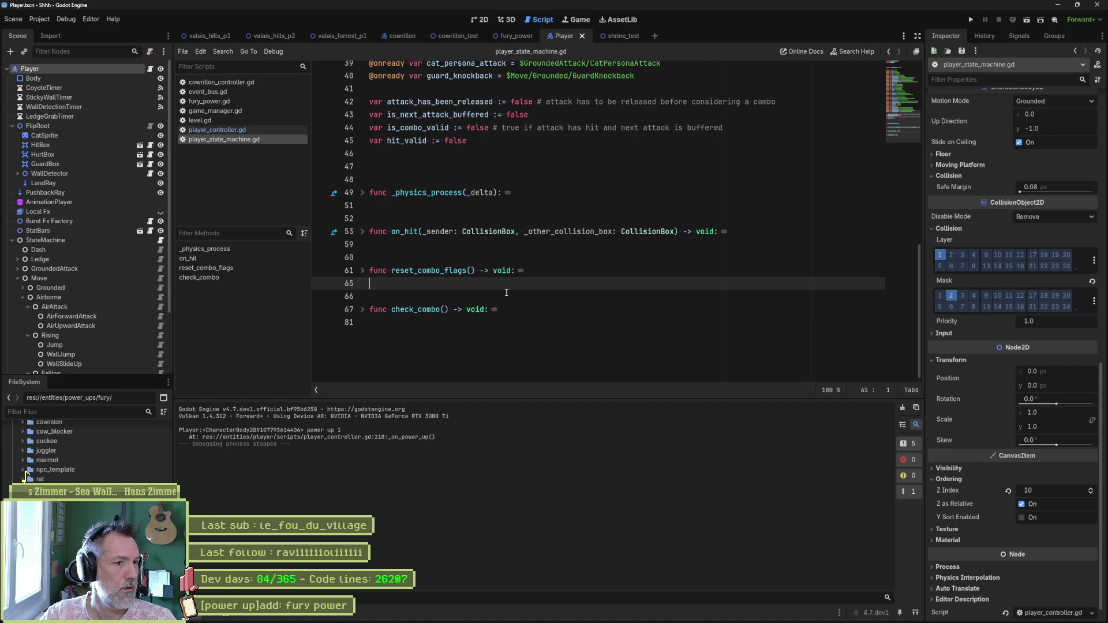
click(235, 132)
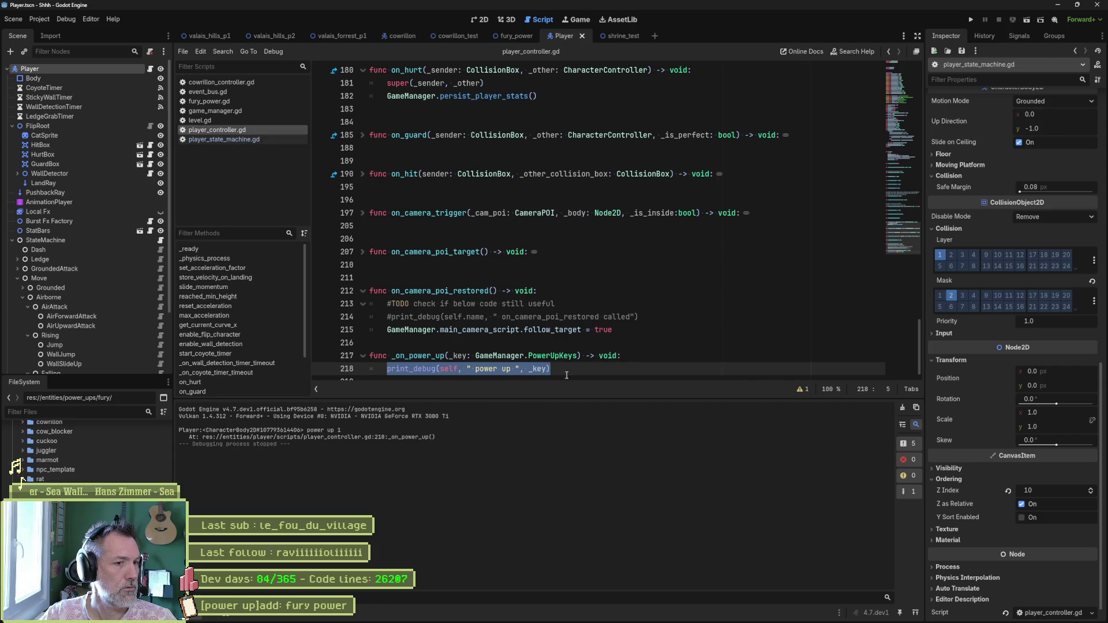
drag(467, 368, 631, 338)
mouse_move(551, 369)
mouse_down()
mouse_move(577, 356)
mouse_move(403, 347)
mouse_move(626, 333)
mouse_up()
key(ctrl+x)
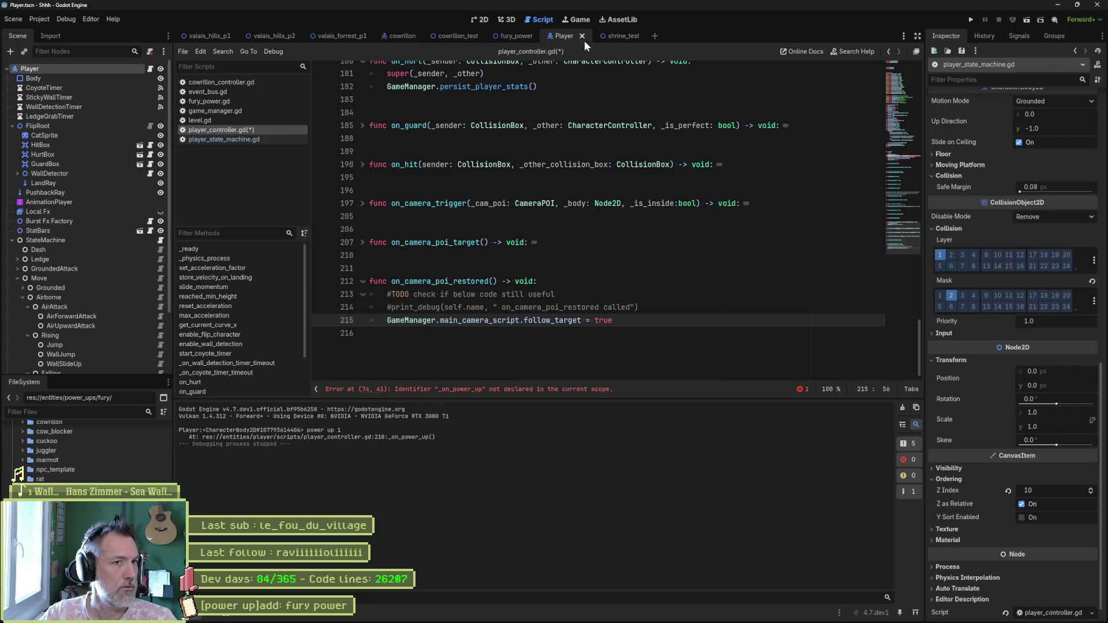
click(255, 142)
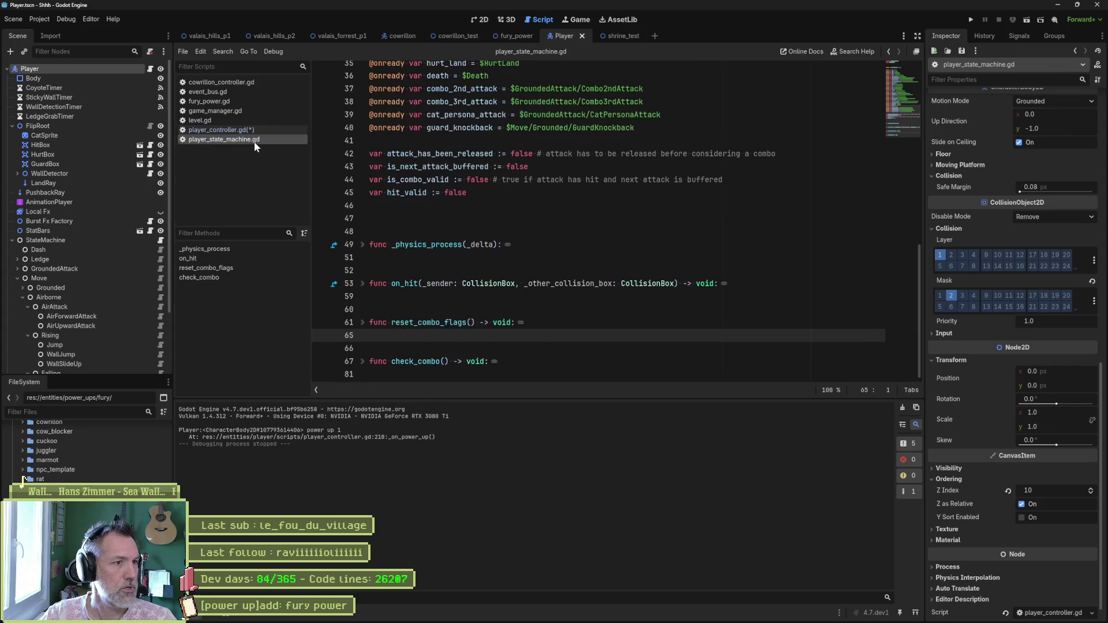
click(396, 374)
key(ctrl+v)
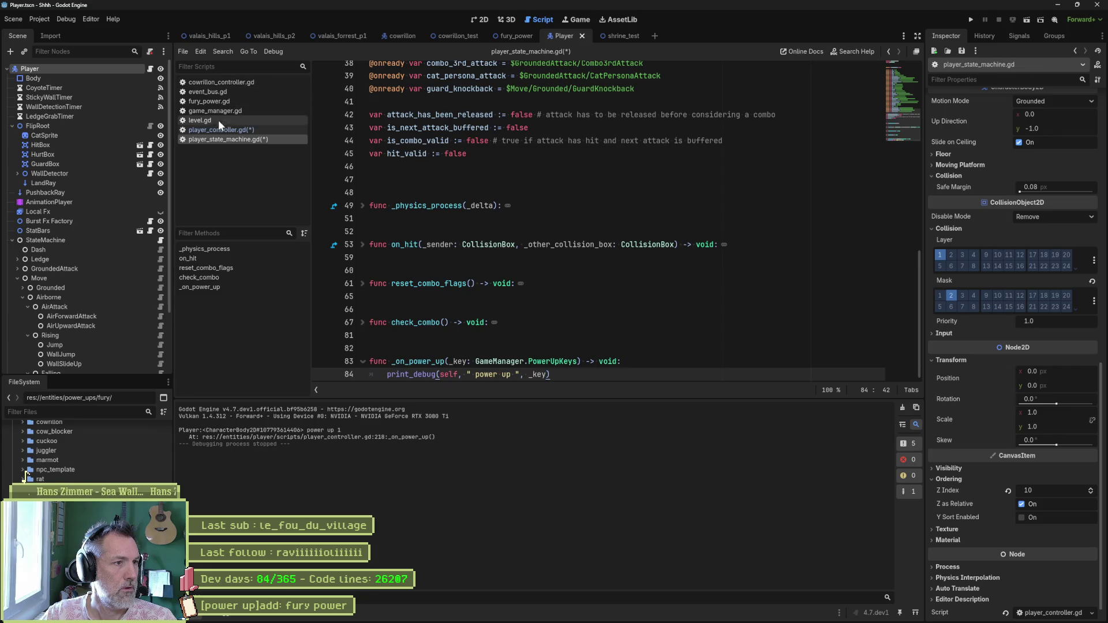
- Cut the EventBus power_up connect line 74 out of player_controller.gd
click(221, 129)
click(468, 389)
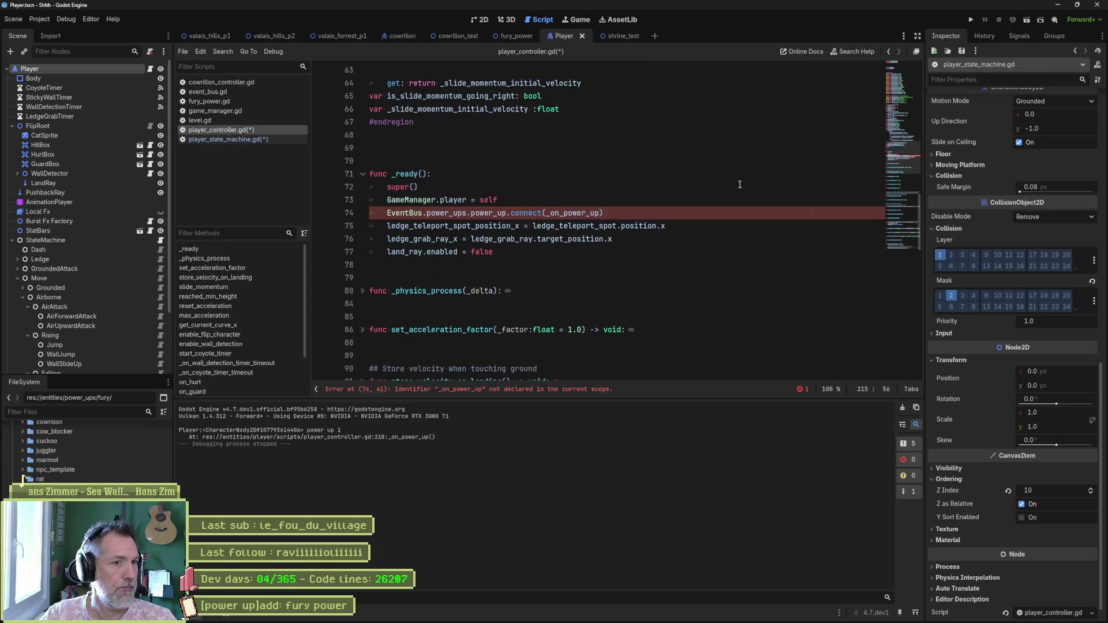
drag(632, 213, 632, 193)
key(ctrl+x)
click(272, 140)
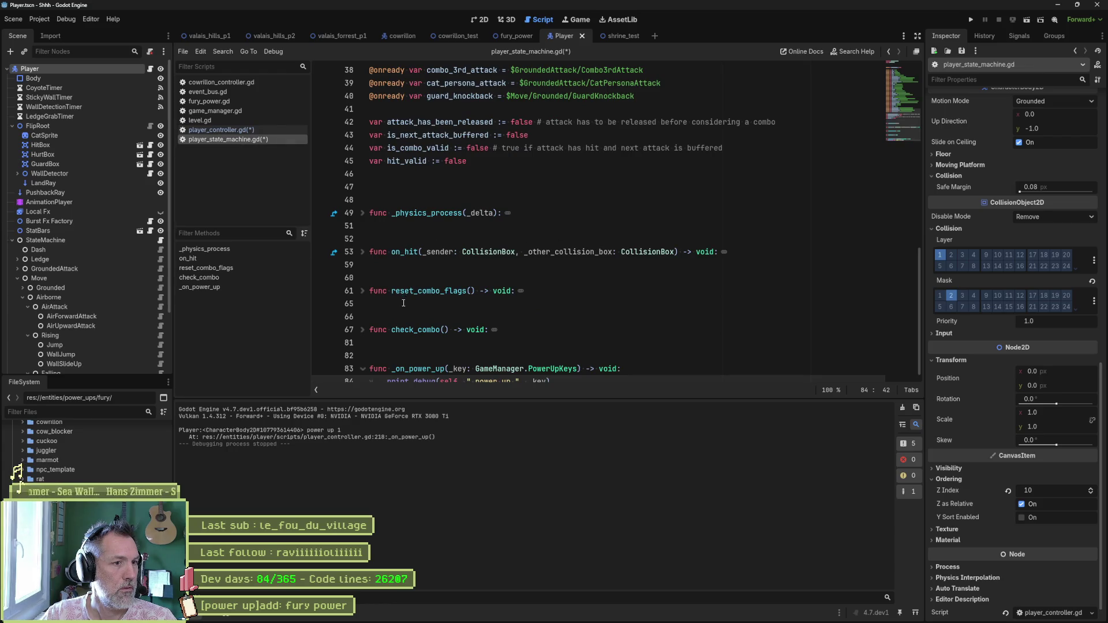
scroll(417, 198, up, 12)
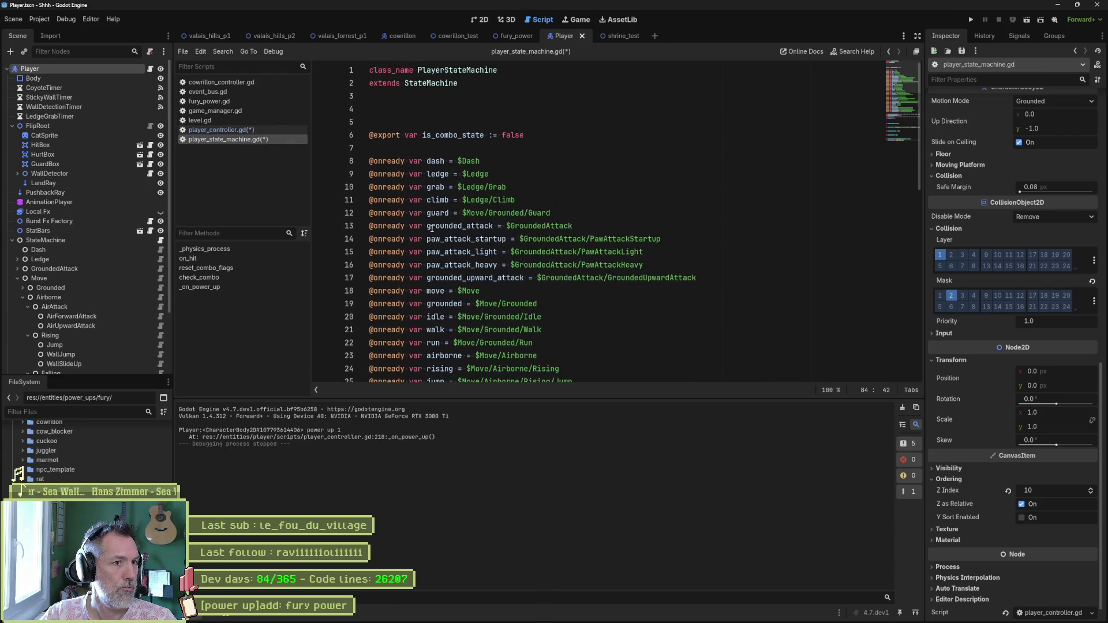
ctrl+click(435, 85)
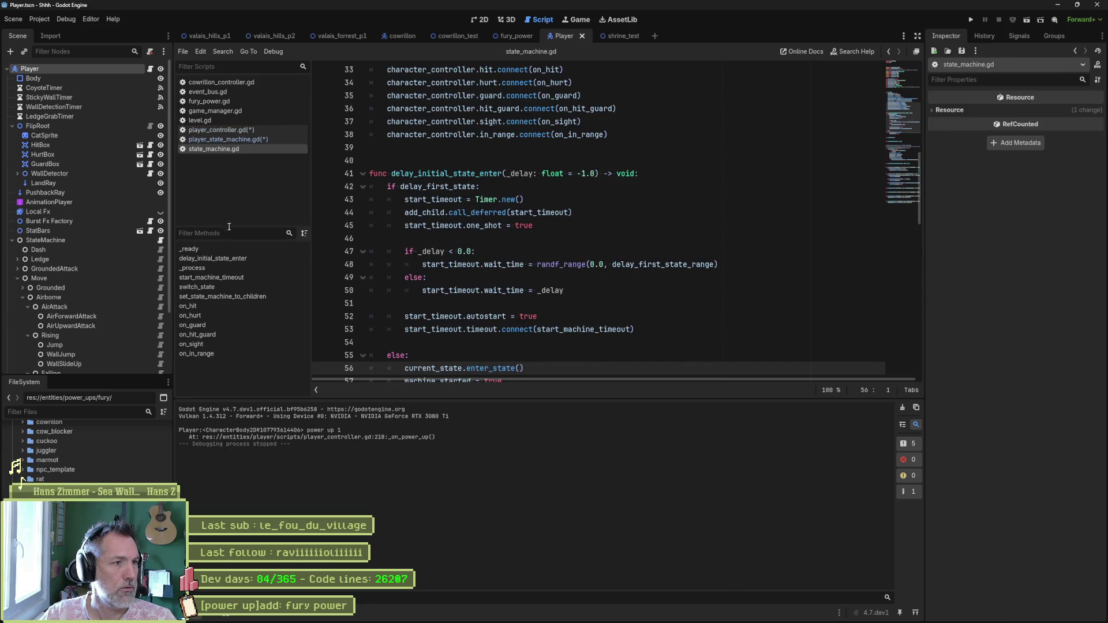
click(248, 139)
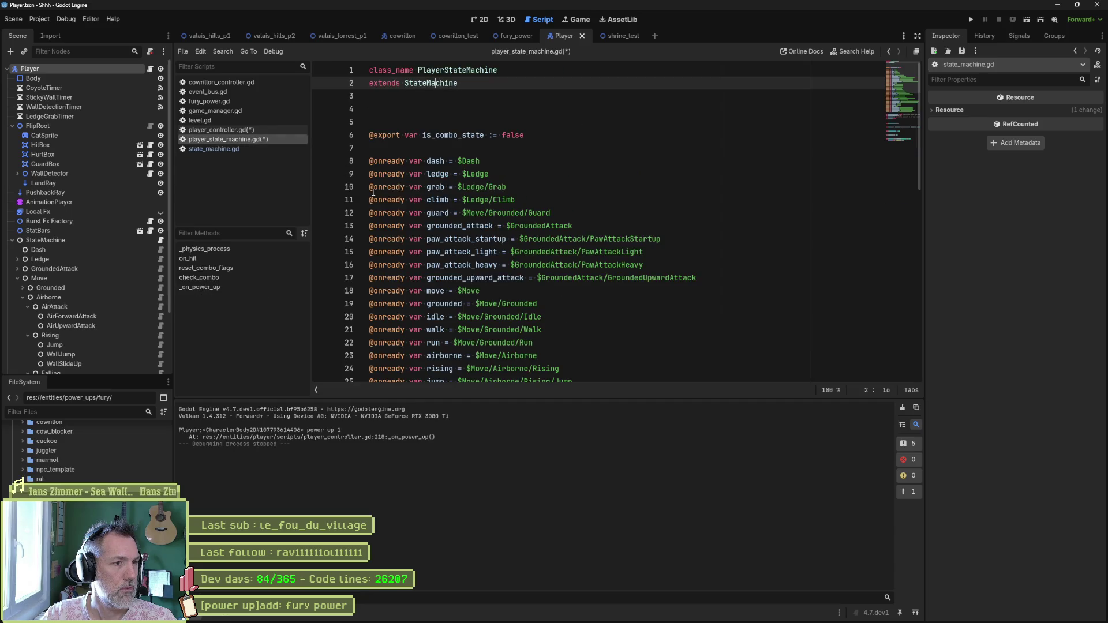
- Add func _init() above _physics_process holding the pasted power_up connection, and save
click(248, 249)
click(394, 212)
key(Return)
key(Return)
key(Return)
key(Up)
key(Up)
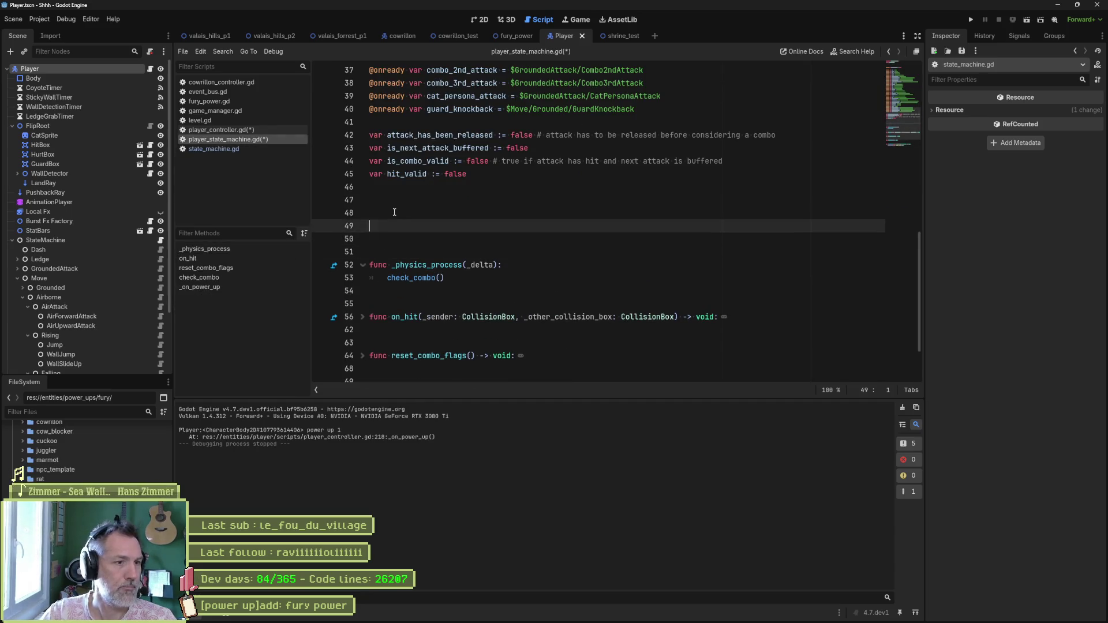
text(func _init())
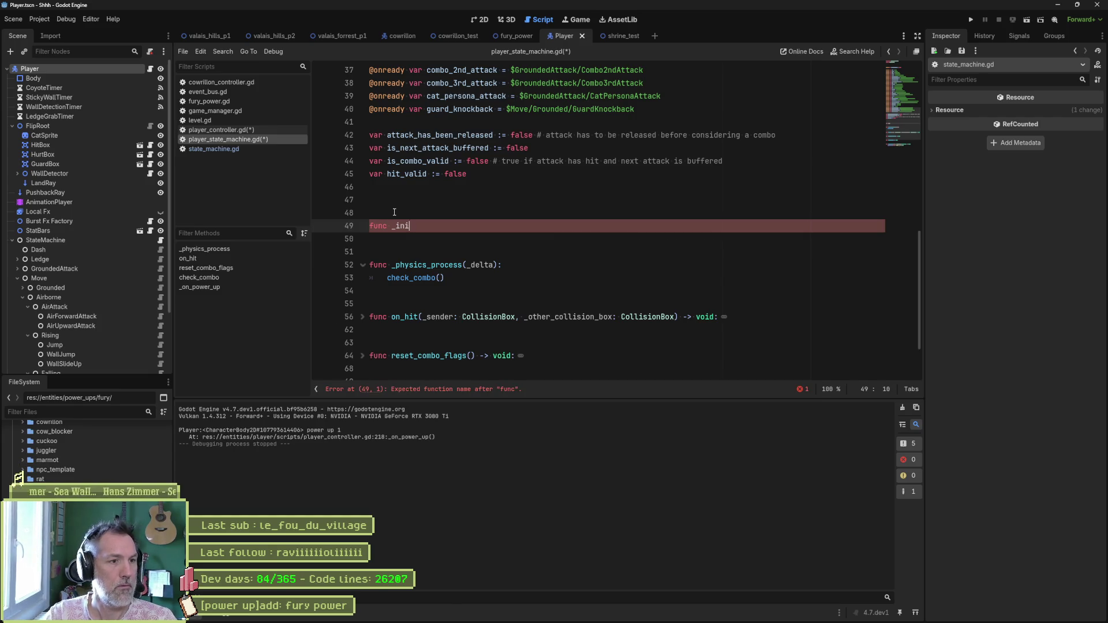
text(:)
key(Return)
key(ctrl+v)
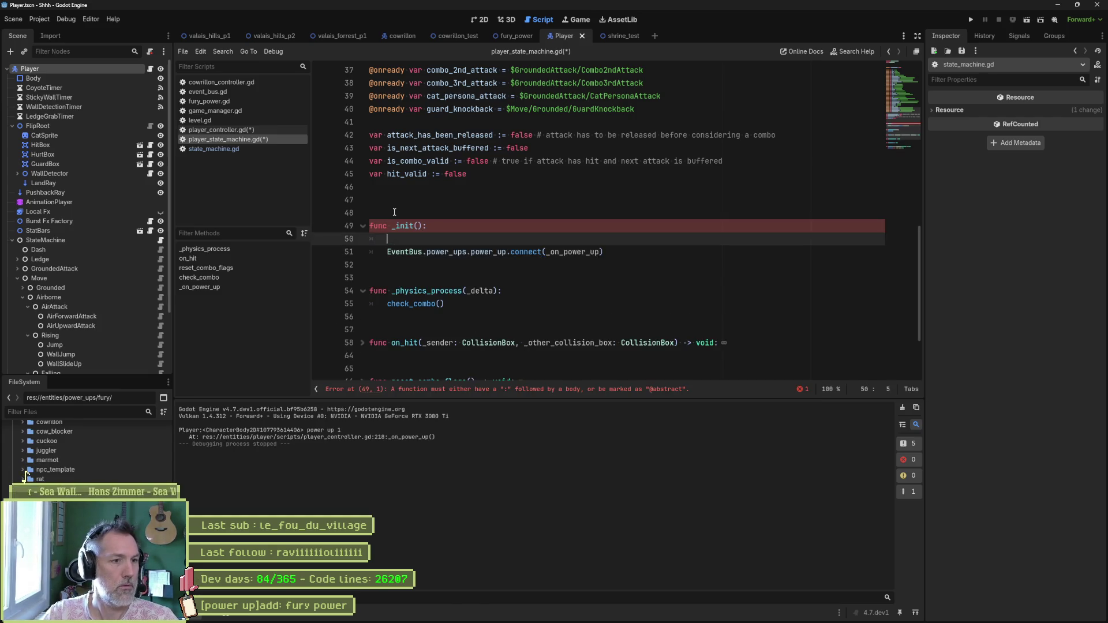
key(ctrl+s)
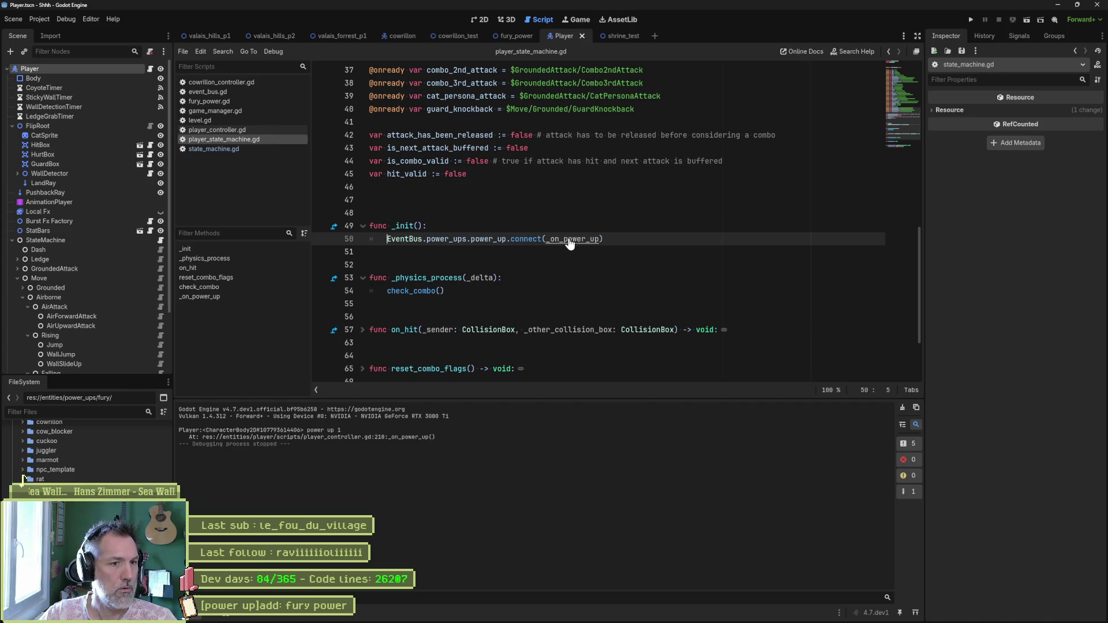
- Check the _on_power_up definition and run the shrine_test scene with F6
ctrl+click(569, 239)
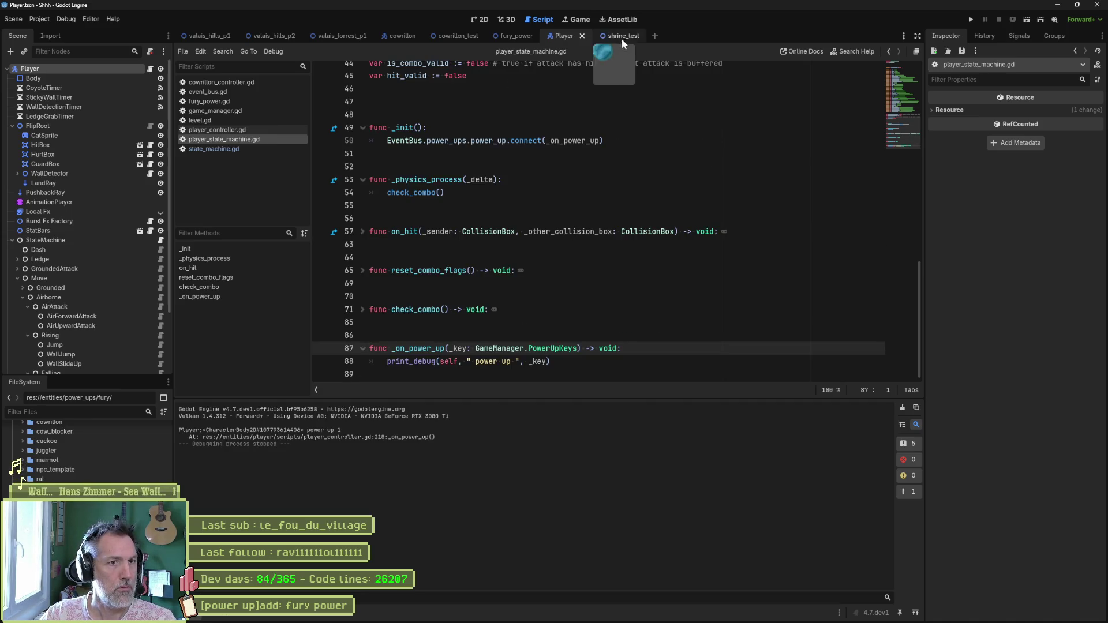
click(621, 36)
key(F6)
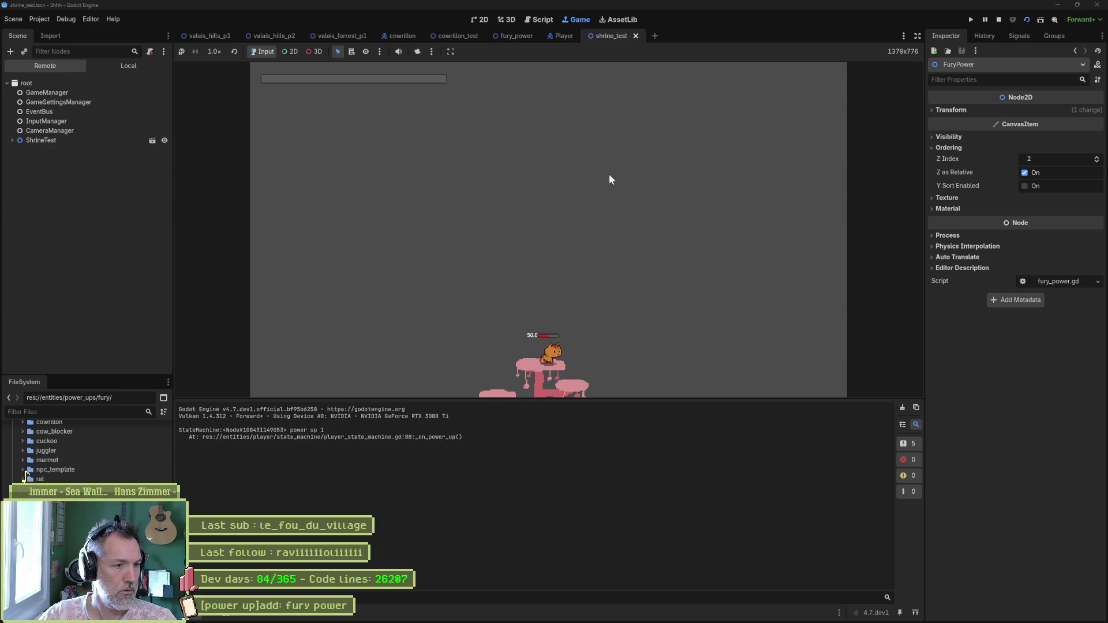
- Stop the shrine test run once the state machine has logged the power-up
key(F8)
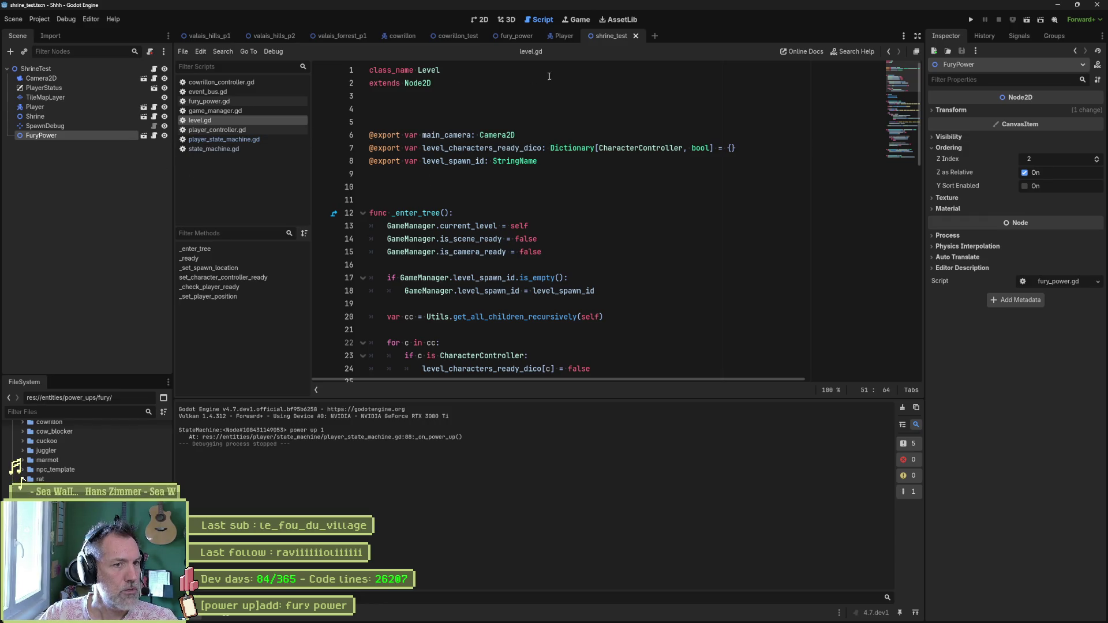
- Start a switch_state() call on a new line after print_debug in _on_power_up
click(243, 139)
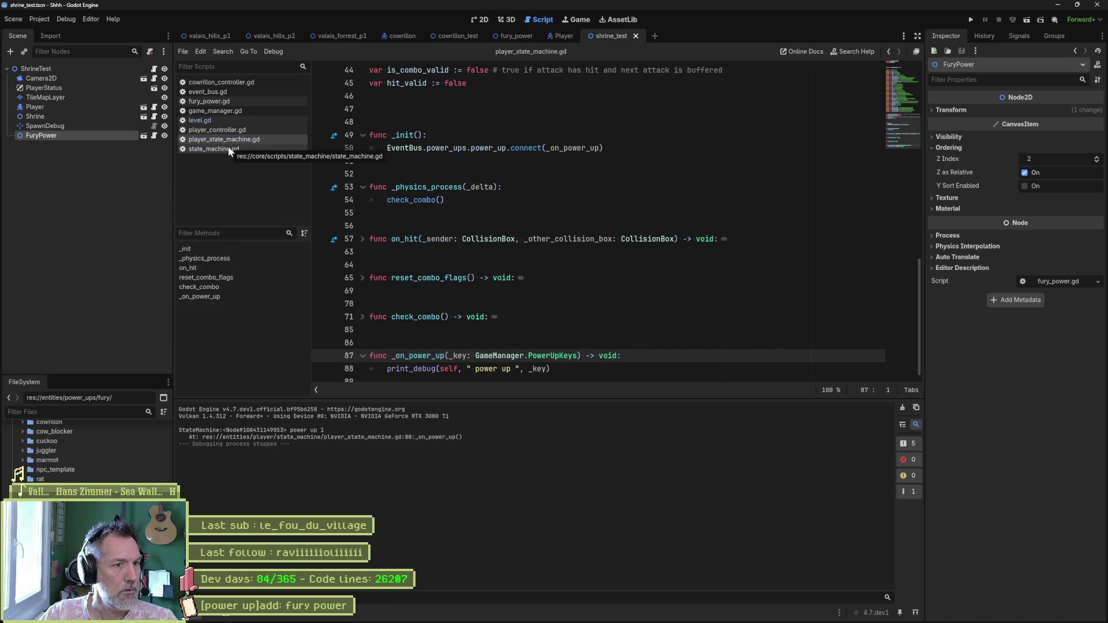
drag(548, 368, 381, 367)
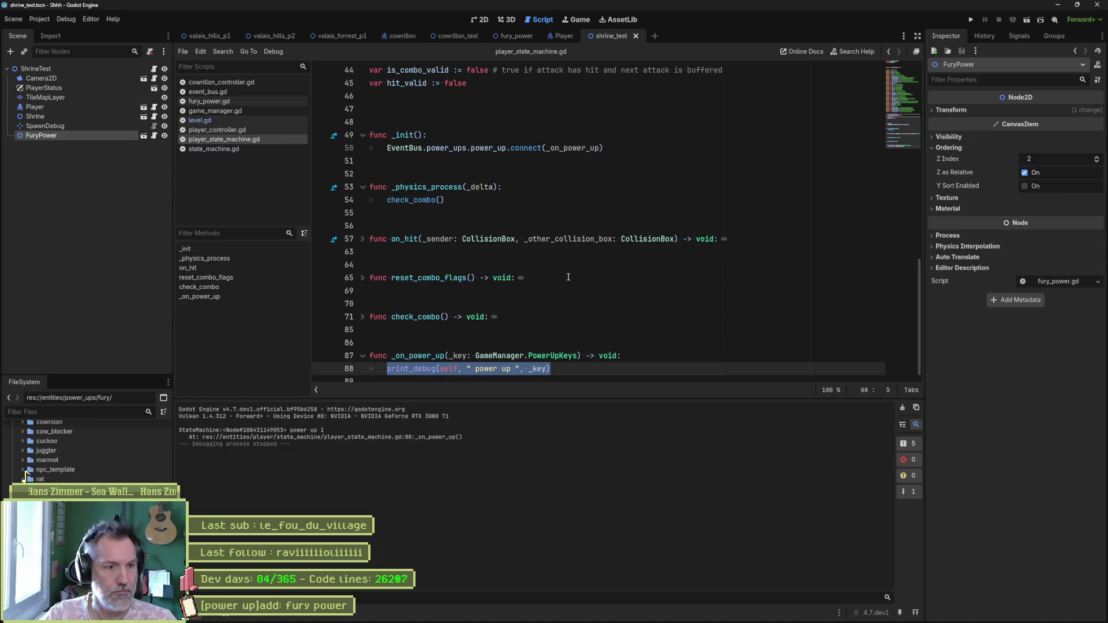
key(End)
key(Return)
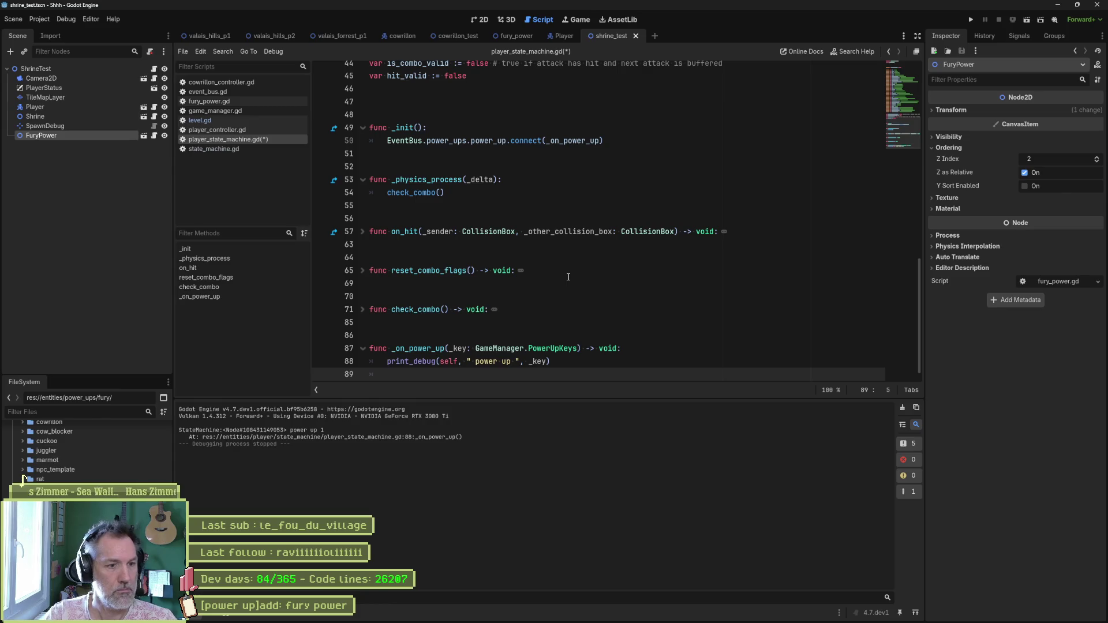
text(swi)
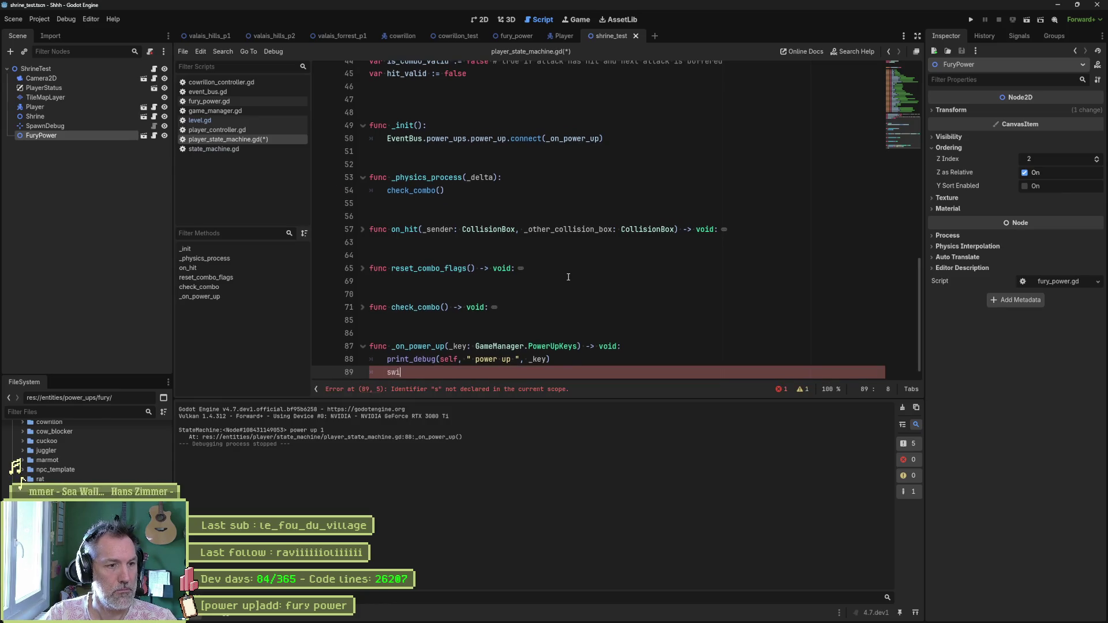
key(Return)
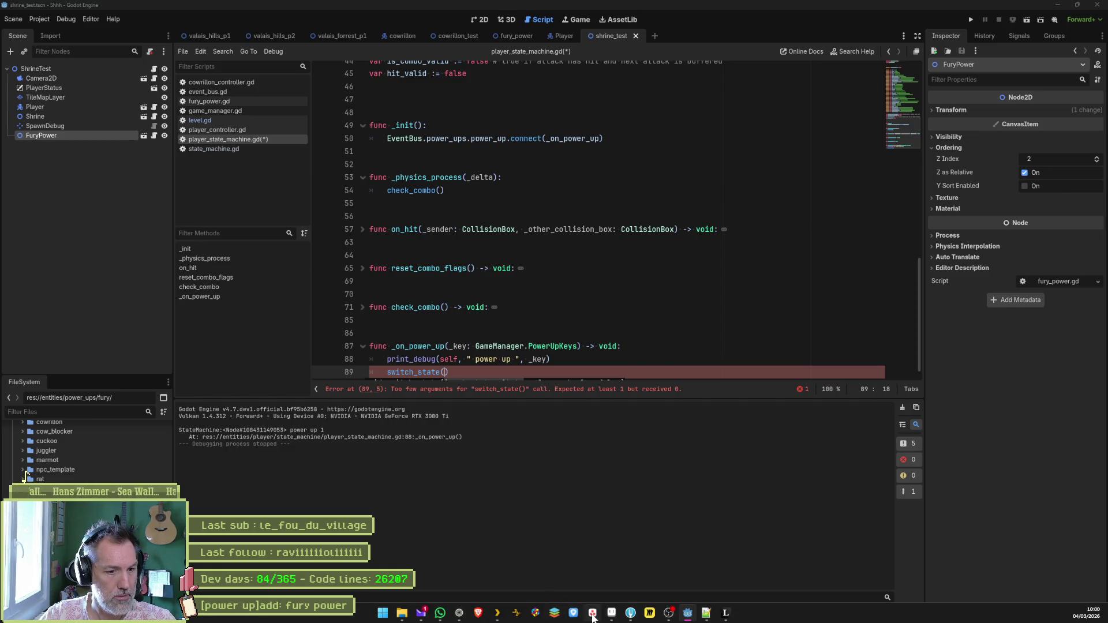
click(593, 616)
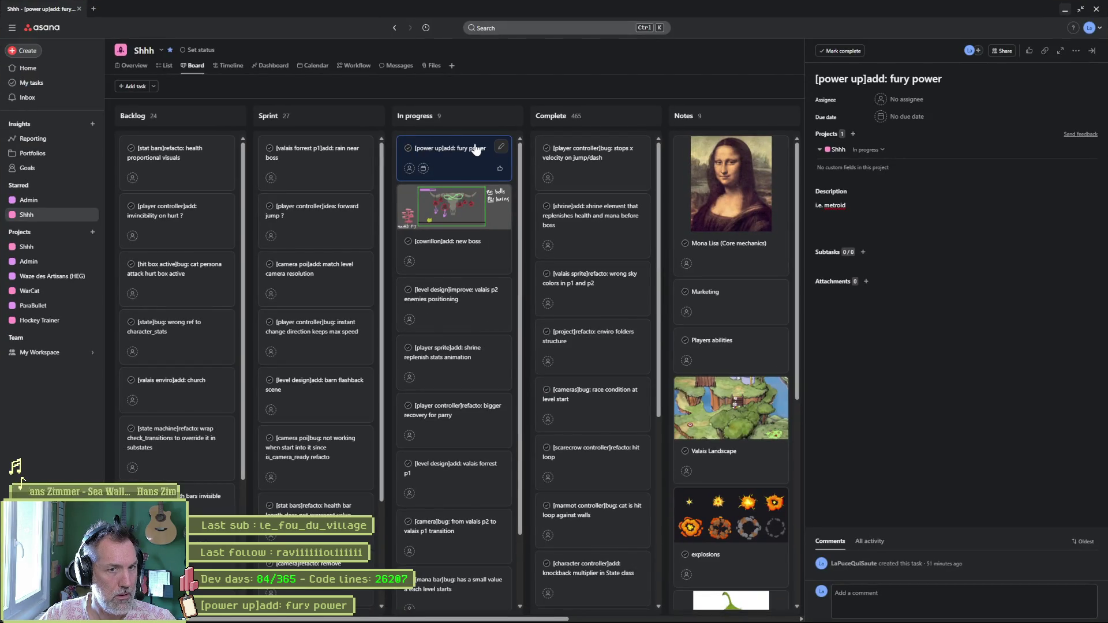
- Add the In progress task '[player controller]add: new power up state' and drag it to the column top
click(1065, 9)
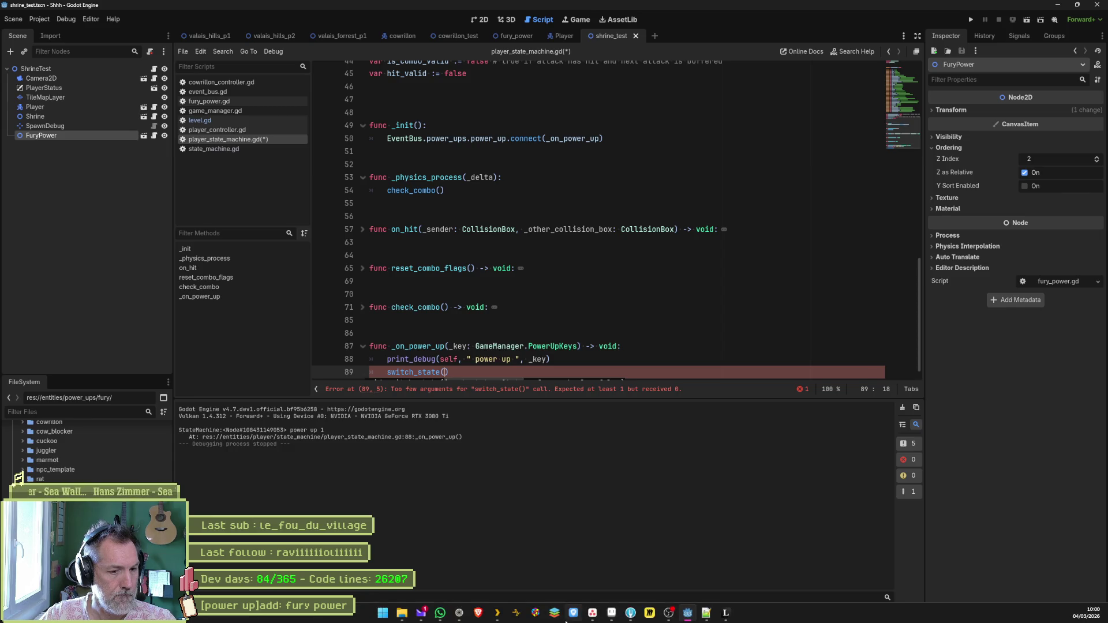
click(573, 613)
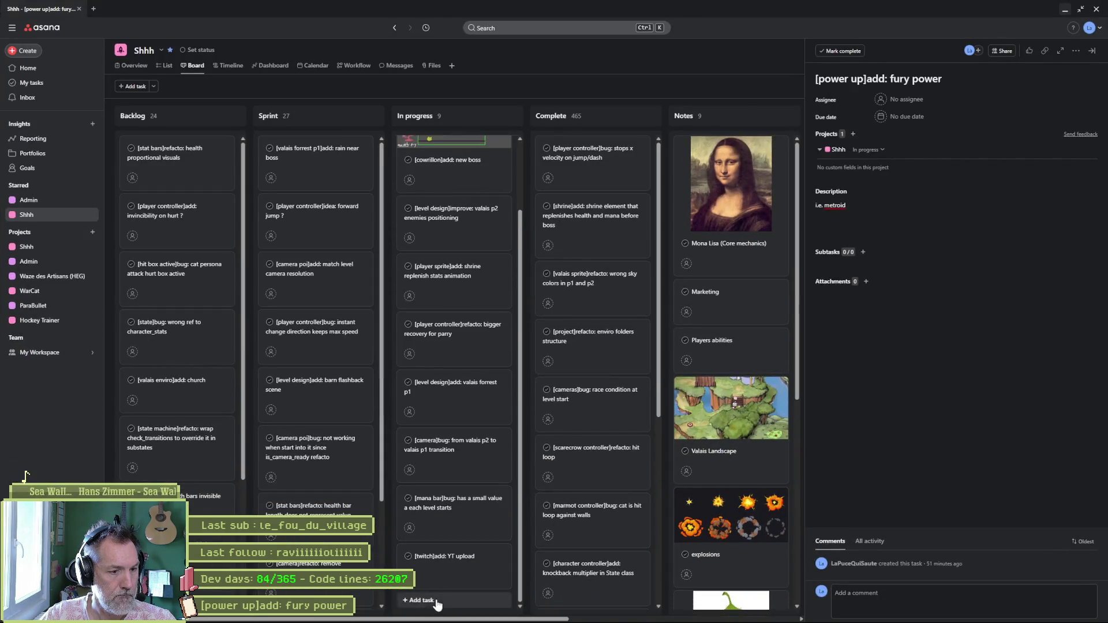
click(418, 600)
click(884, 81)
text([player ])
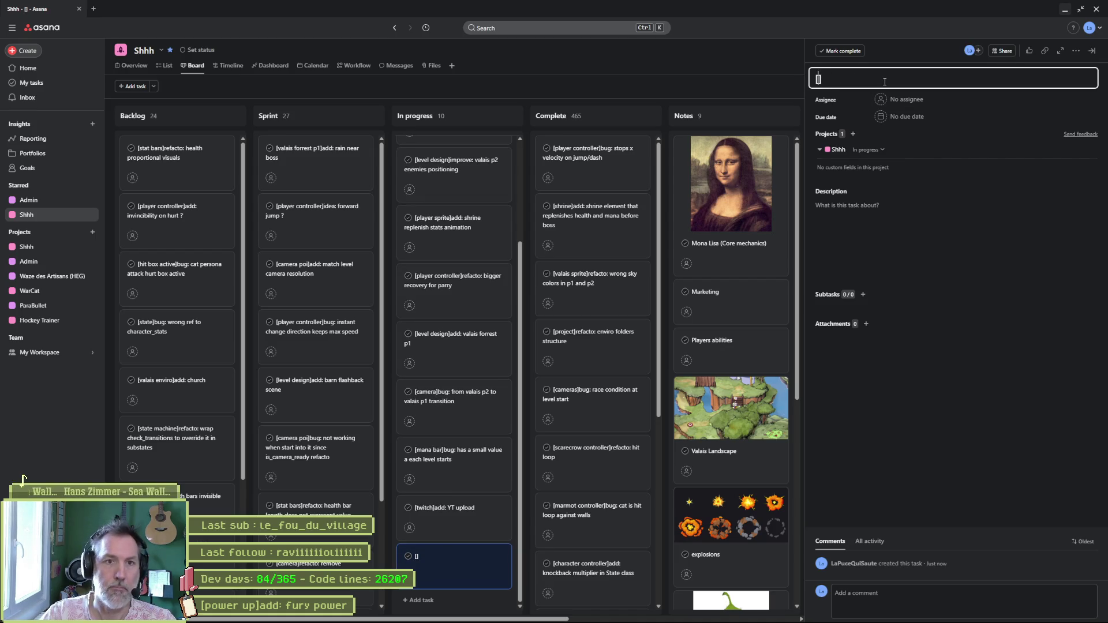
text(controller)
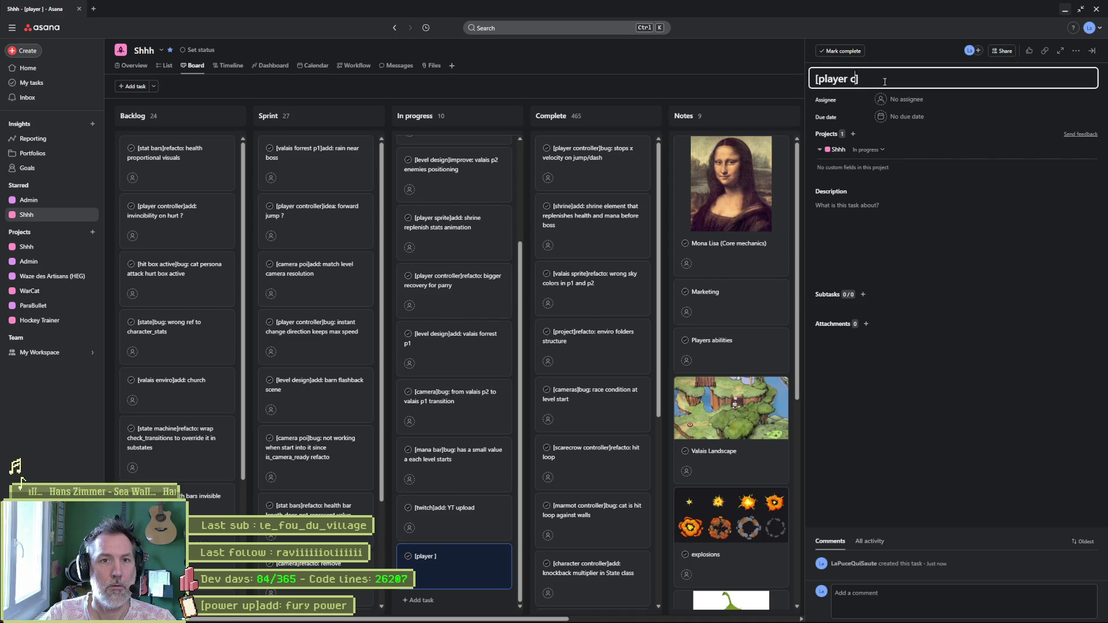
key(End)
text(add: )
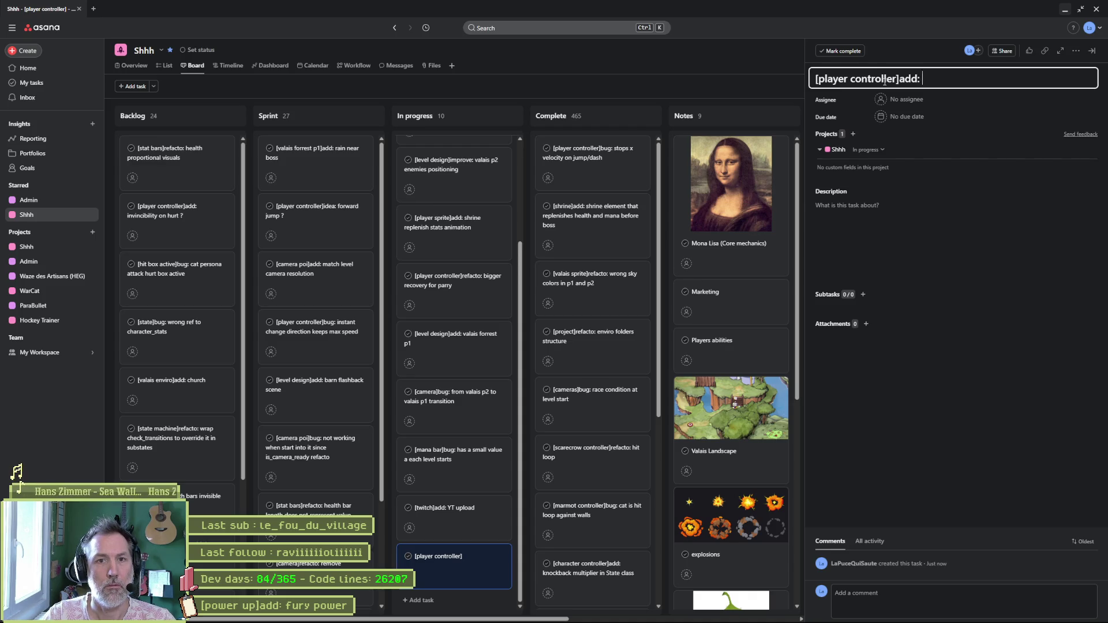
text(new power up state)
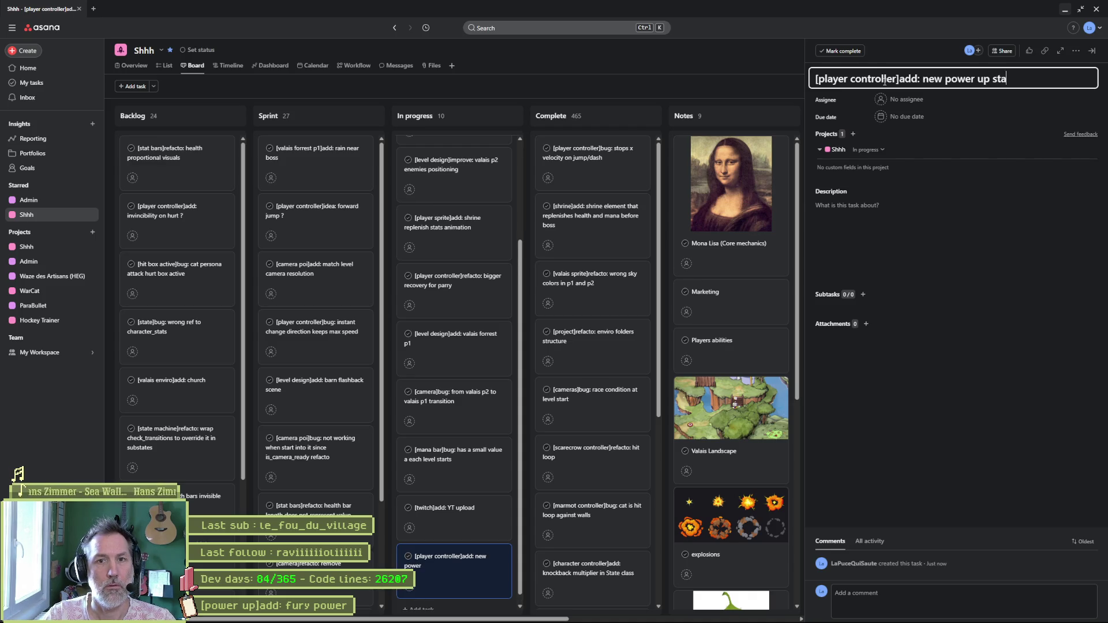
drag(455, 552, 456, 153)
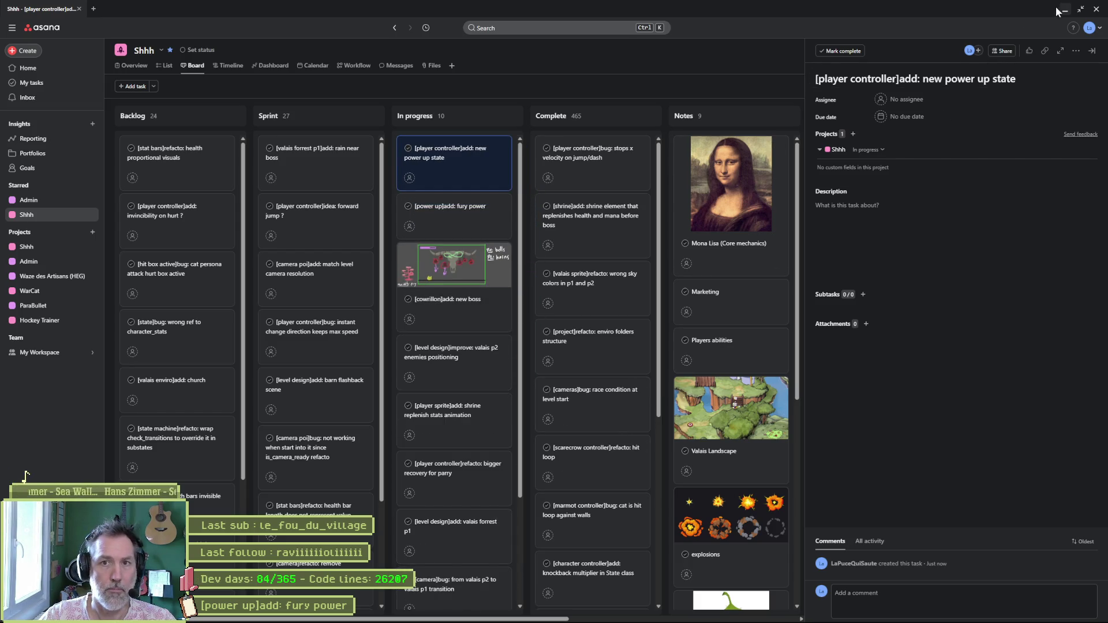
click(1065, 9)
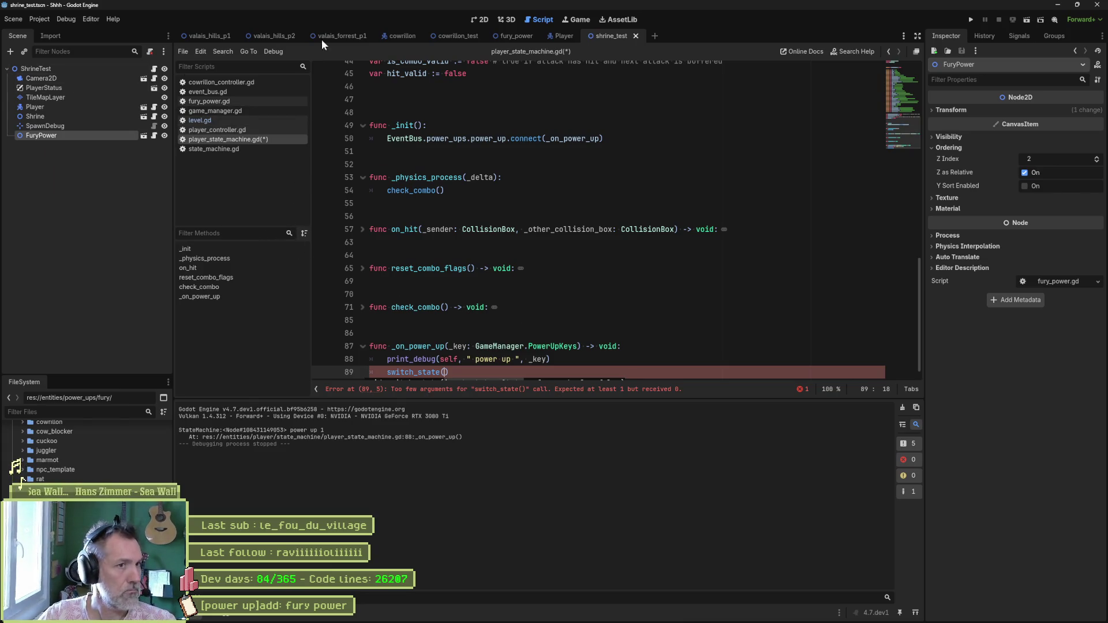
- Show player_dash_state.gd in the FileSystem from the Player scene's script list
click(556, 36)
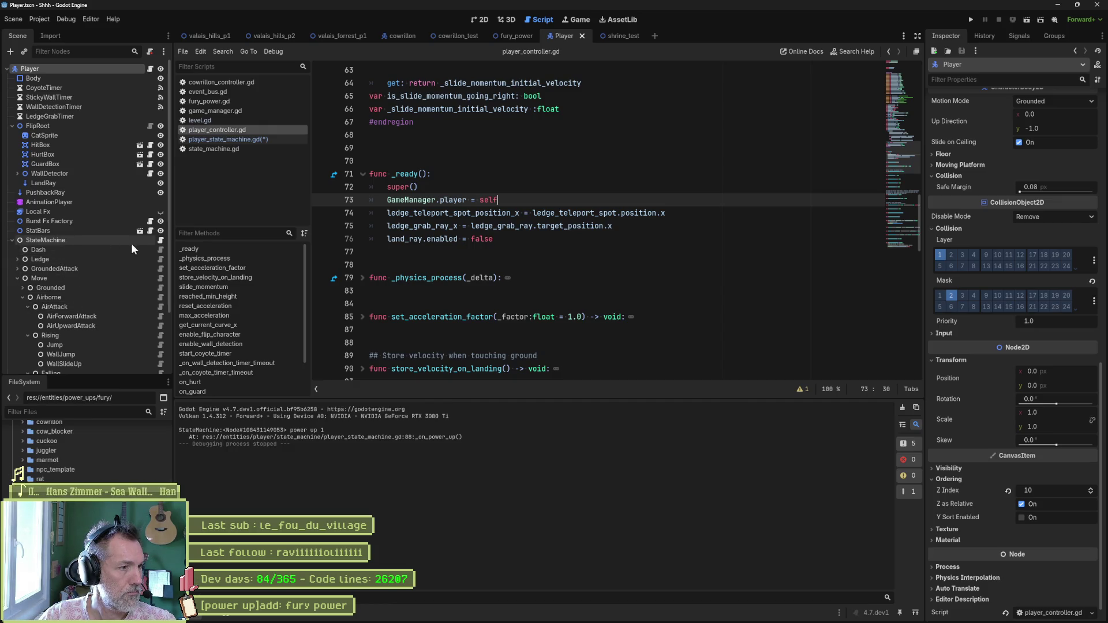
click(159, 249)
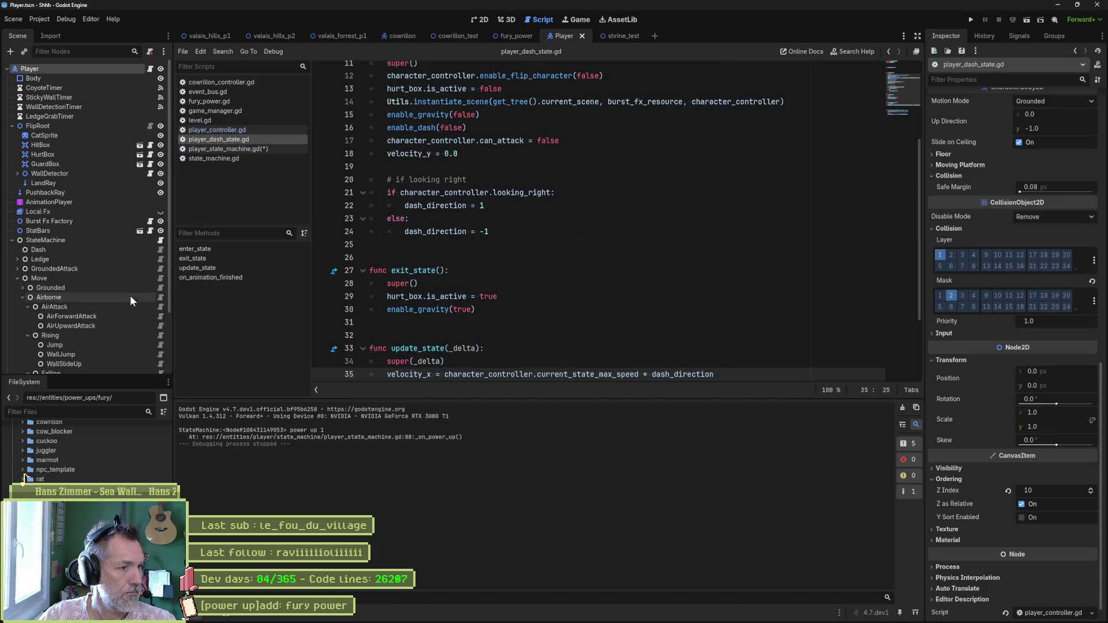
right_click(237, 140)
click(284, 242)
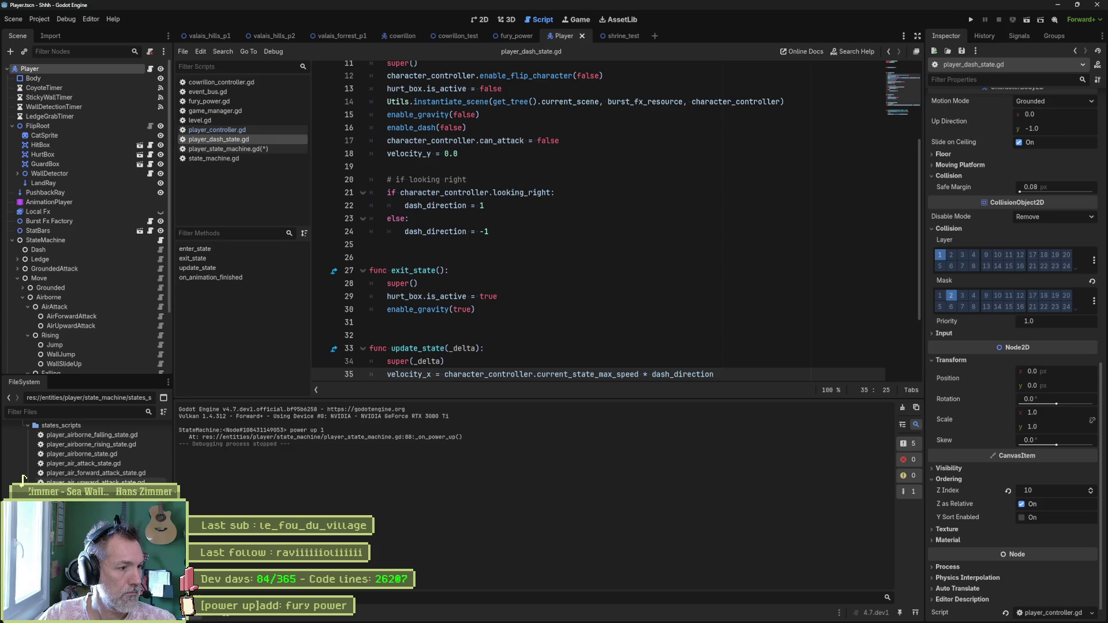
- Duplicate the dash state script as player_power_up_state.gd
key(ctrl+d)
key(Right)
key(Left)
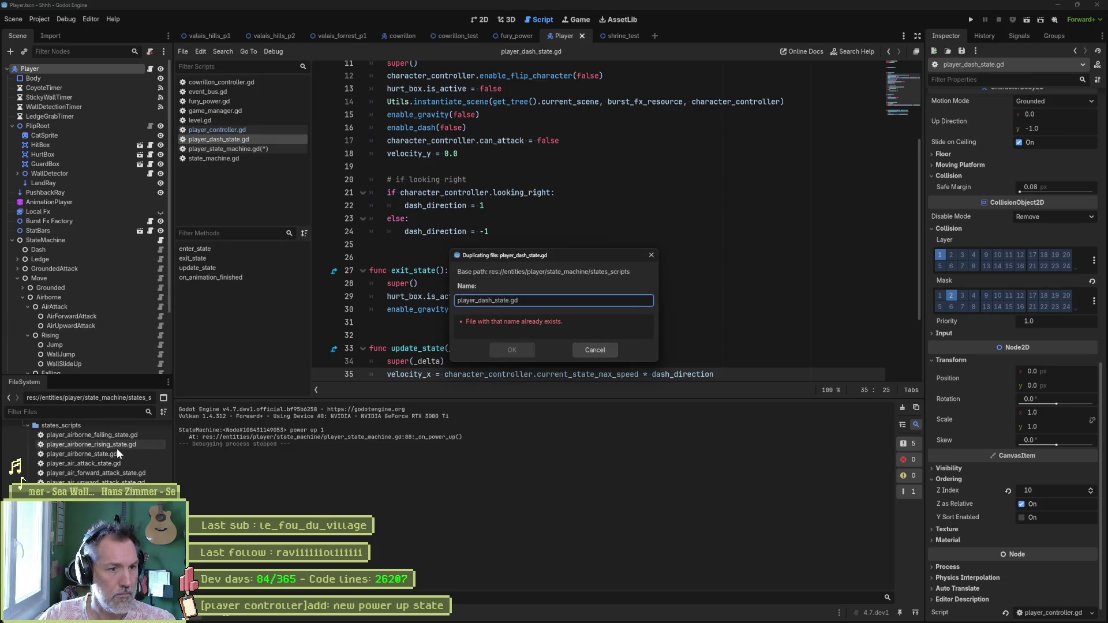
key(Left)
key(Left)
key(Left)
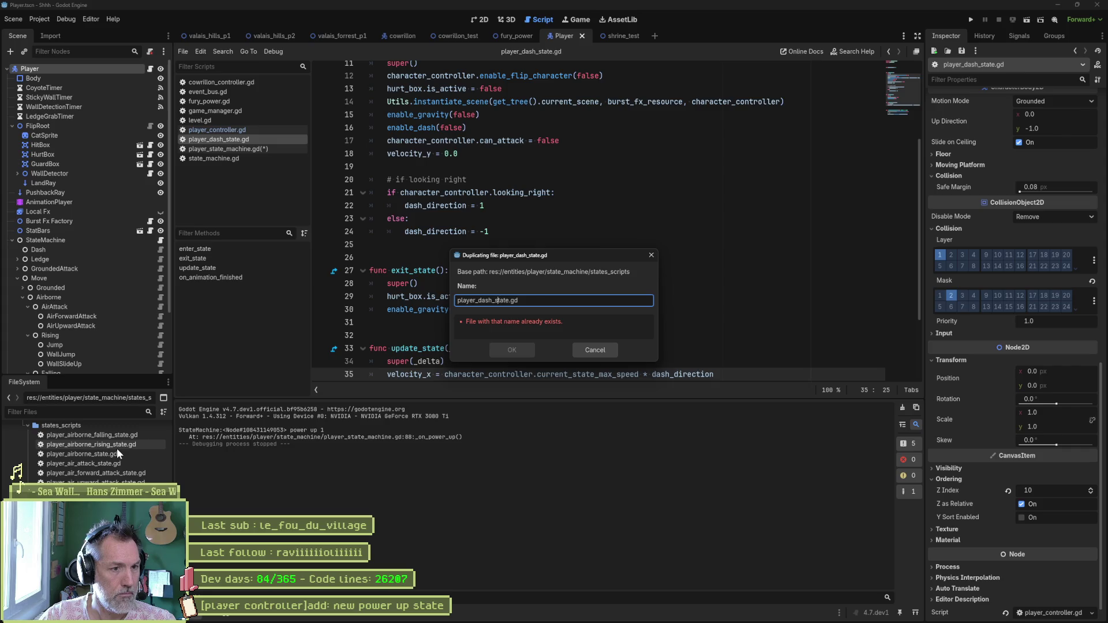
key(BackSpace)
key(BackSpace)
key(BackSpace)
text(power_up_)
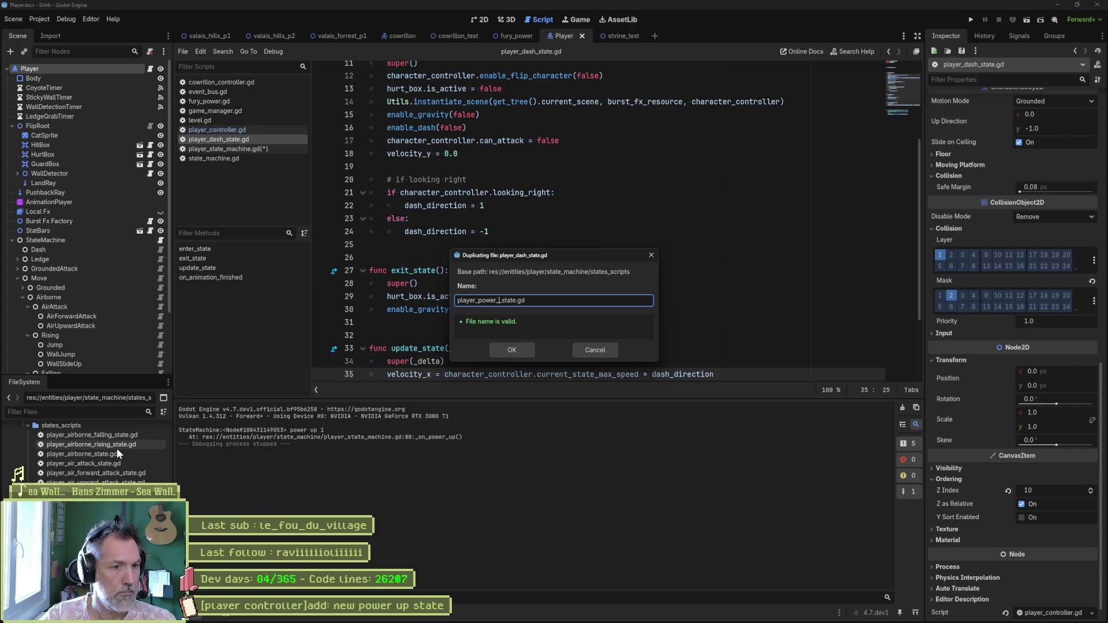
key(Return)
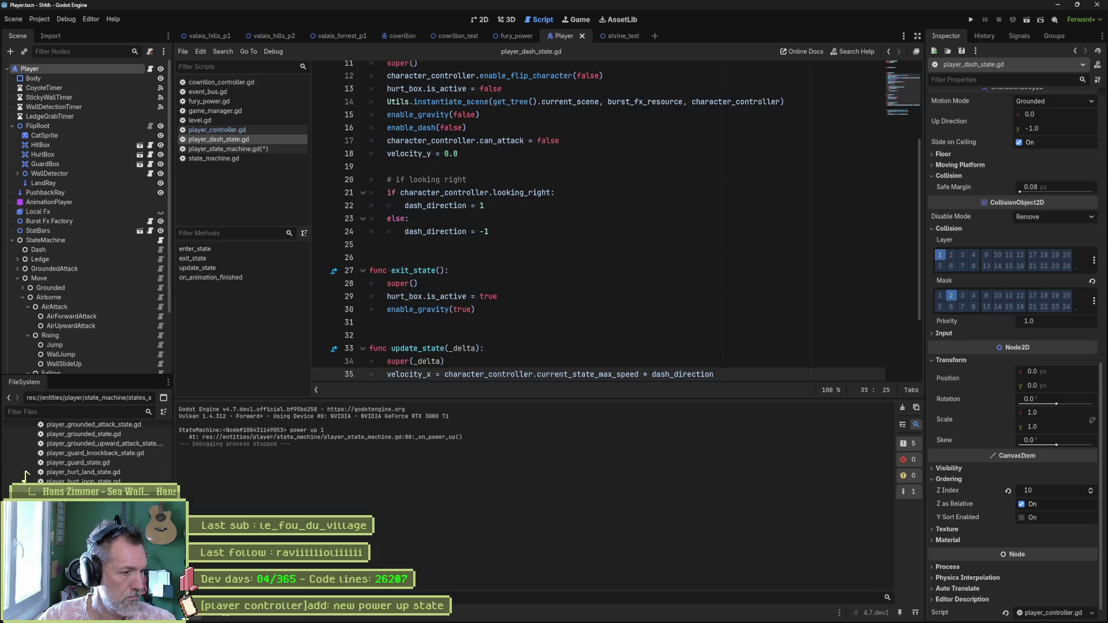
- Rename the class to PlayerPowerUpState, save, and delete the copied dash state code from line 3 down
drag(445, 70, 463, 69)
text(PowerUpState)
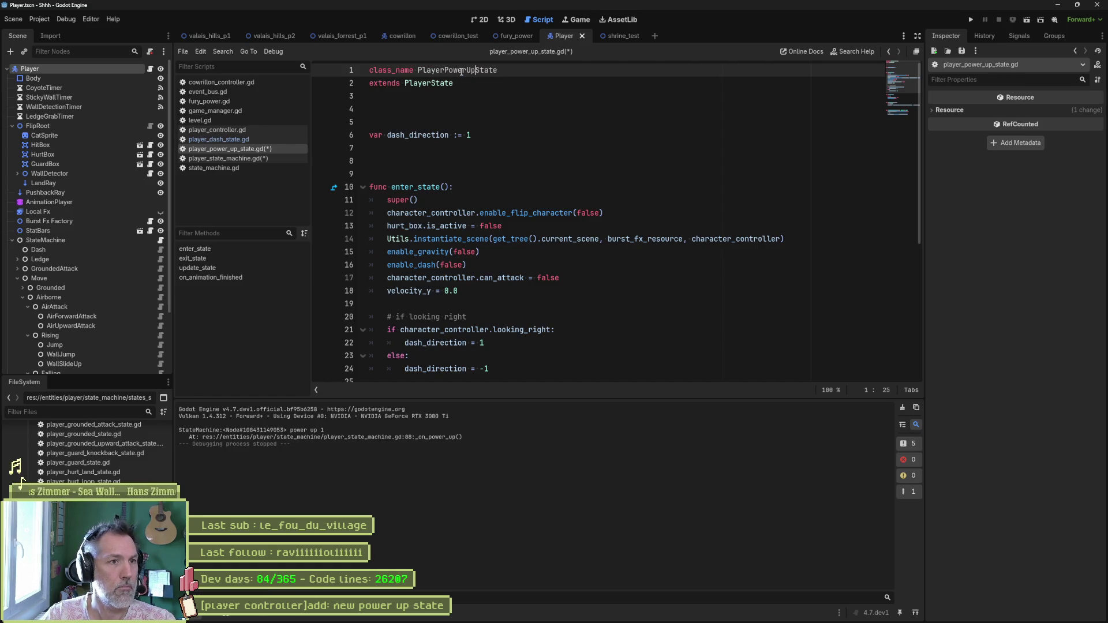
key(ctrl+s)
scroll(447, 141, down, 6)
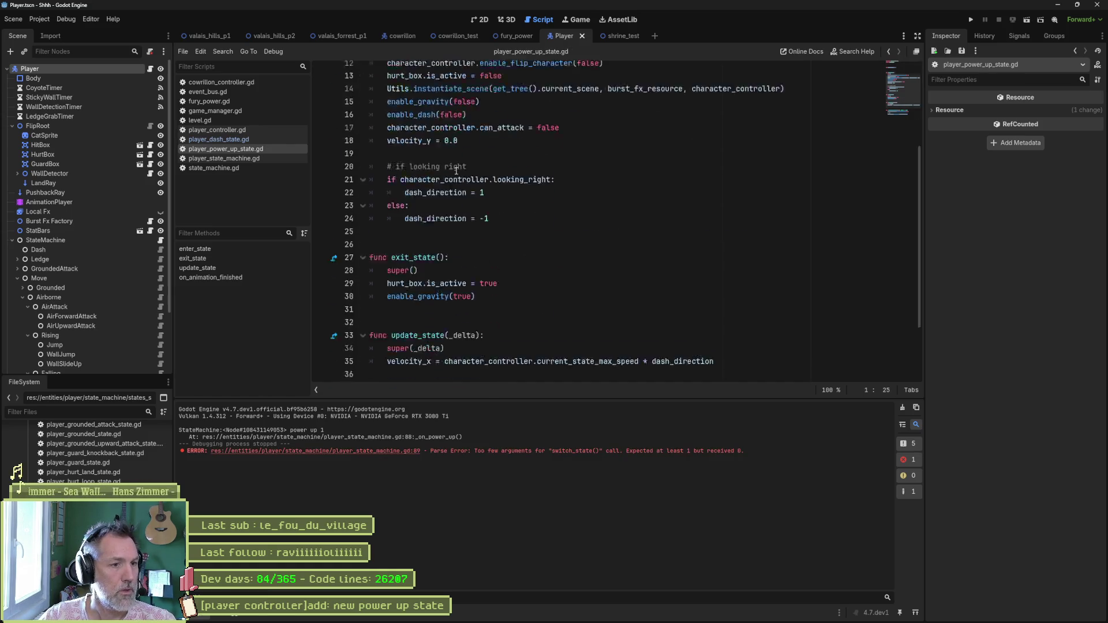
click(618, 358)
scroll(618, 350, up, 6)
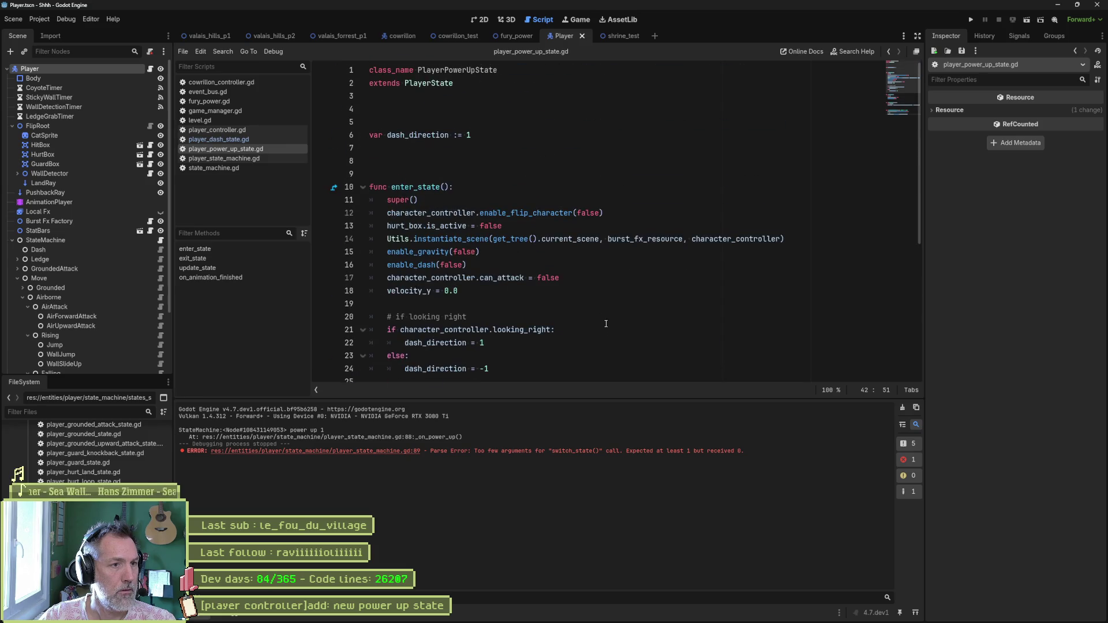
shift+click(553, 99)
key(BackSpace)
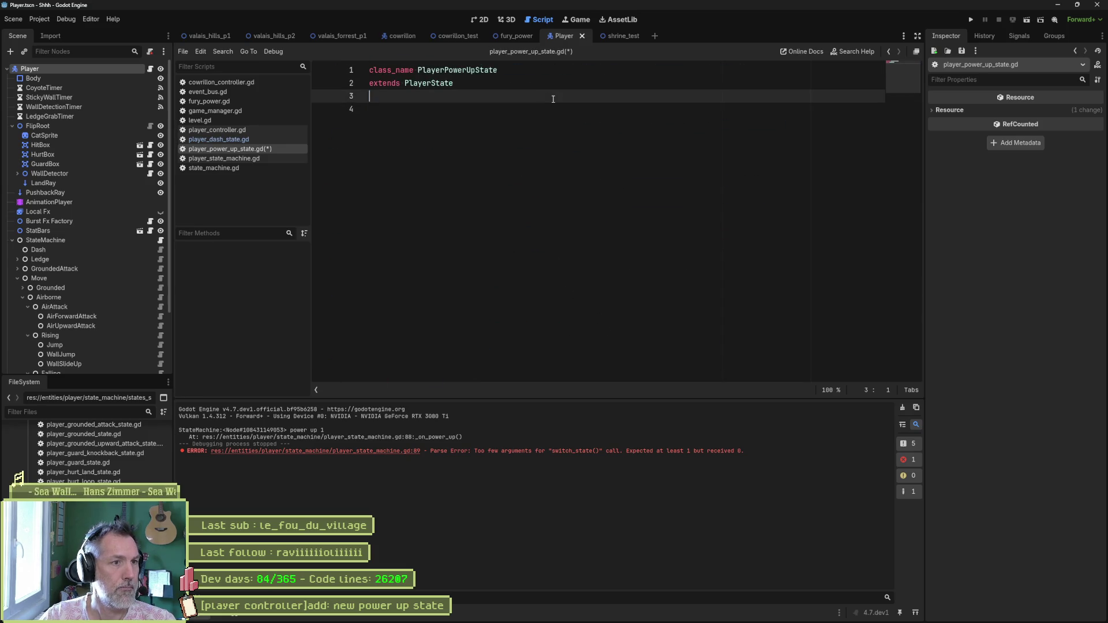
key(Left)
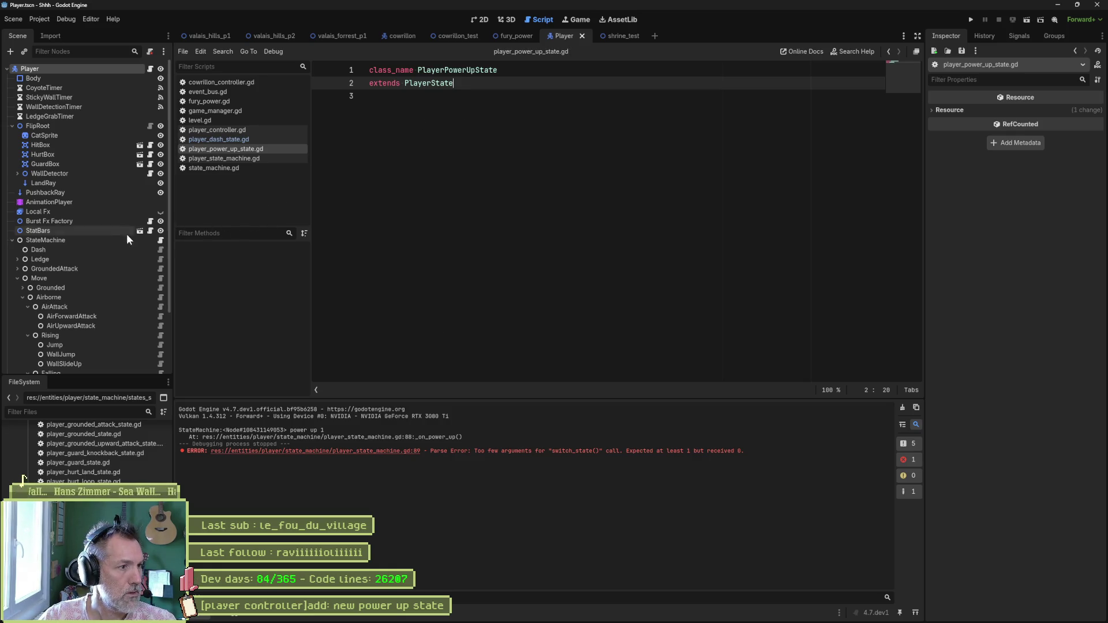
- Add a PlayerPowerUpState child node under StateMachine and start naming it PowerUpStat
click(86, 241)
key(ctrl+a)
text(power)
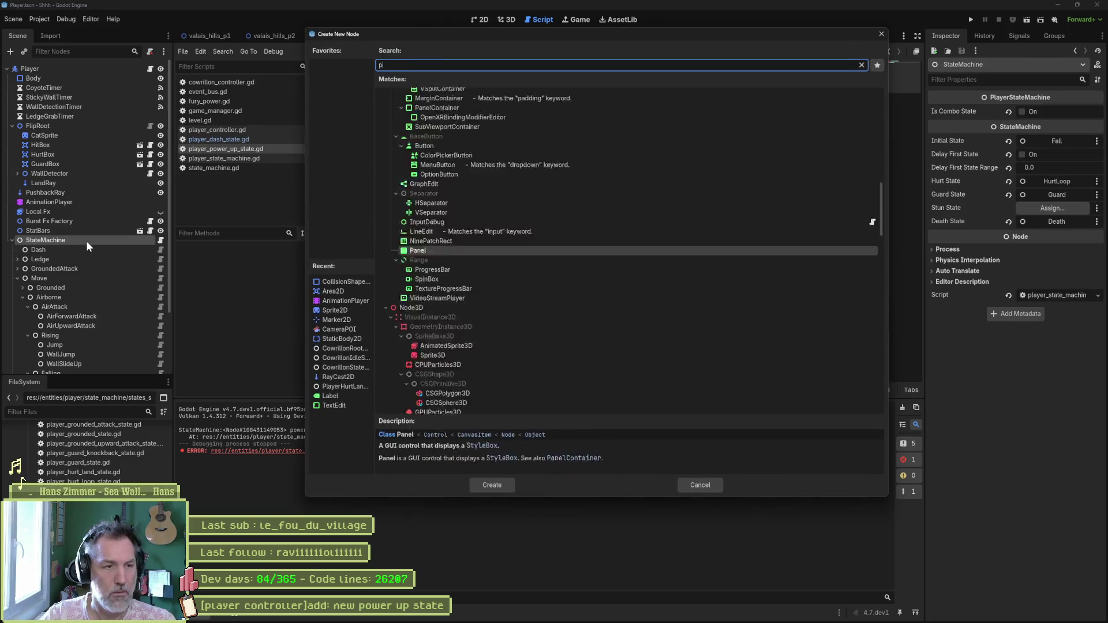
key(Return)
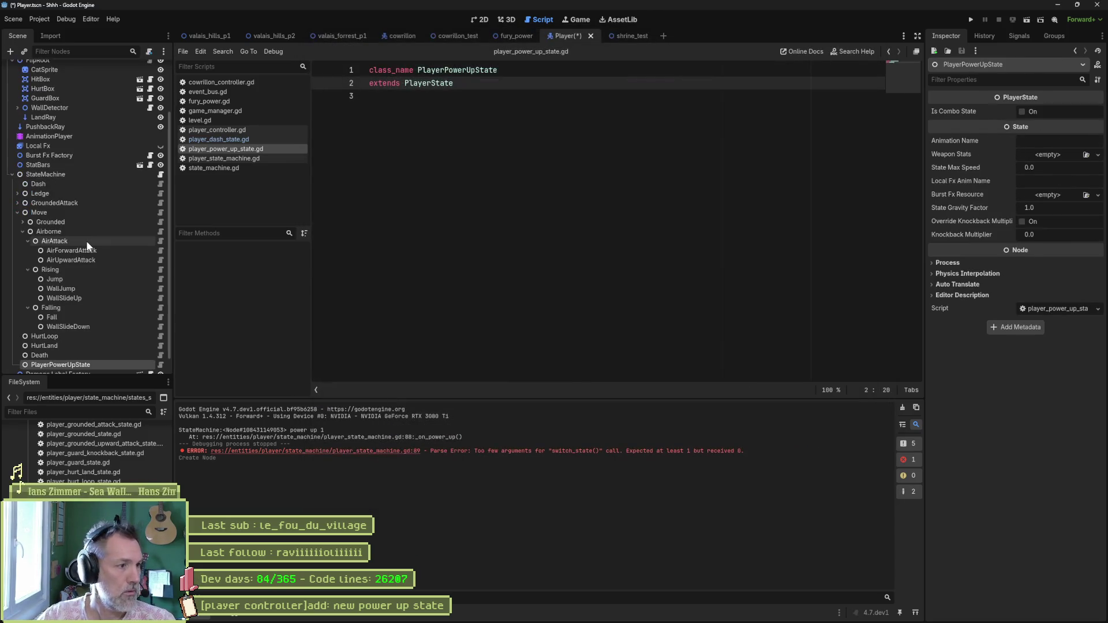
text(PowerUpStat)
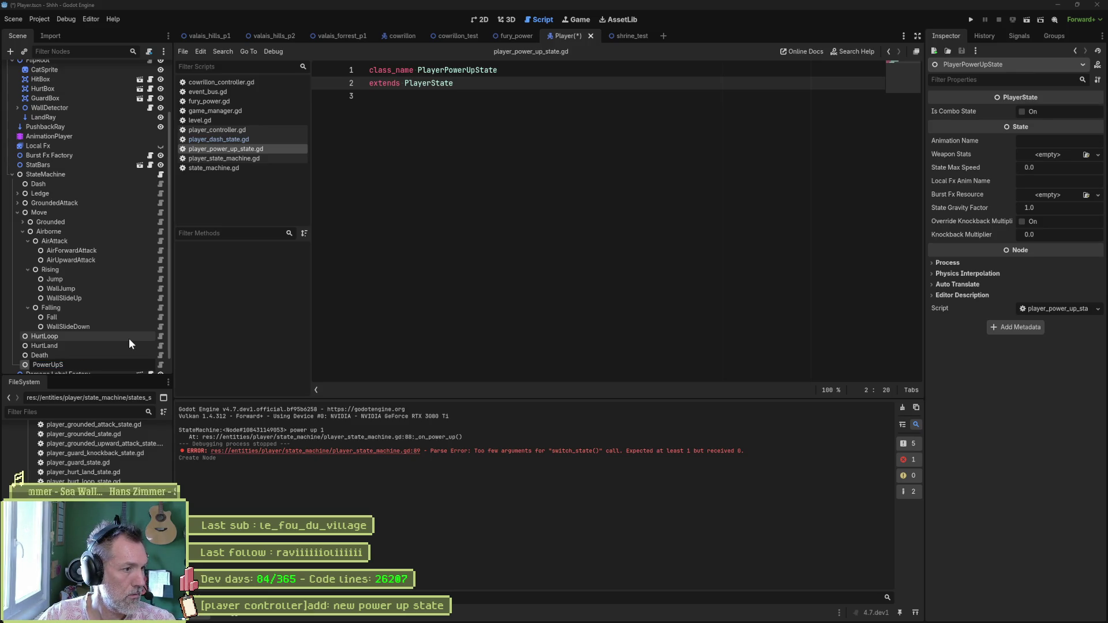
- Name the node PowerUp and move it to the top of StateMachine
key(BackSpace)
key(Return)
drag(40, 364, 48, 182)
click(161, 175)
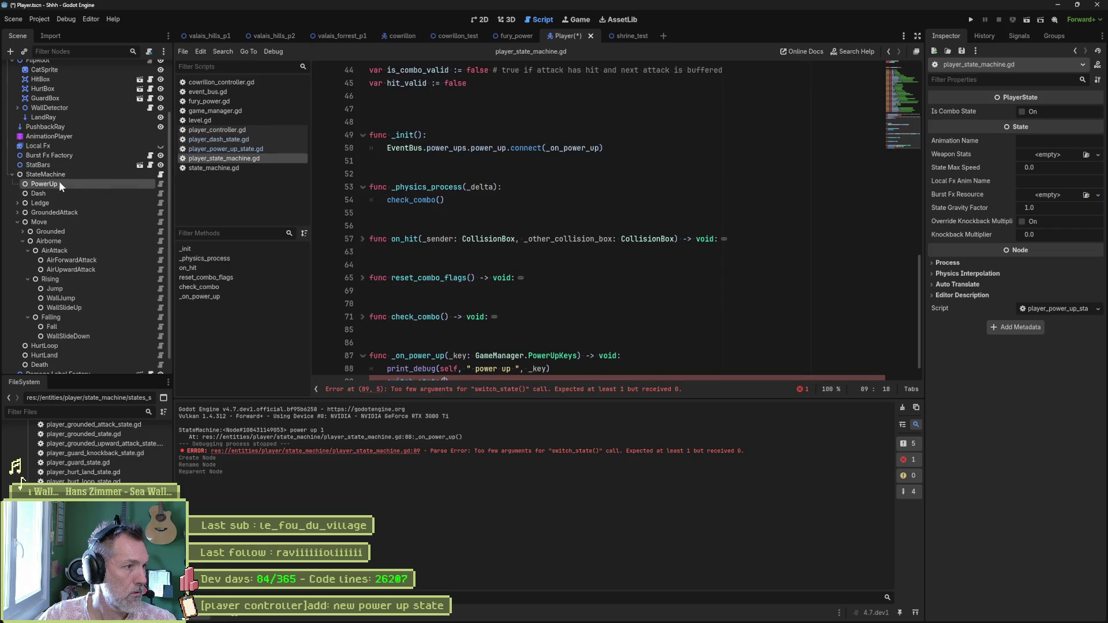
click(905, 71)
drag(82, 181, 392, 148)
key(alt+Down)
key(ctrl+s)
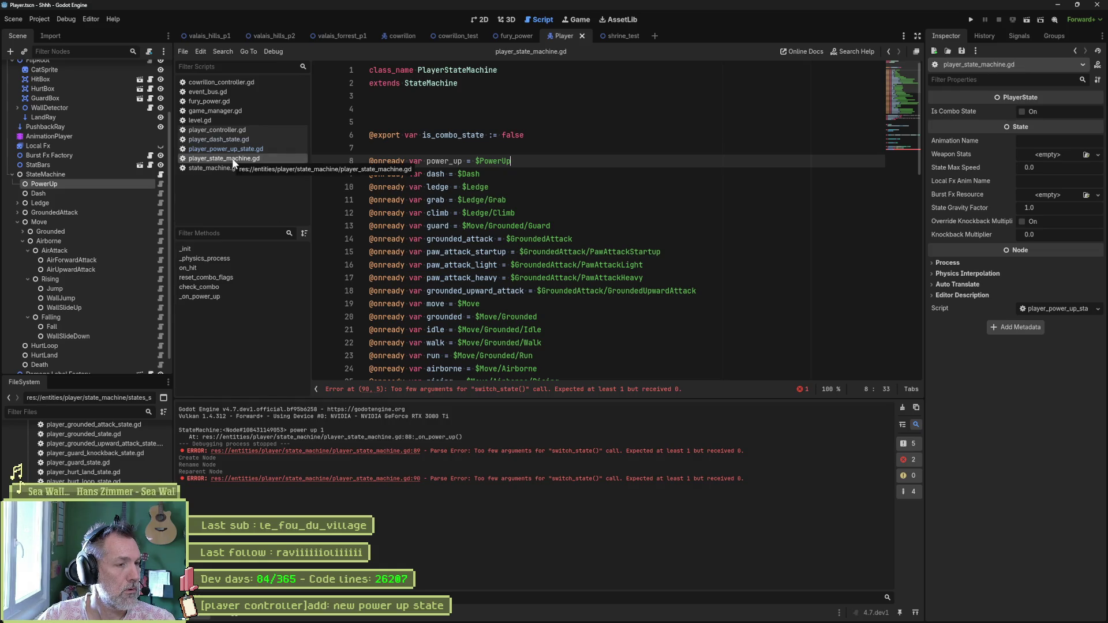
click(218, 295)
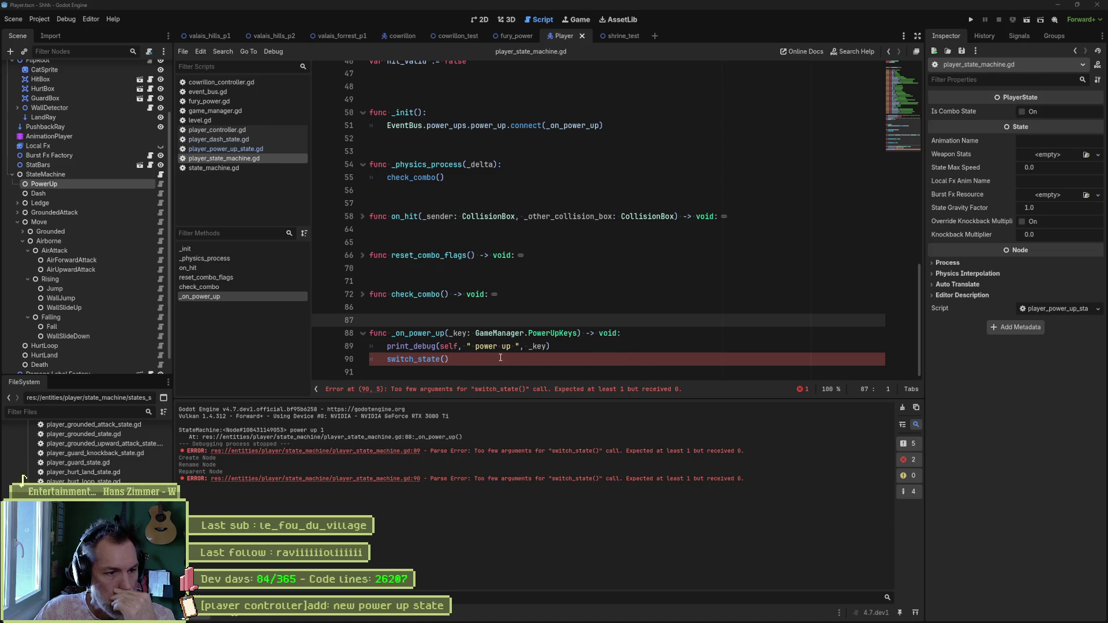
- Place the caret in the switch_state() call on line 90 of _on_power_up
click(446, 360)
text(sta)
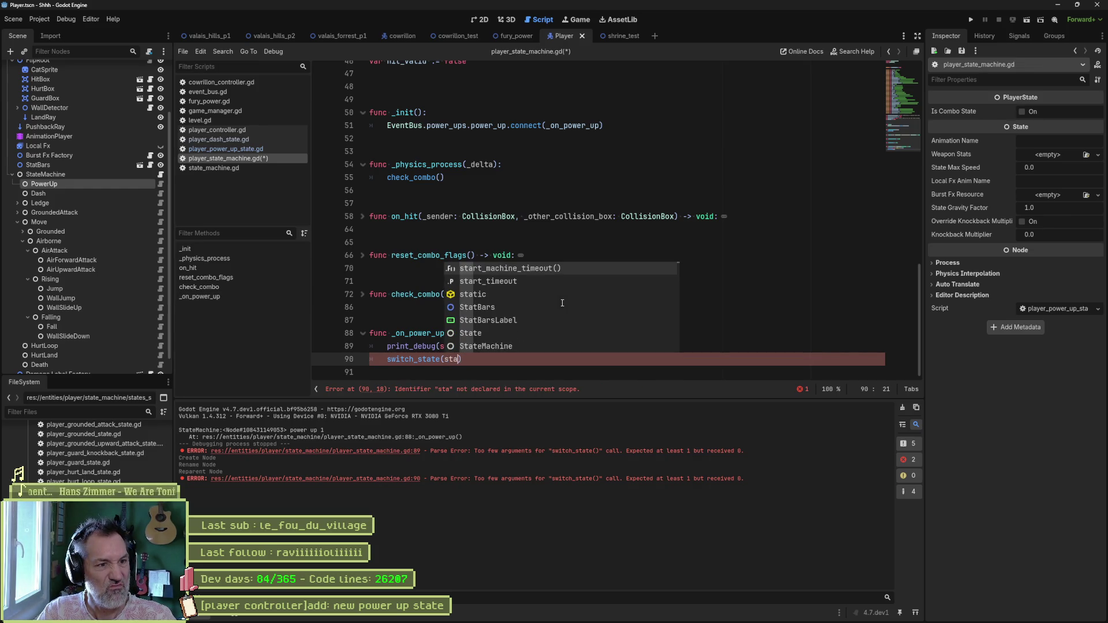
- Clear the partial switch_state argument and review the on_hit function and onready declarations
key(BackSpace)
key(BackSpace)
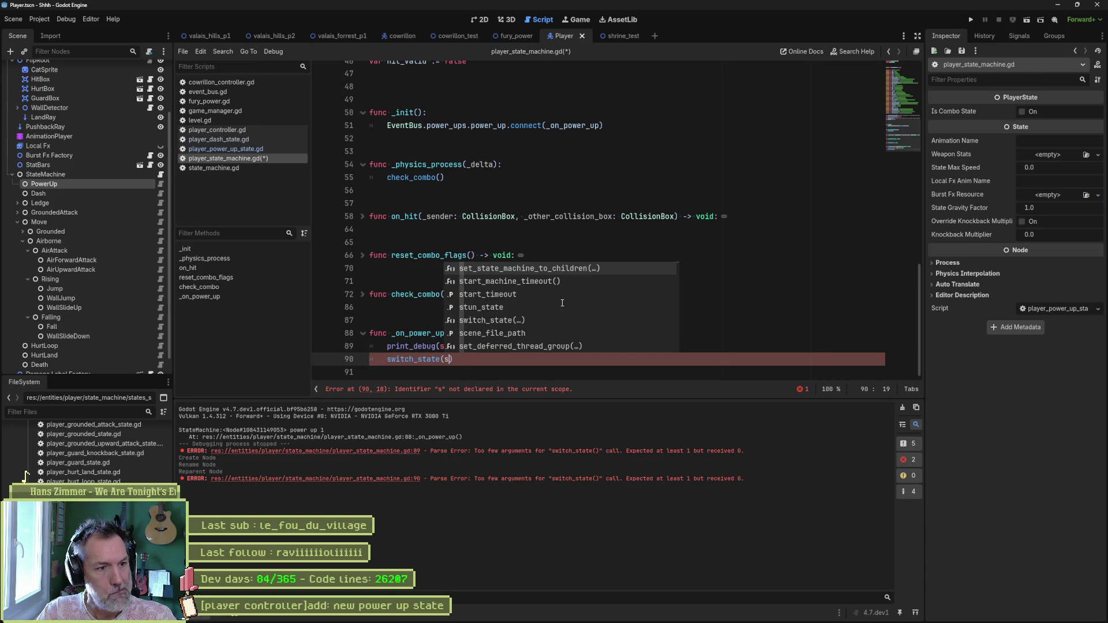
key(BackSpace)
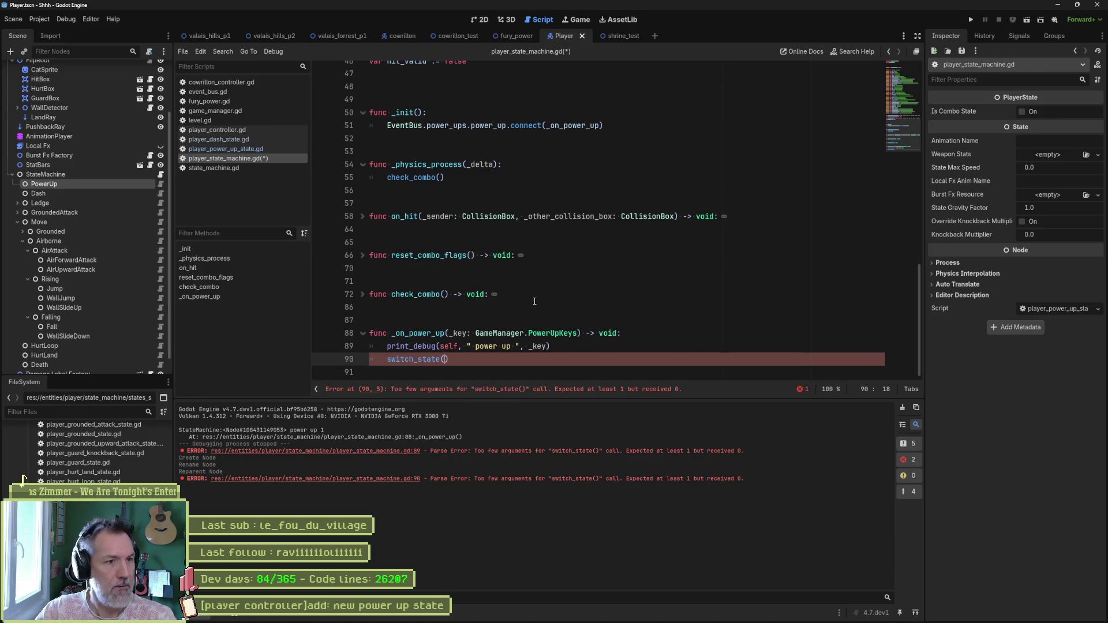
click(363, 216)
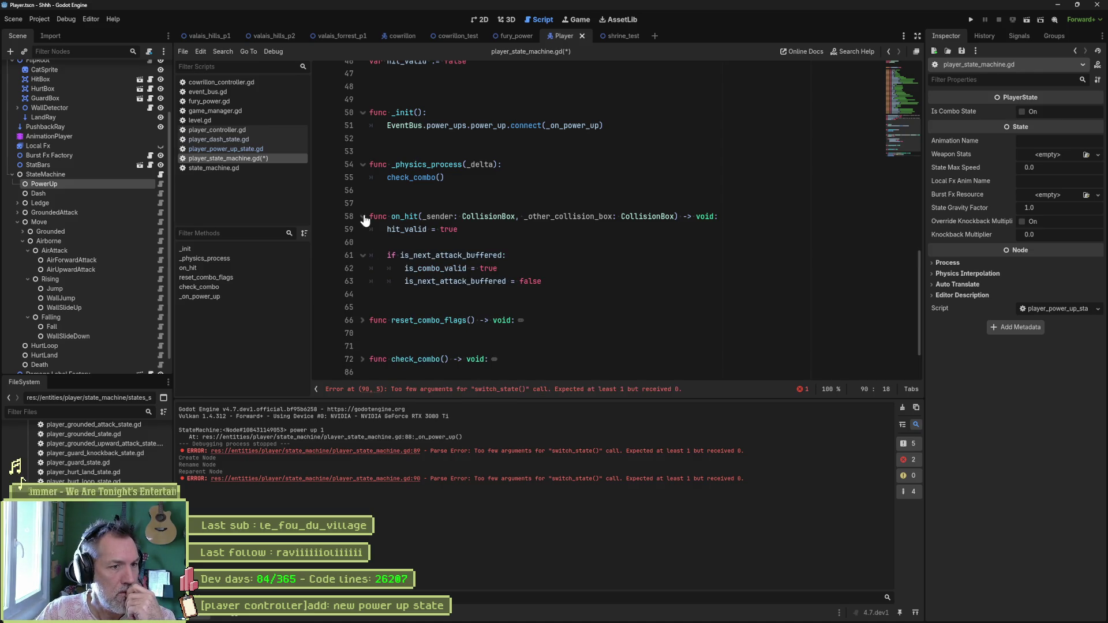
click(363, 217)
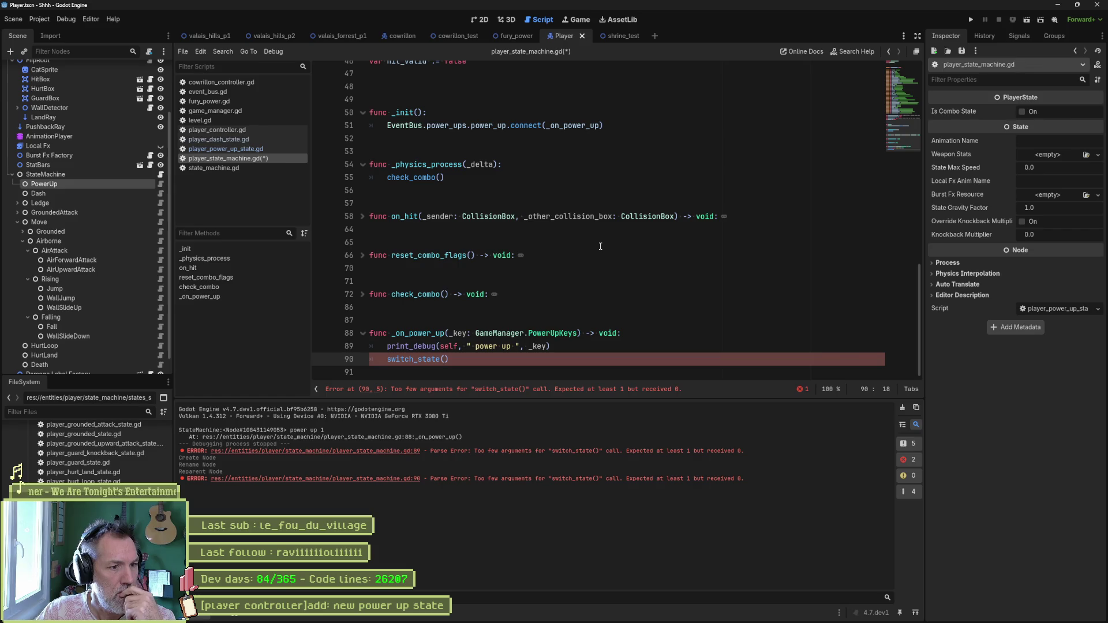
drag(563, 360, 568, 352)
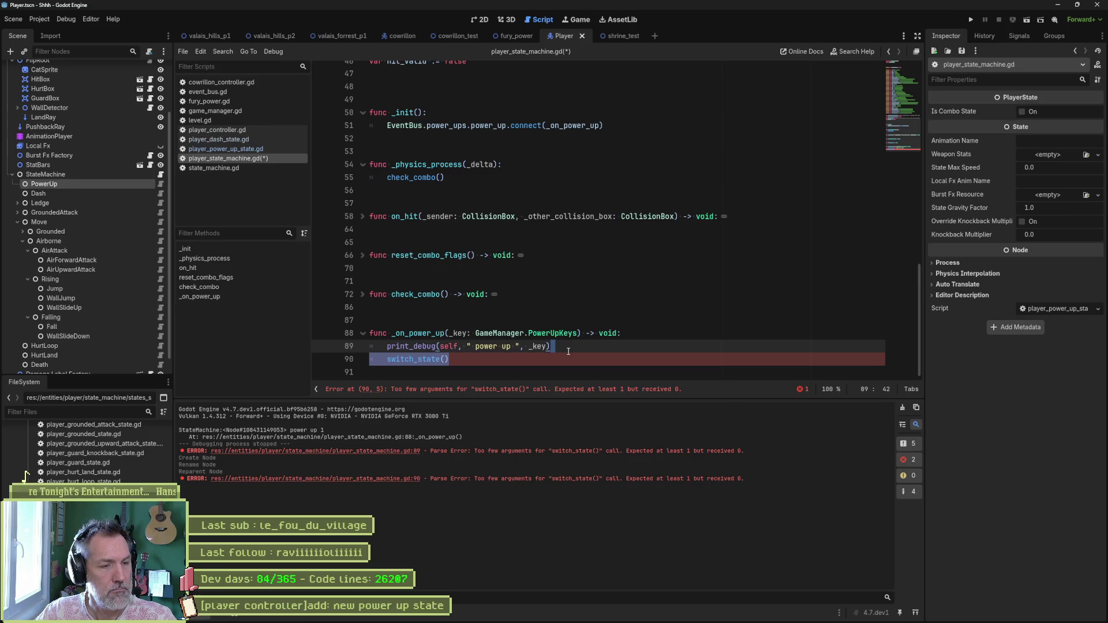
click(362, 217)
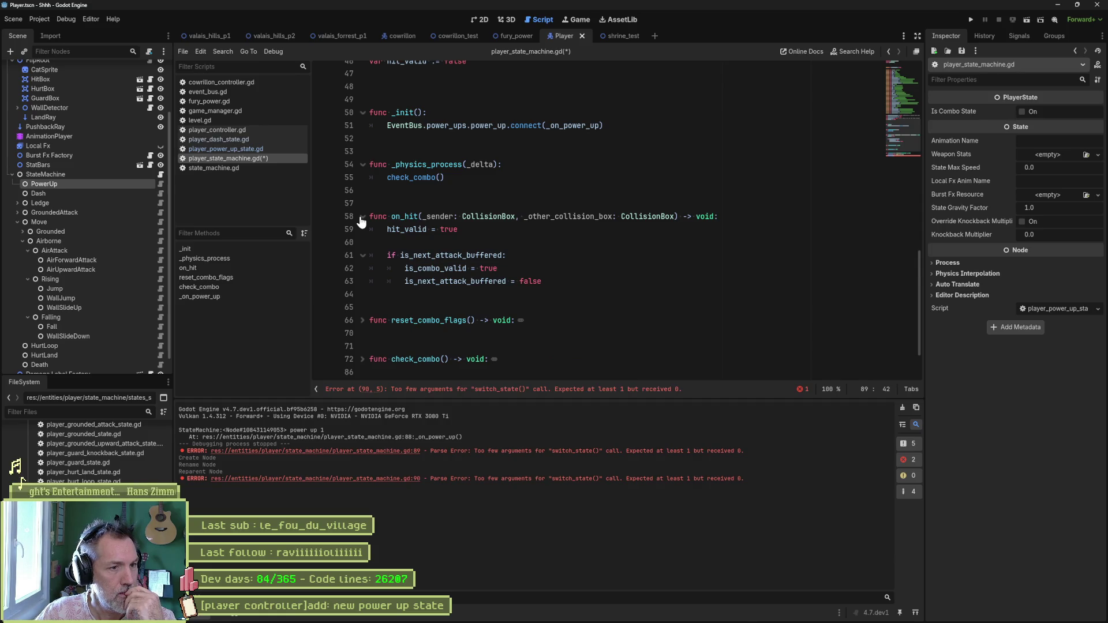
click(363, 217)
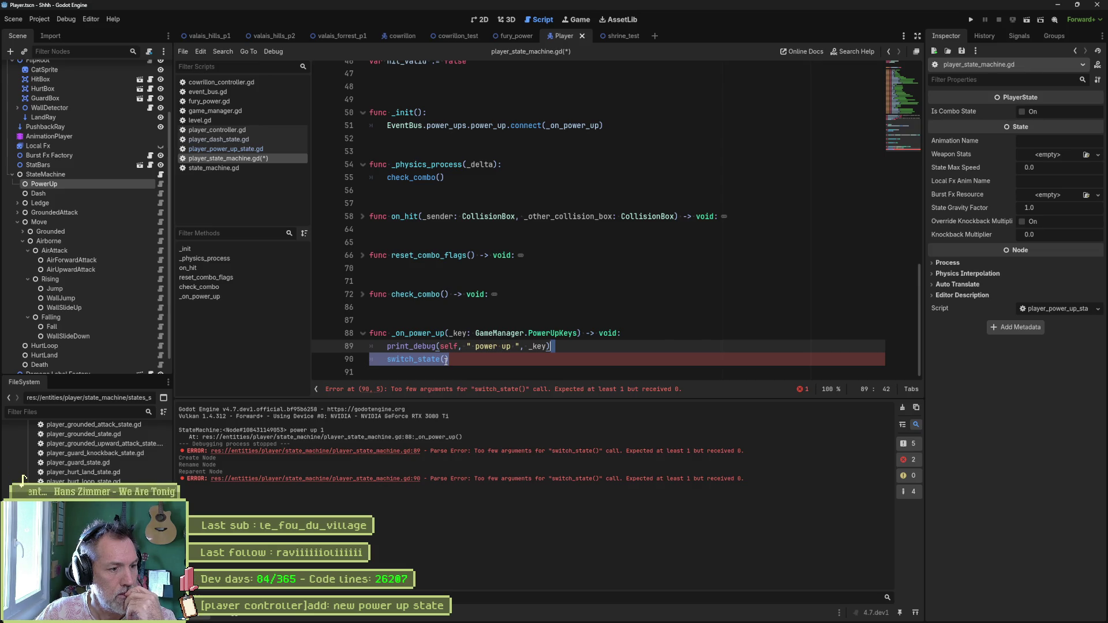
click(896, 117)
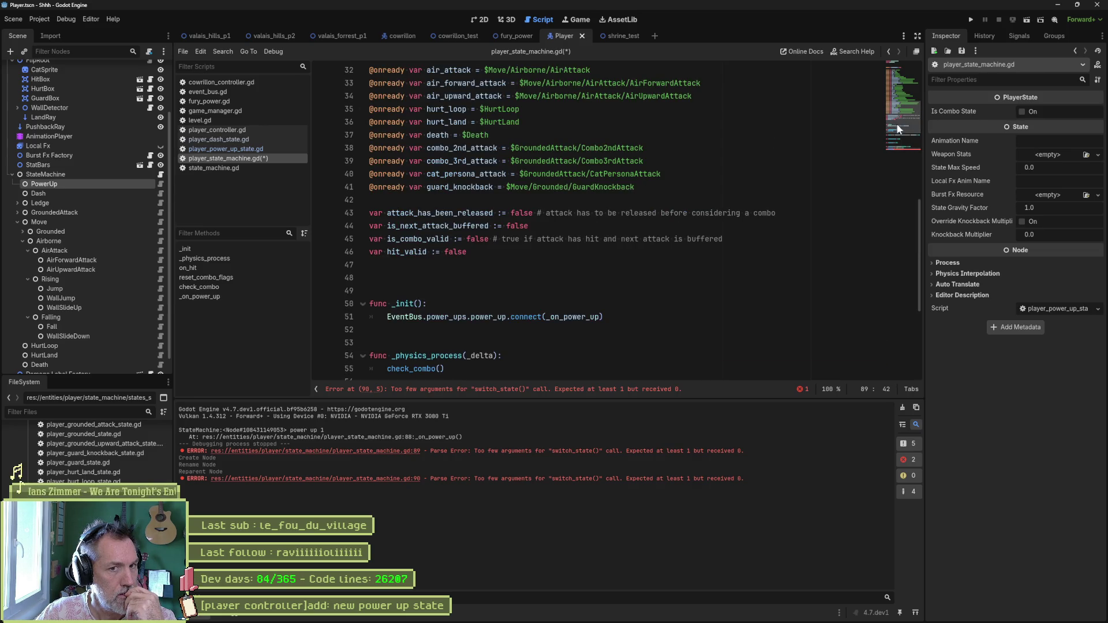
drag(895, 123, 893, 85)
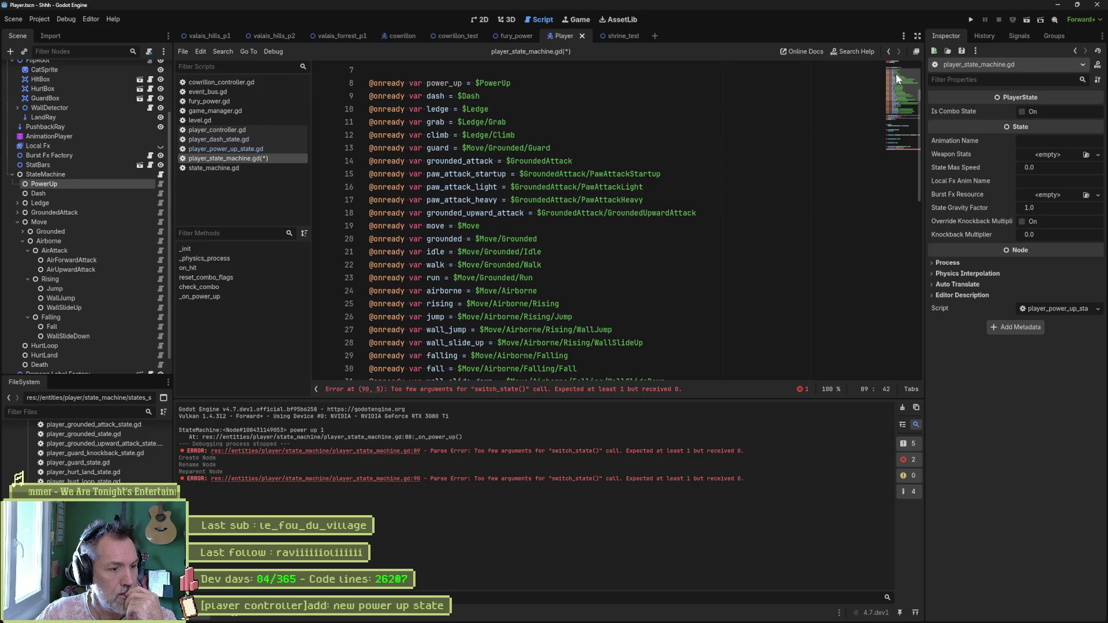
scroll(554, 291, down, 5)
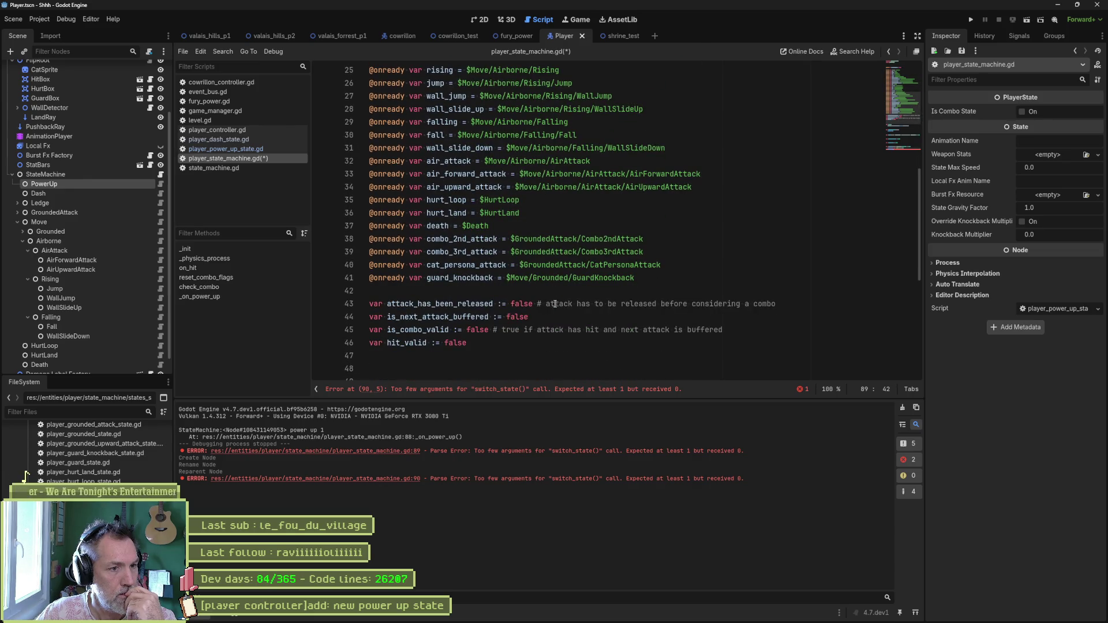
scroll(546, 314, down, 7)
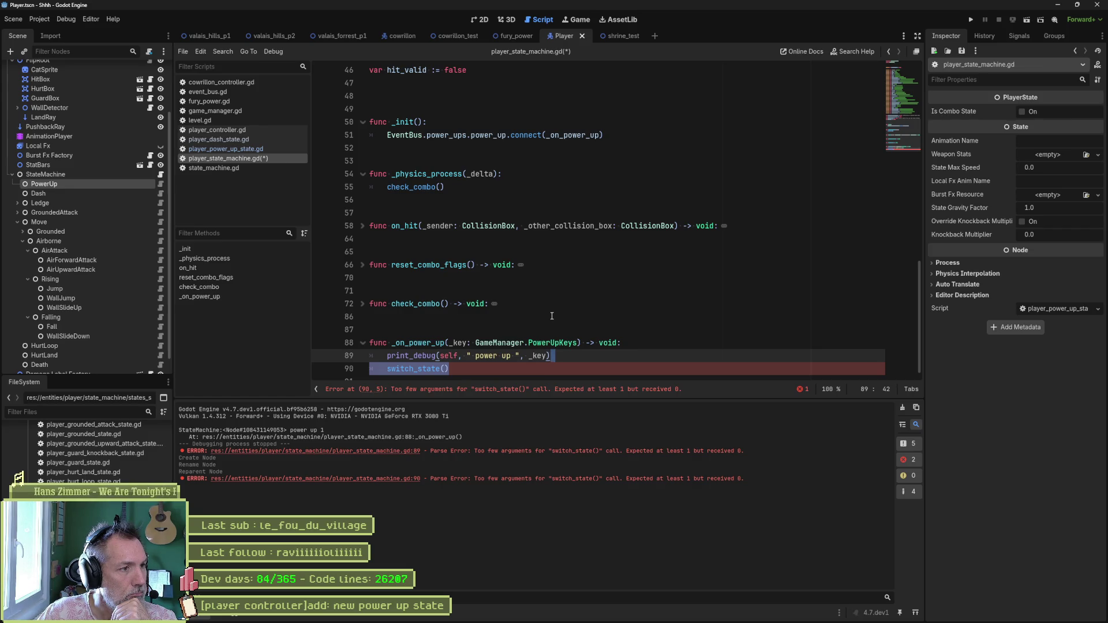
- Make _on_power_up call switch_state(power_up) followed by return, and save the script
click(463, 368)
key(Left)
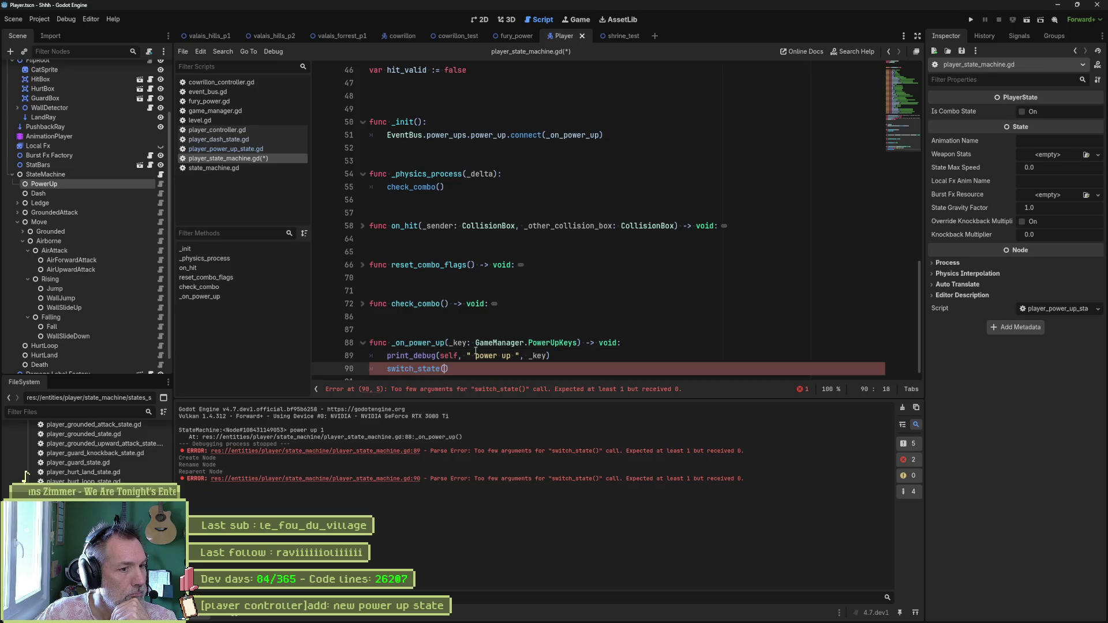
text(powe)
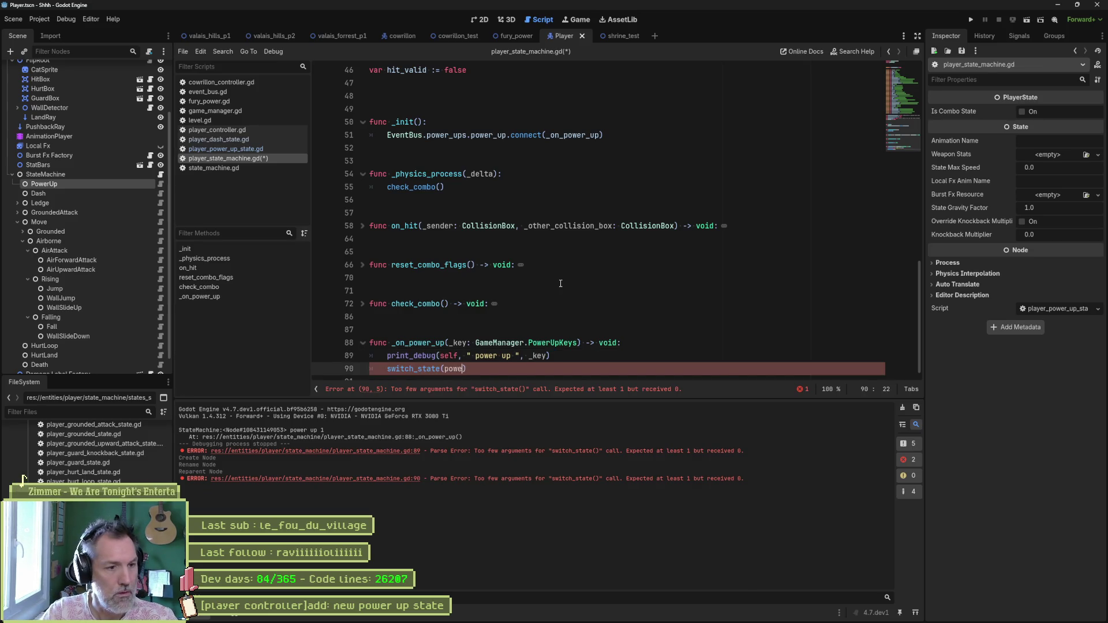
key(Return)
text())
key(Return)
text(return)
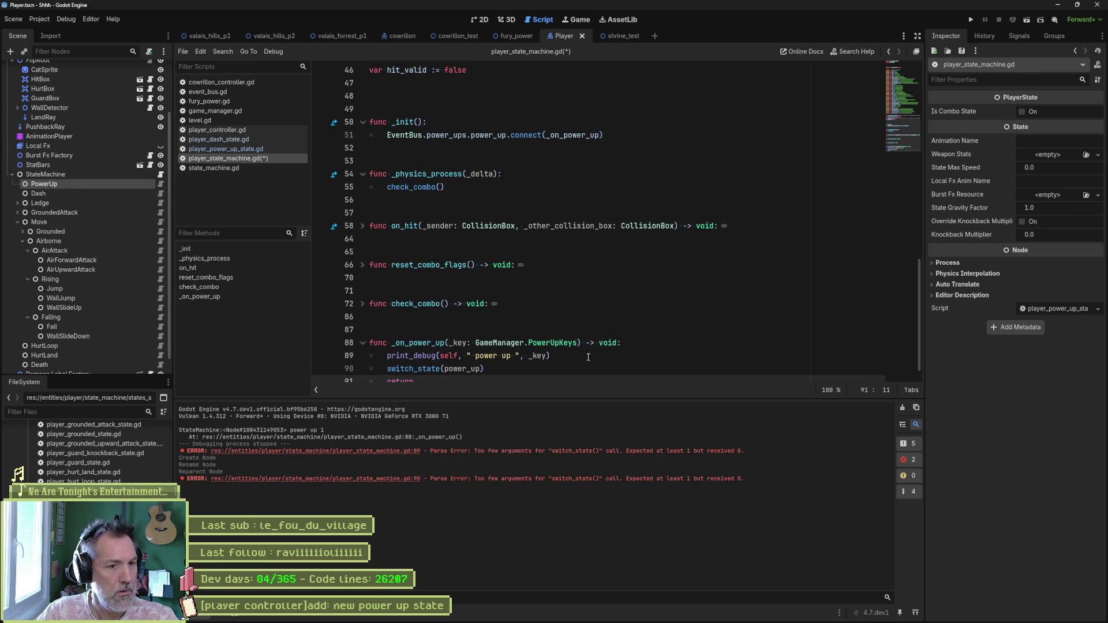
drag(586, 357, 633, 347)
key(ctrl+s)
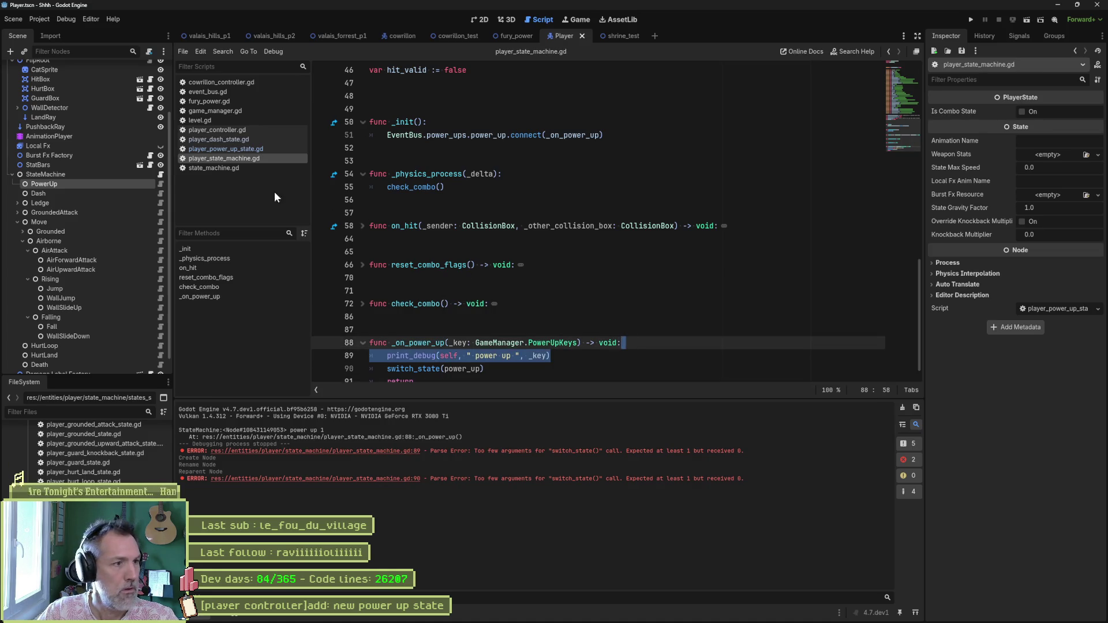
click(247, 151)
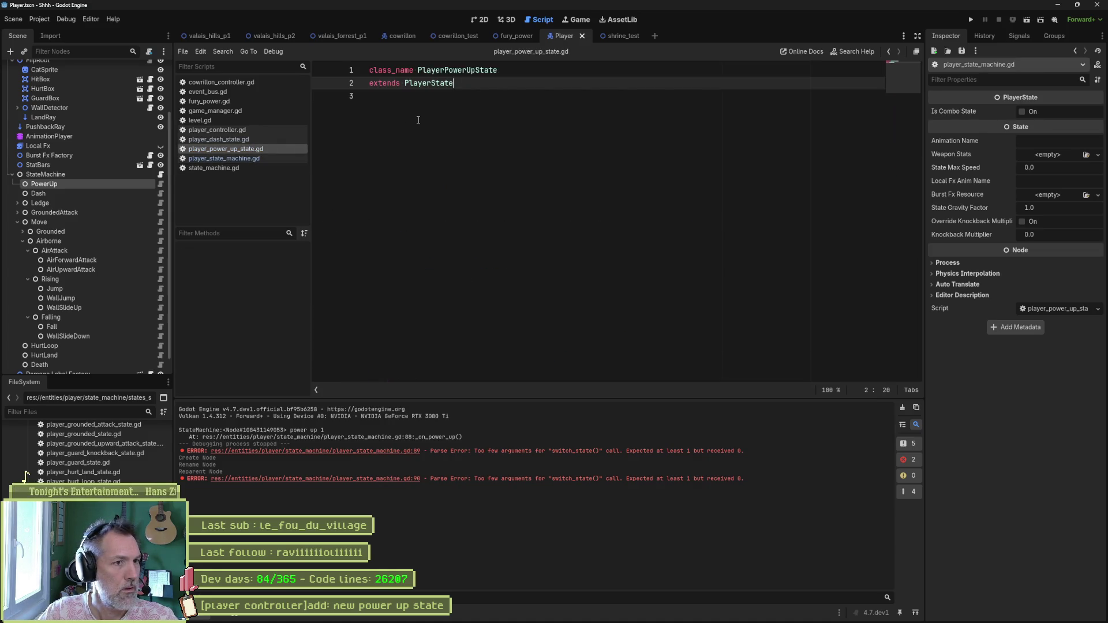
- Add an enter_state function printing a 'power up state' debug message, and save
key(Return)
key(Return)
key(Return)
key(Return)
text(fu)
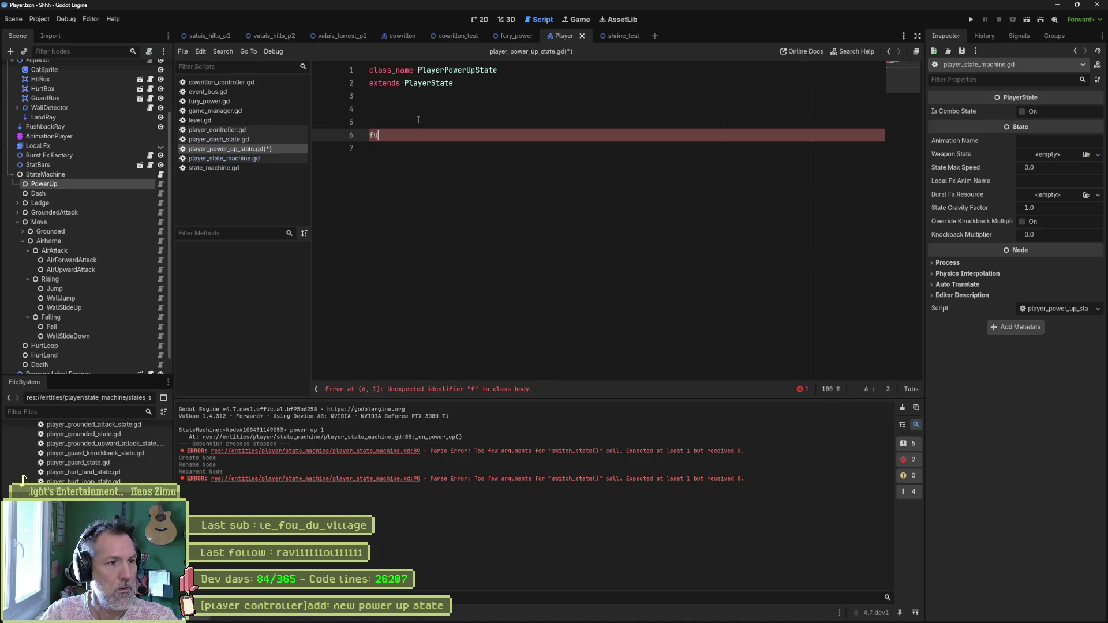
text(nc ent)
key(Return)
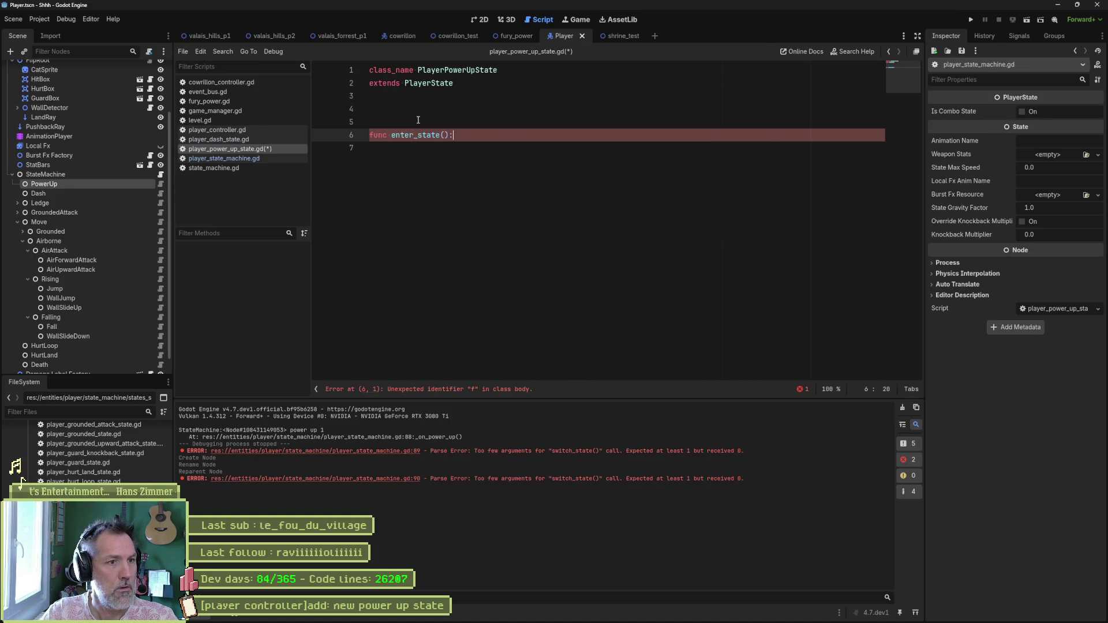
key(Return)
text(print_debug(self, " power up ", _key))
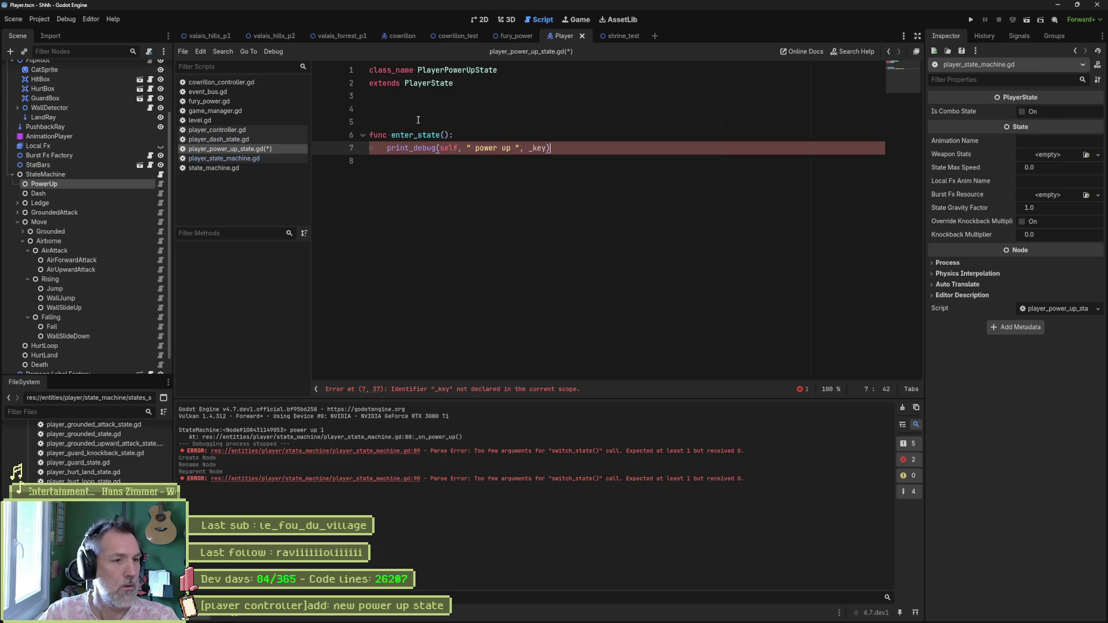
double_click(536, 148)
key(BackSpace)
key(BackSpace)
key(BackSpace)
text(state)
key(ctrl+s)
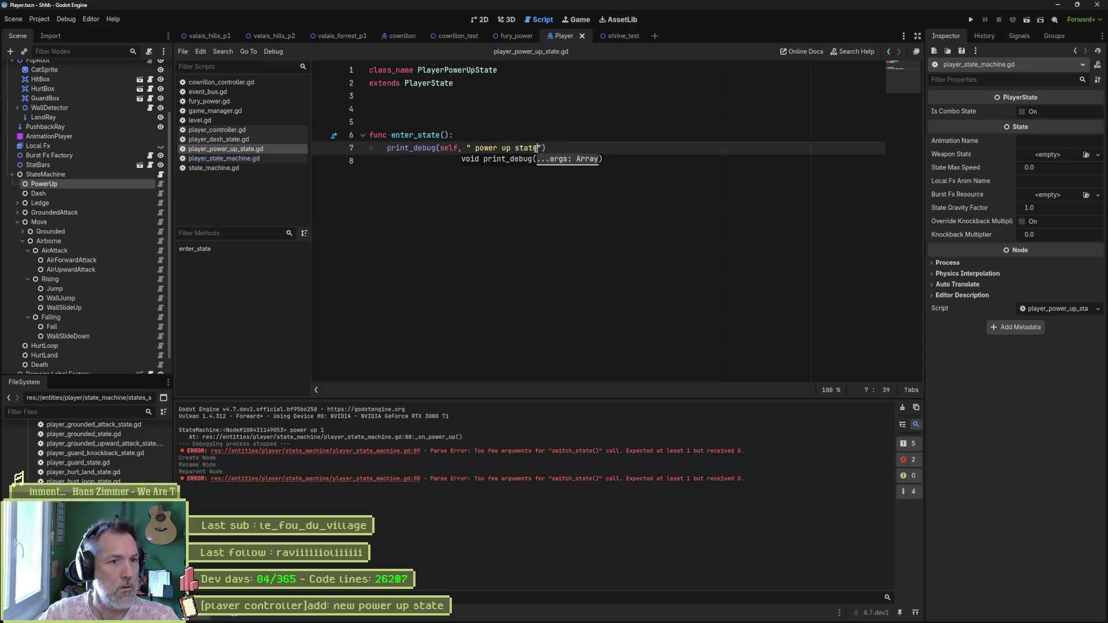
- Run shrine_test, move the SpawnDebug point upward, and run the scene again
click(622, 38)
key(F6)
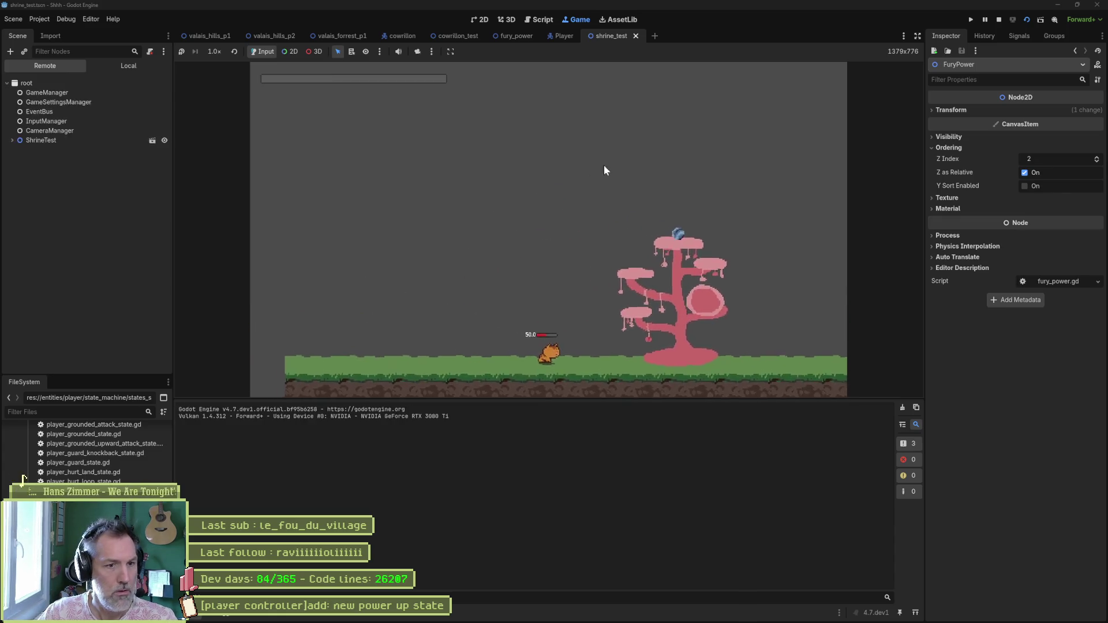
key(F8)
click(471, 20)
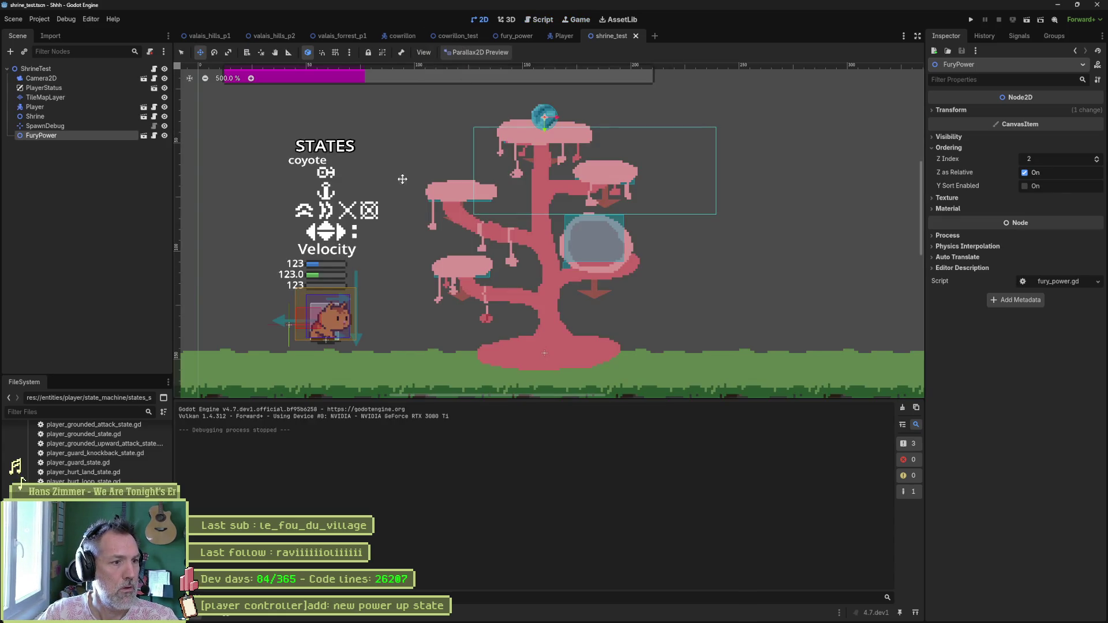
click(82, 125)
mouse_move(289, 325)
mouse_down()
mouse_move(734, 70)
mouse_move(723, 65)
mouse_up()
key(F6)
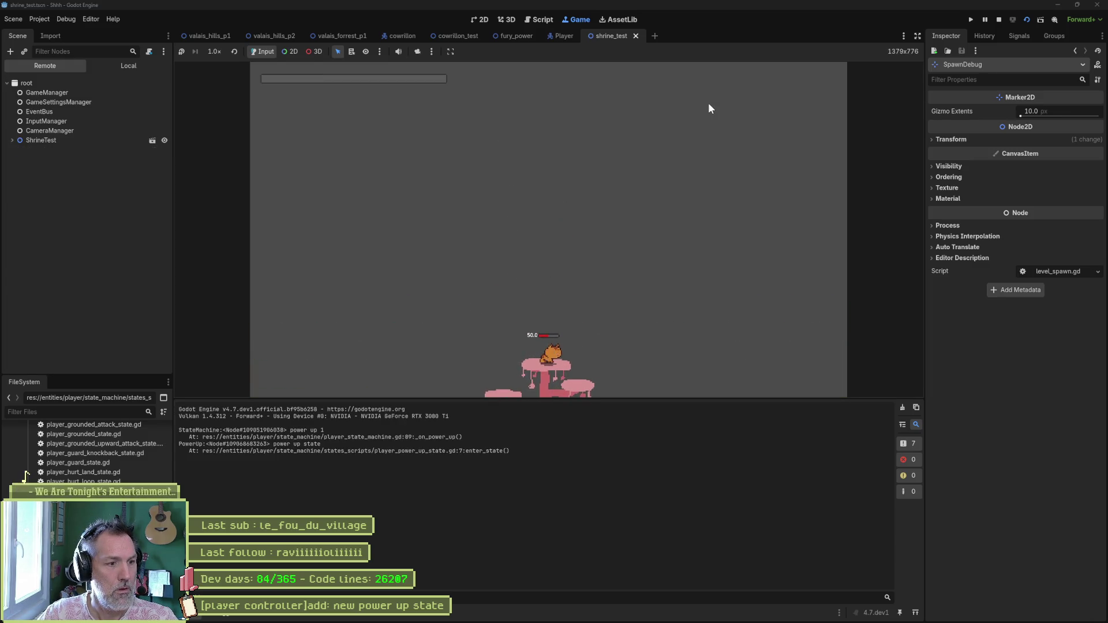
key(F8)
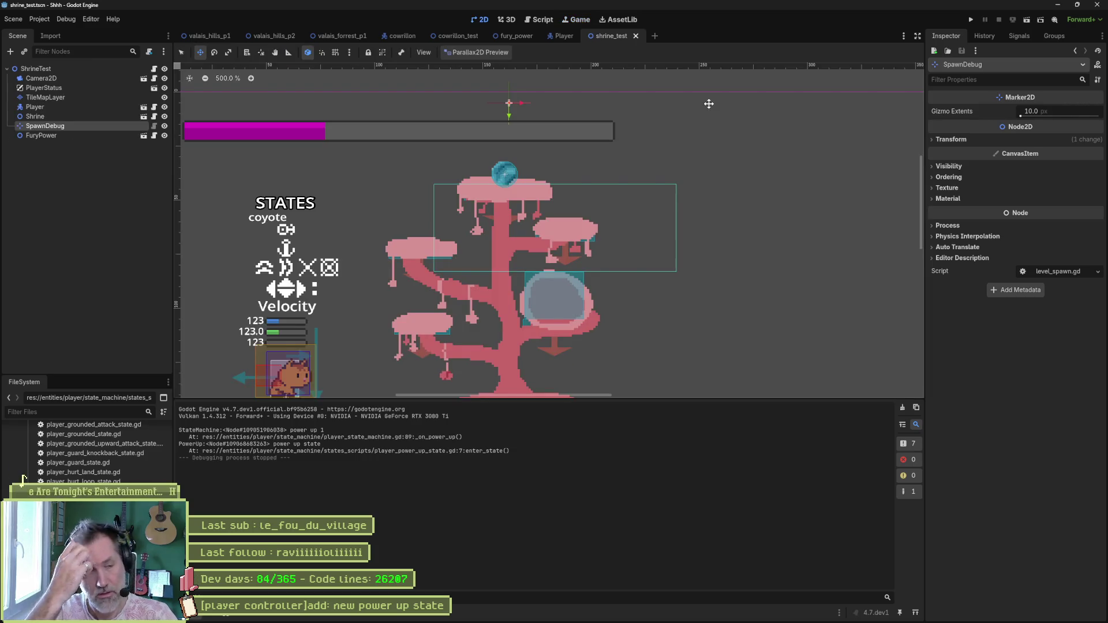
click(529, 20)
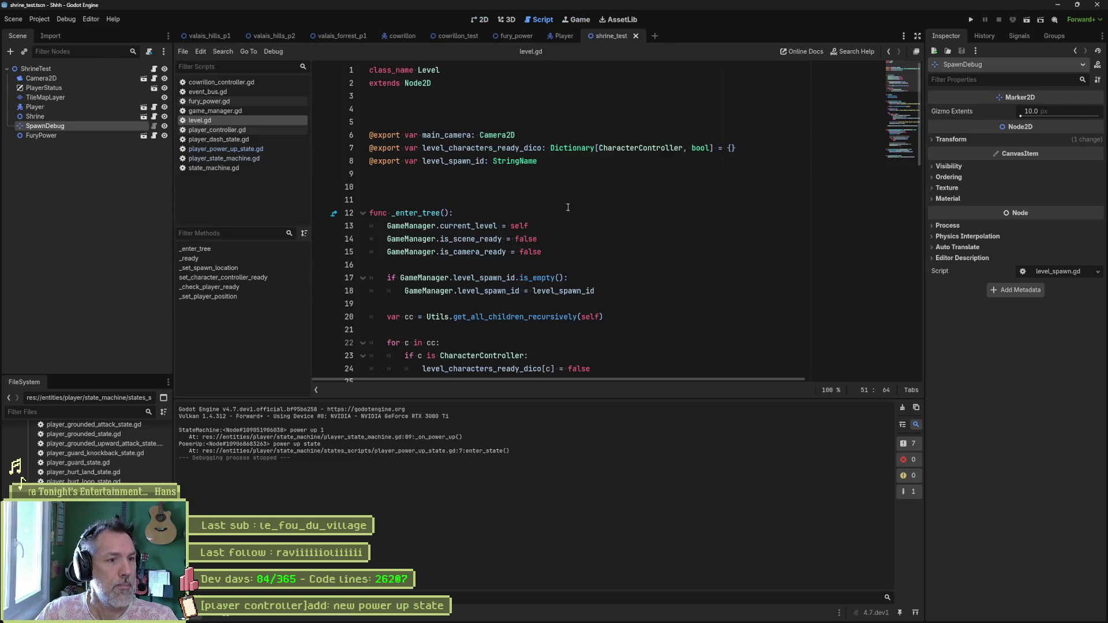
- Call super() at the start of enter_state and save the power-up state script
click(247, 150)
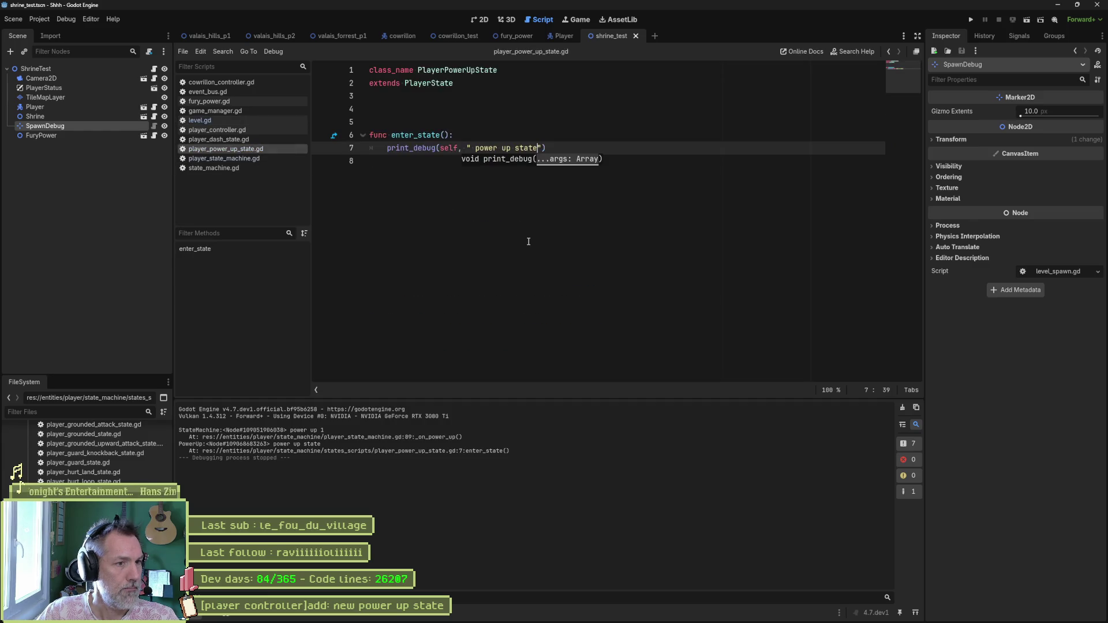
key(Up)
key(Return)
text(super())
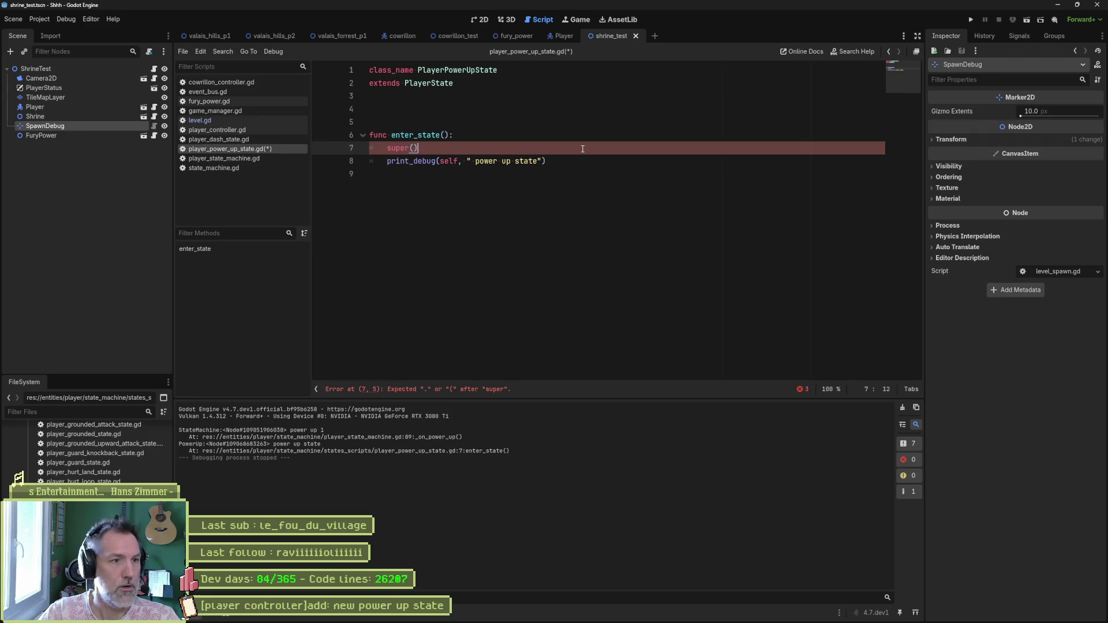
key(ctrl+s)
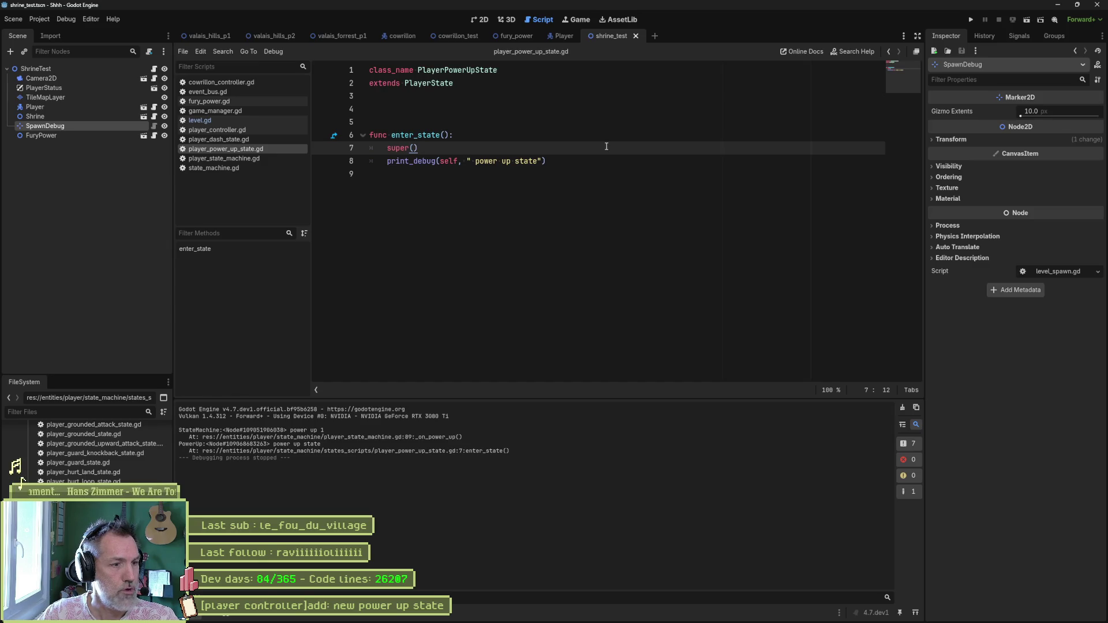
- Add on_animation_finished calling switch_state(state_machine.initial_state)
click(566, 175)
key(Return)
key(Return)
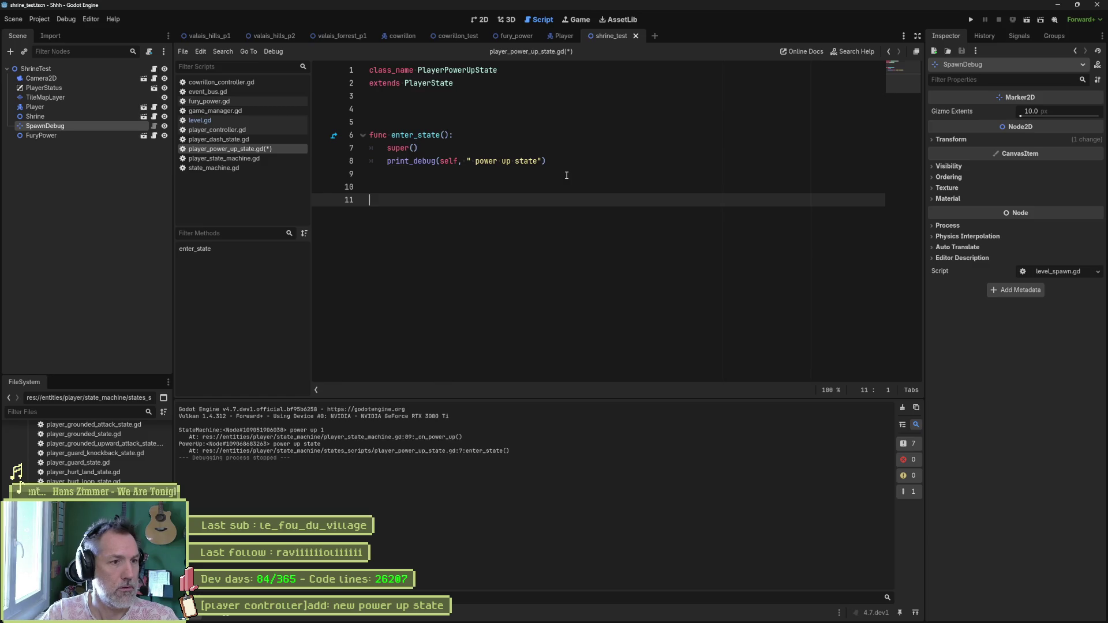
text(func on_)
key(Return)
key(Return)
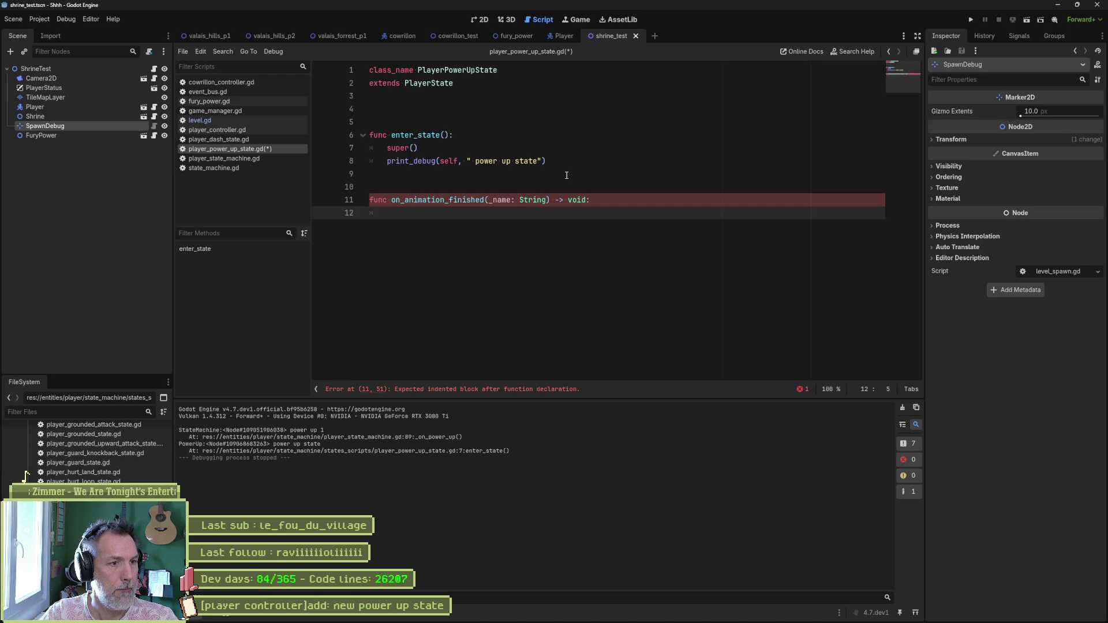
text(switch_state()
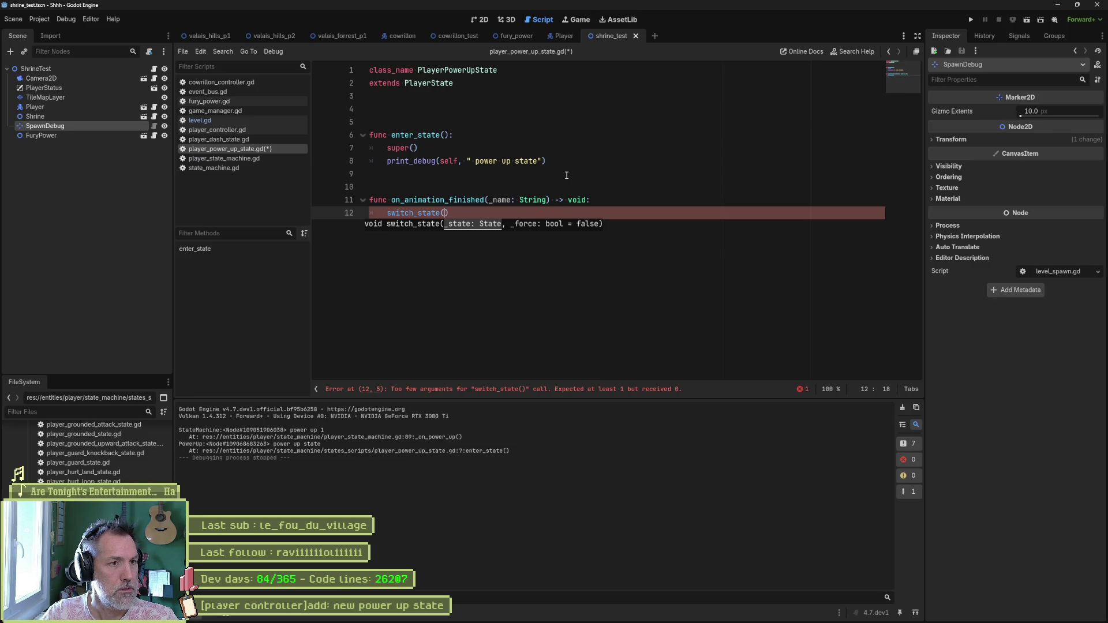
text(state)
key(Down)
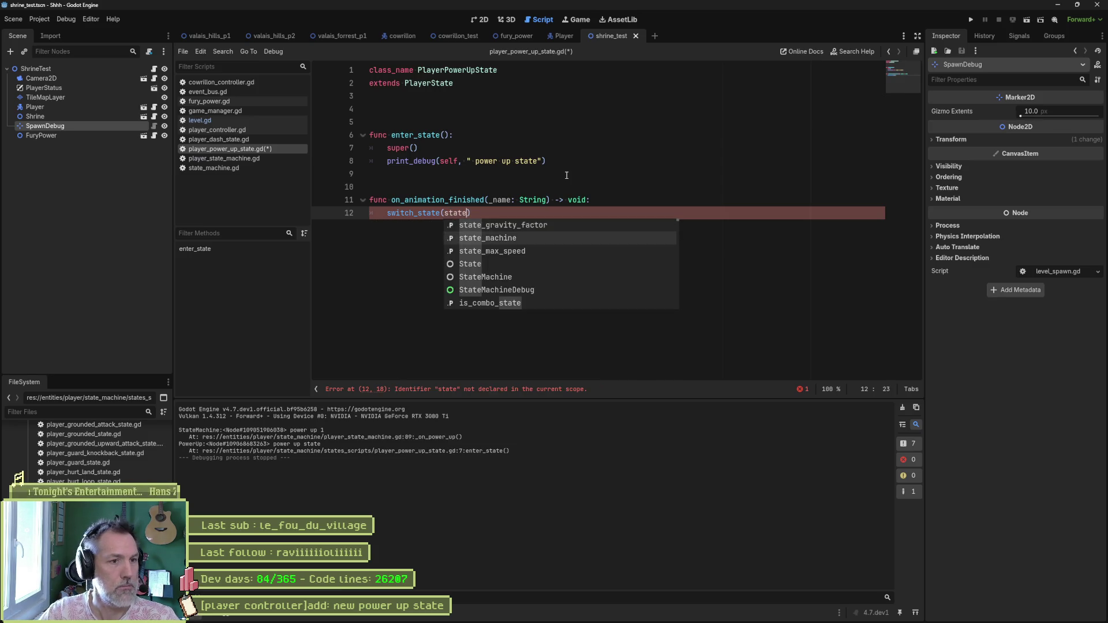
key(Return)
text(.ini)
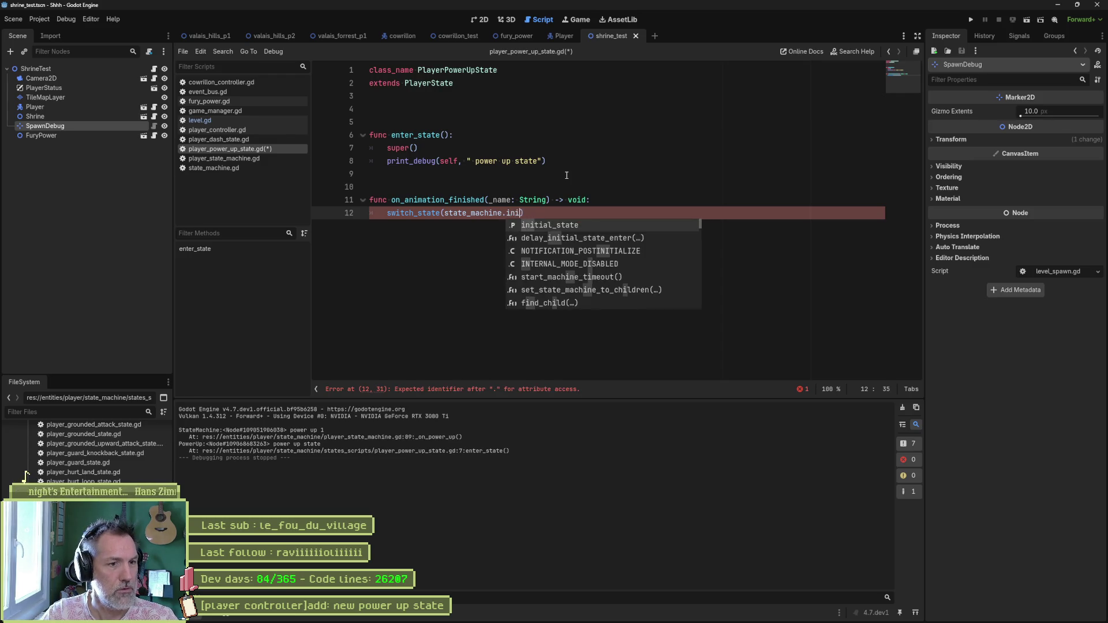
key(Return)
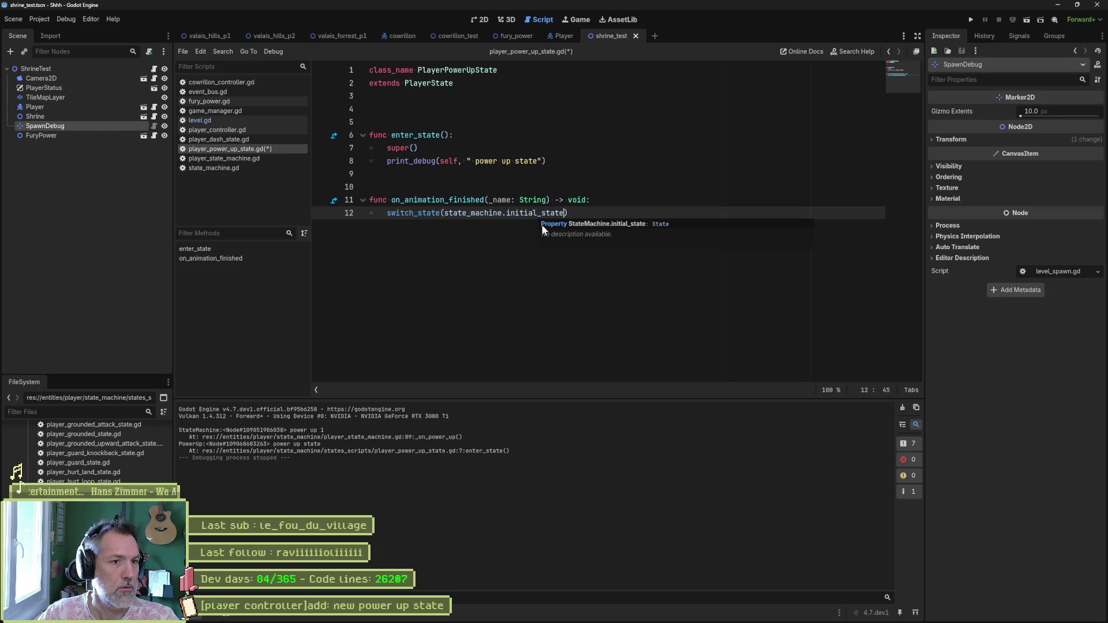
- Delete the enter_state function, save the script, and return to the Player scene
click(497, 138)
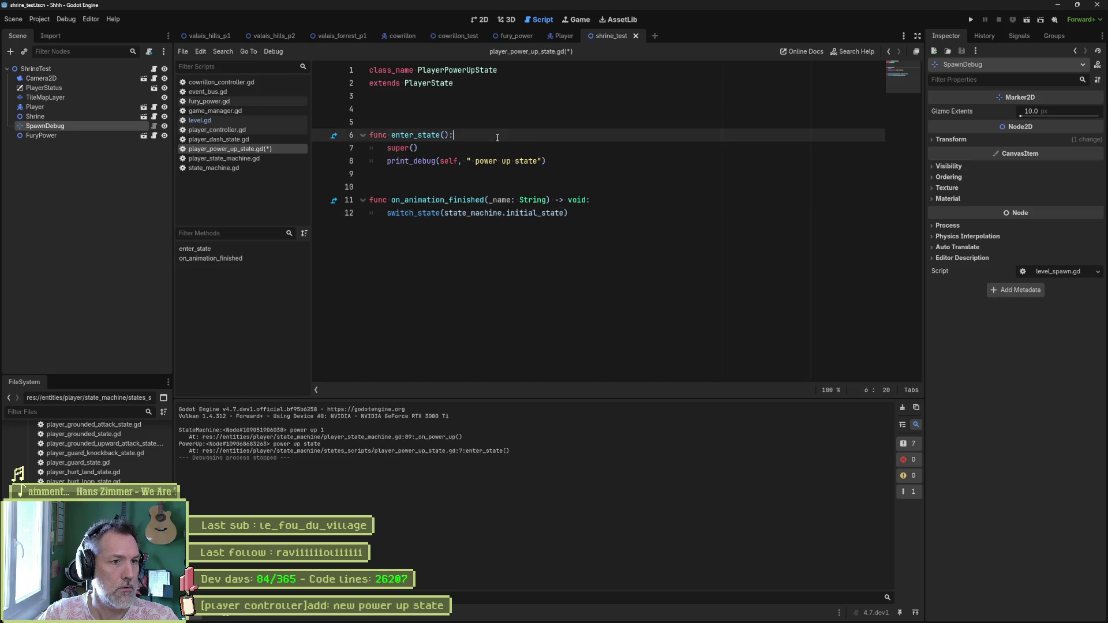
key(ctrl+shift+k)
key(ctrl+shift+k)
key(ctrl+shift+k)
key(ctrl+s)
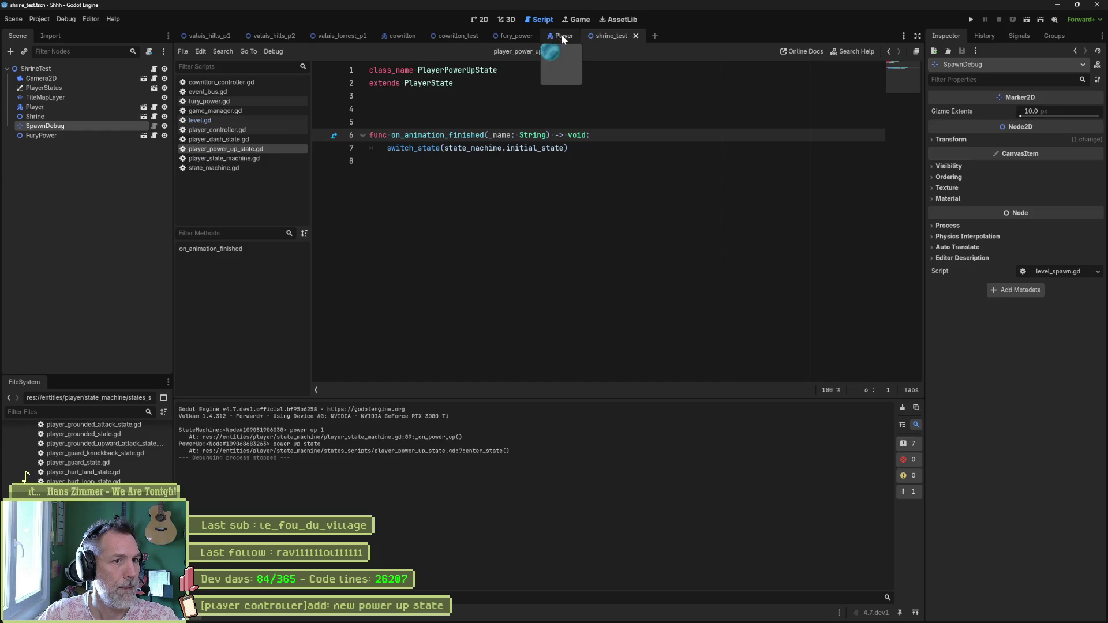
click(561, 35)
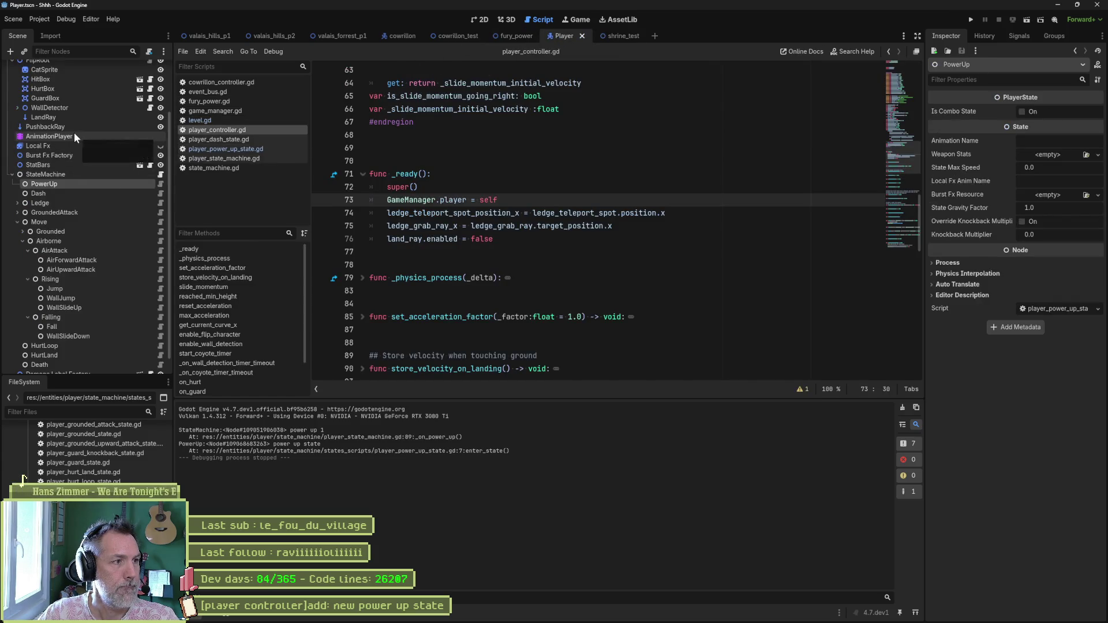
scroll(73, 133, up, 3)
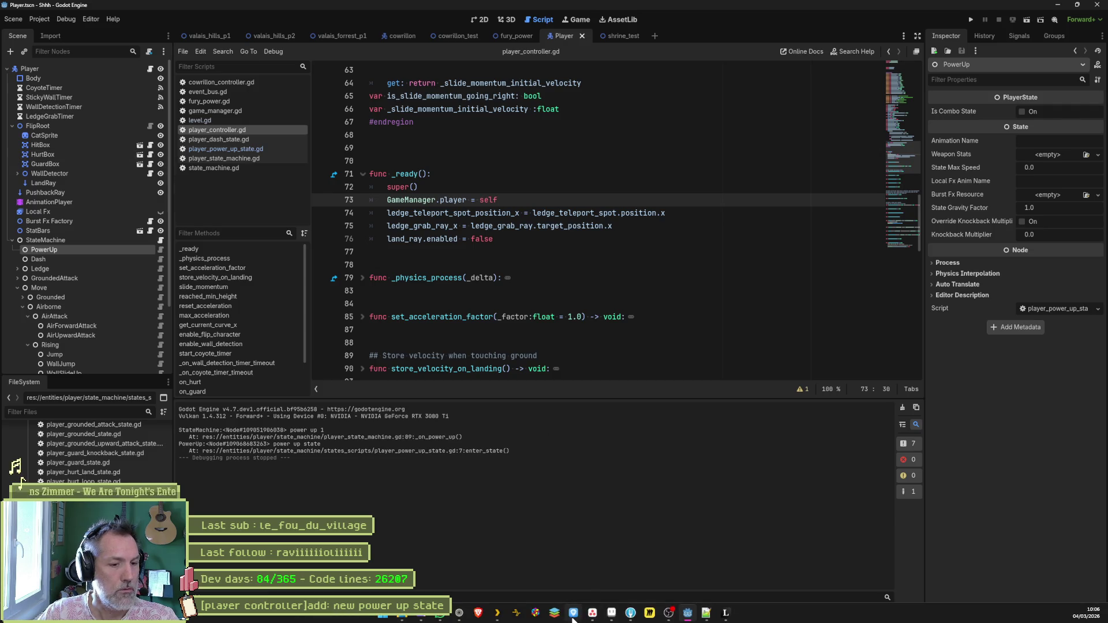
click(611, 618)
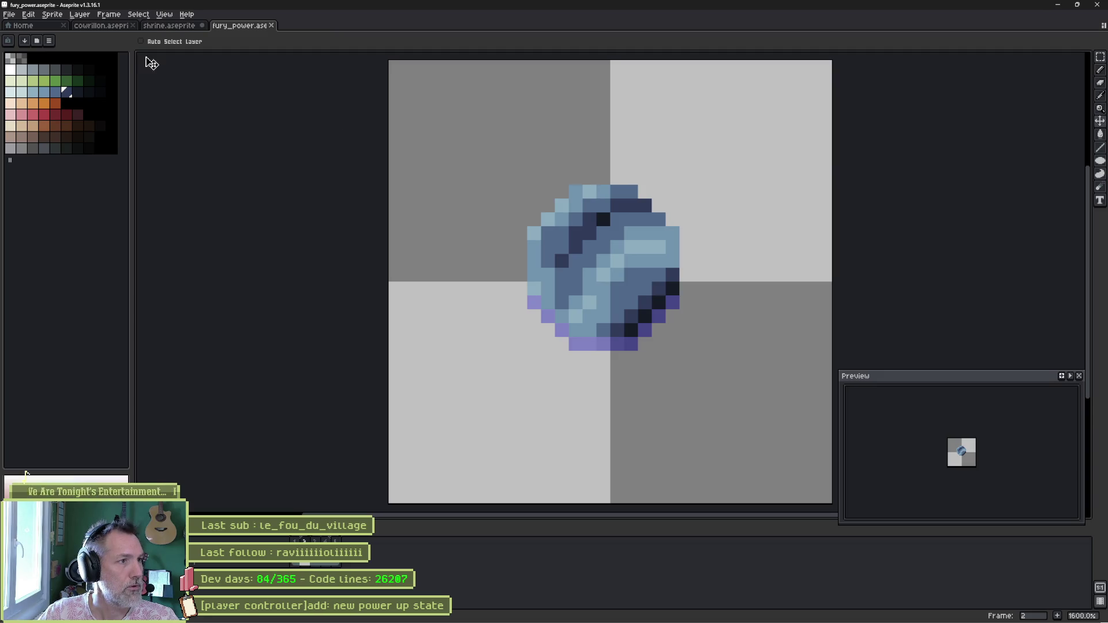
- Open cat.aseprite from the Shhh project's entities > player > sprites folder
click(47, 27)
click(49, 54)
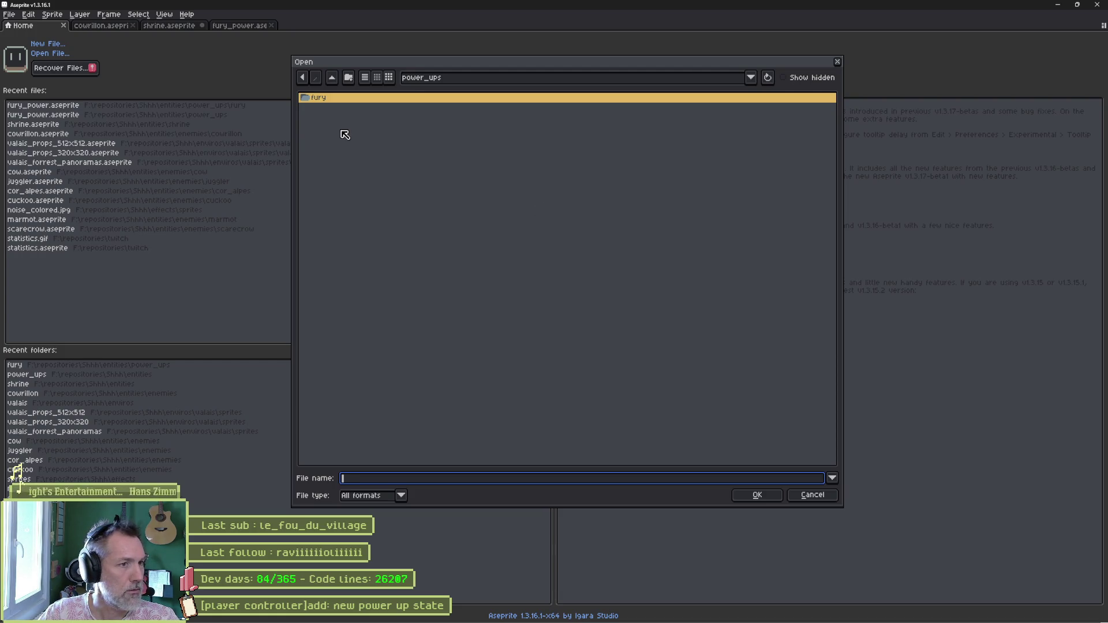
click(334, 78)
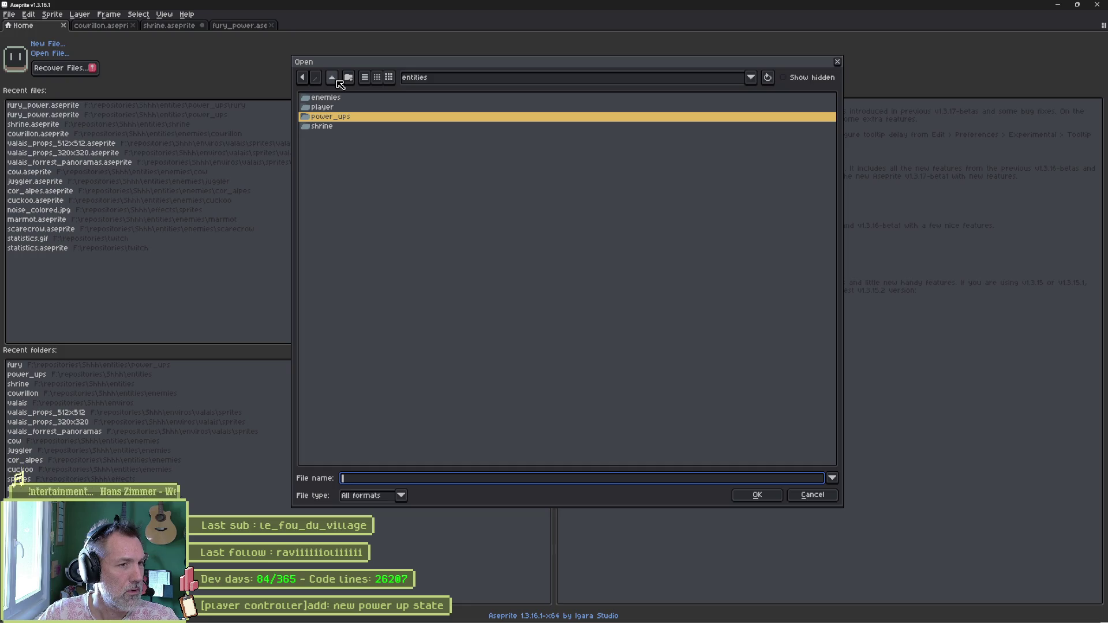
double_click(326, 108)
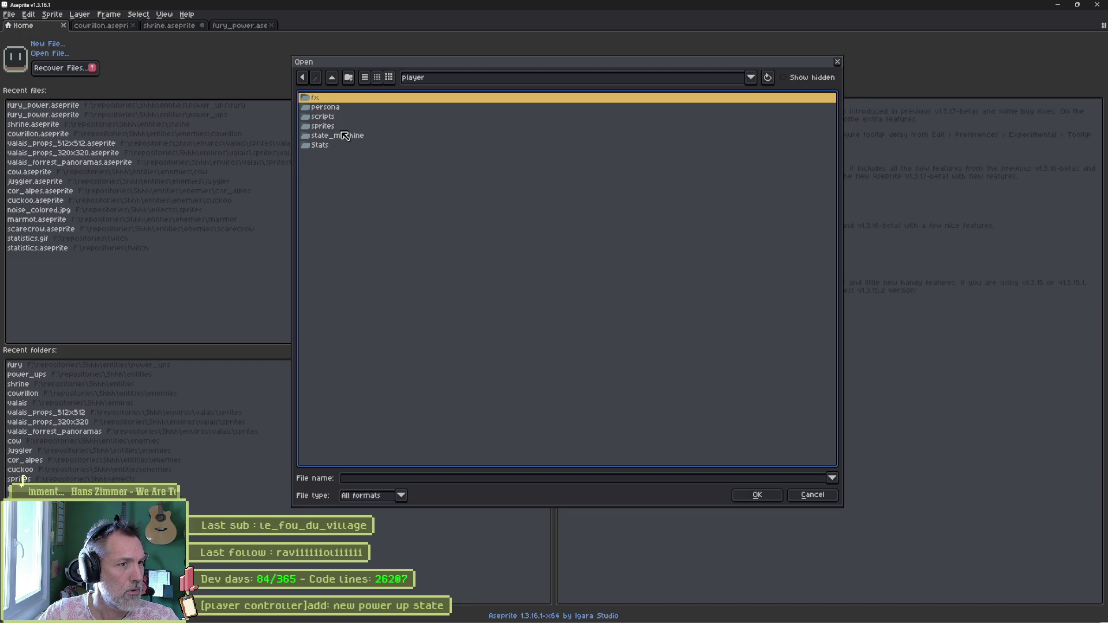
click(334, 78)
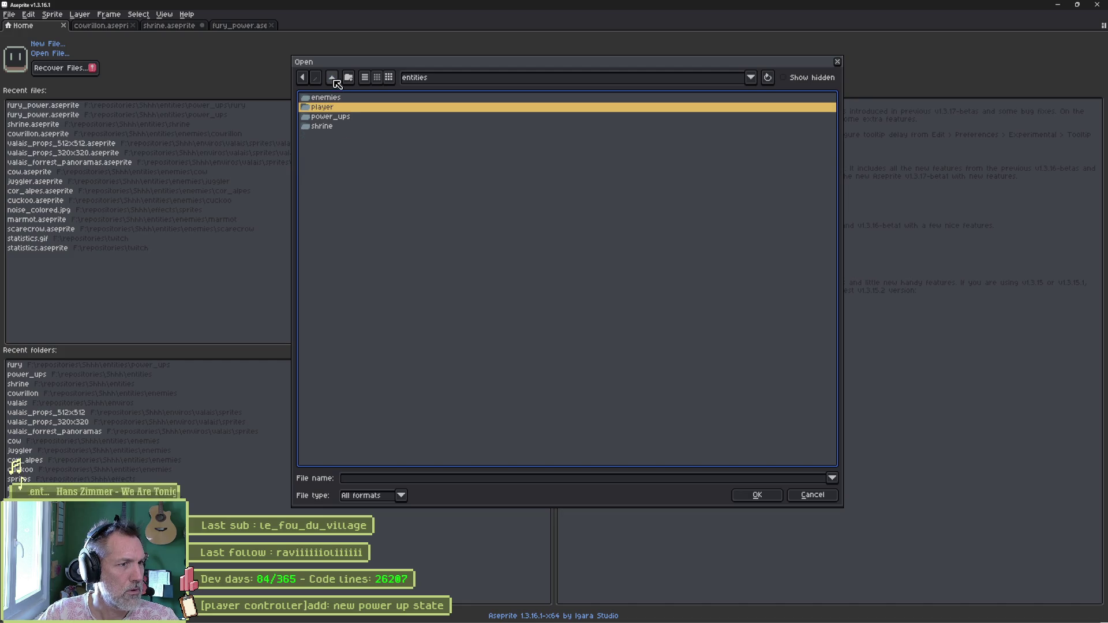
click(333, 80)
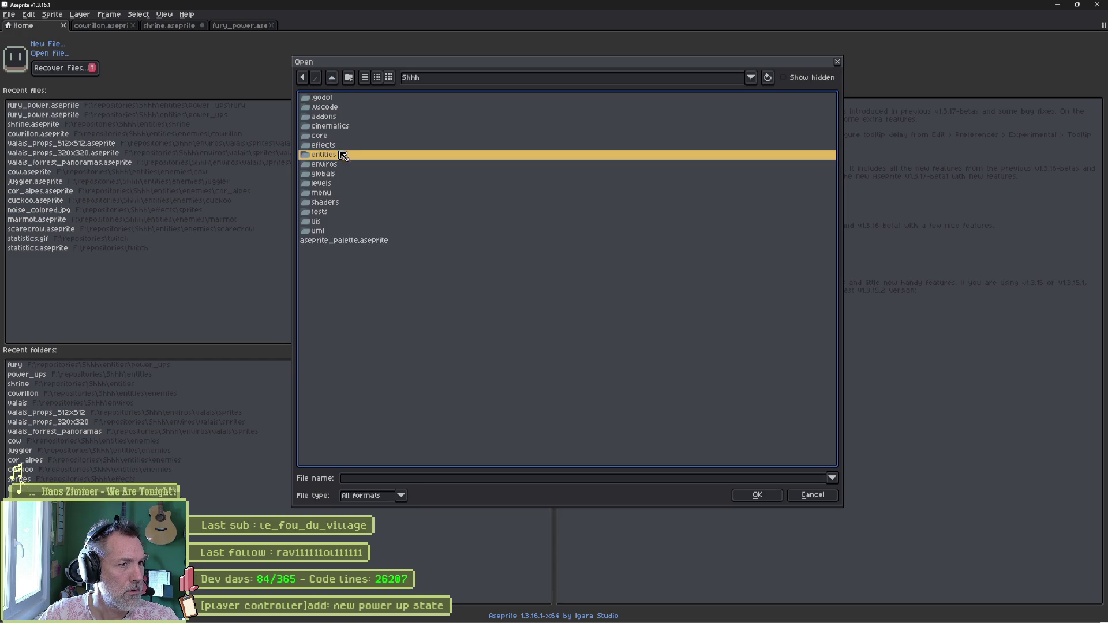
double_click(343, 154)
double_click(335, 108)
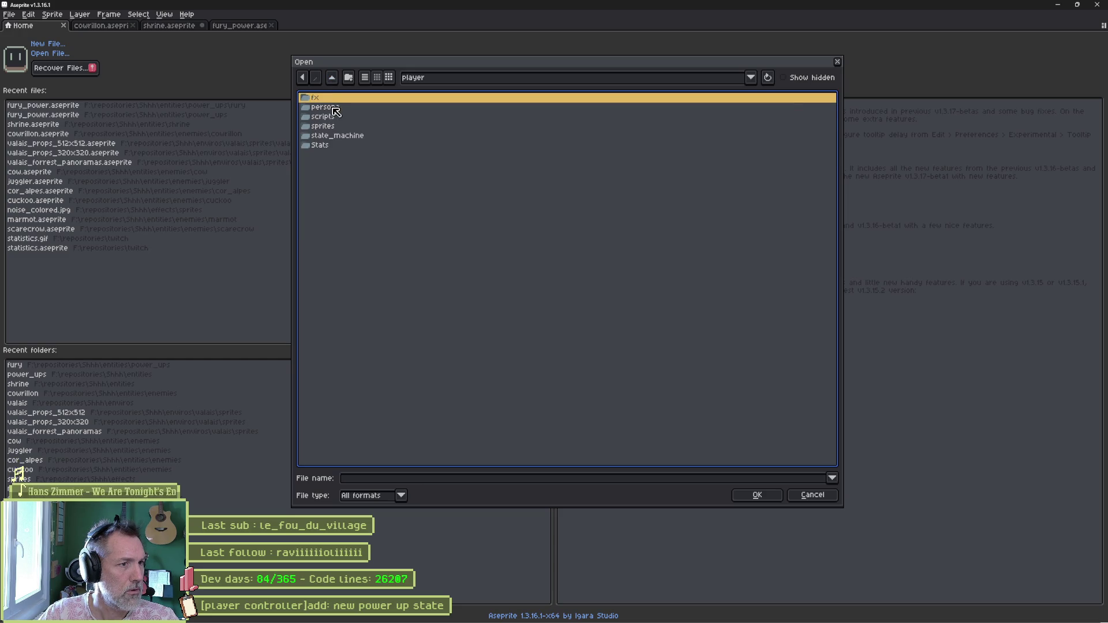
double_click(354, 127)
click(351, 99)
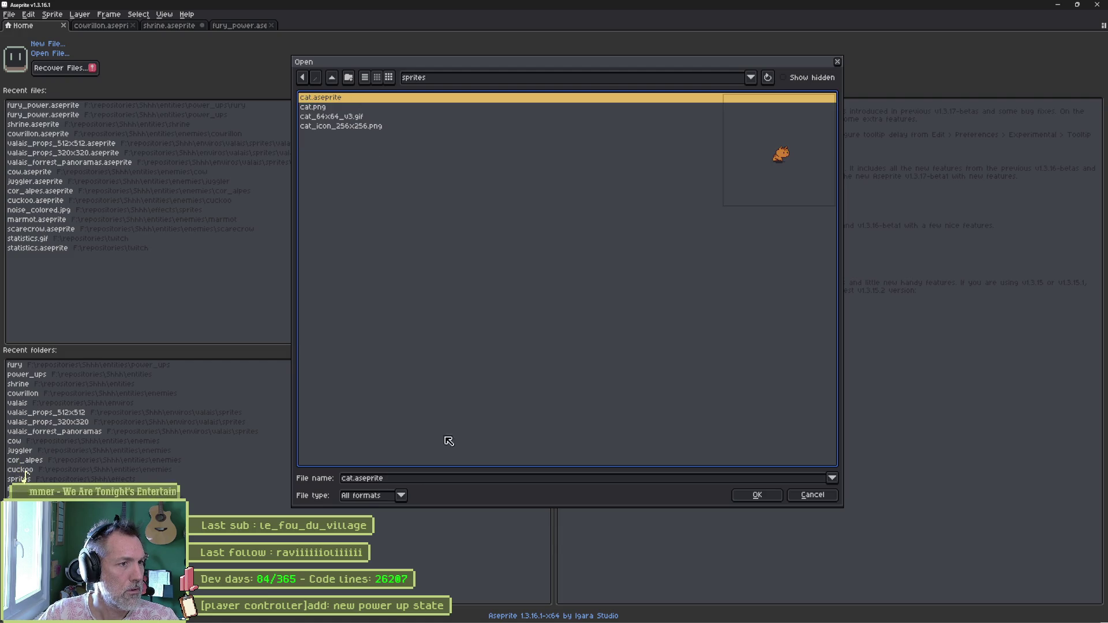
click(768, 496)
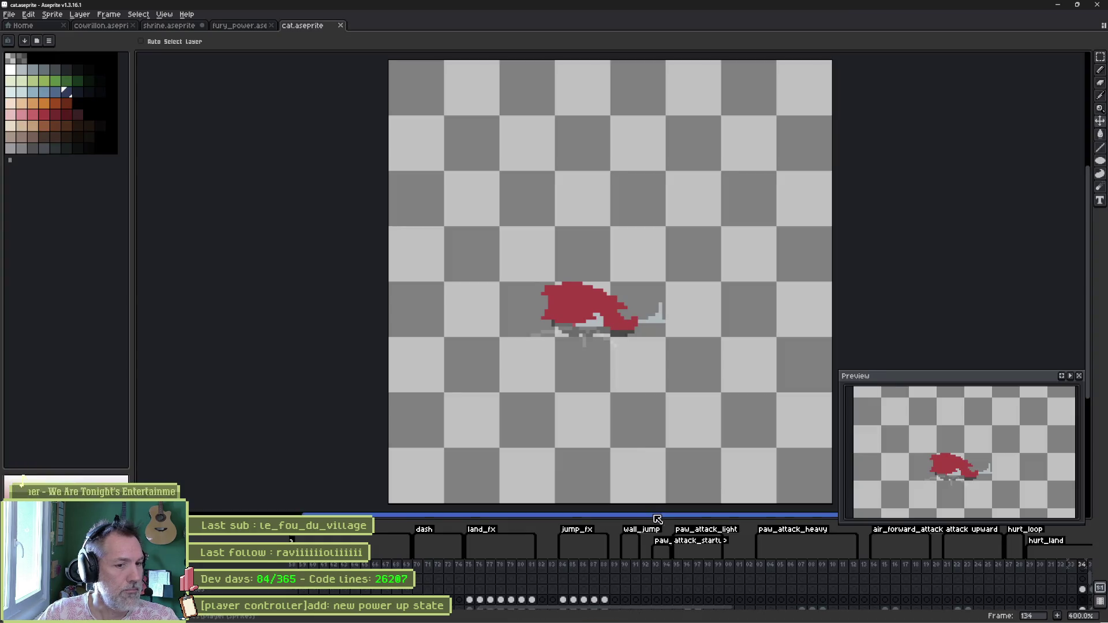
- Append frame 204 after cat.aseprite's last frame and tag it power_up
drag(656, 512, 656, 437)
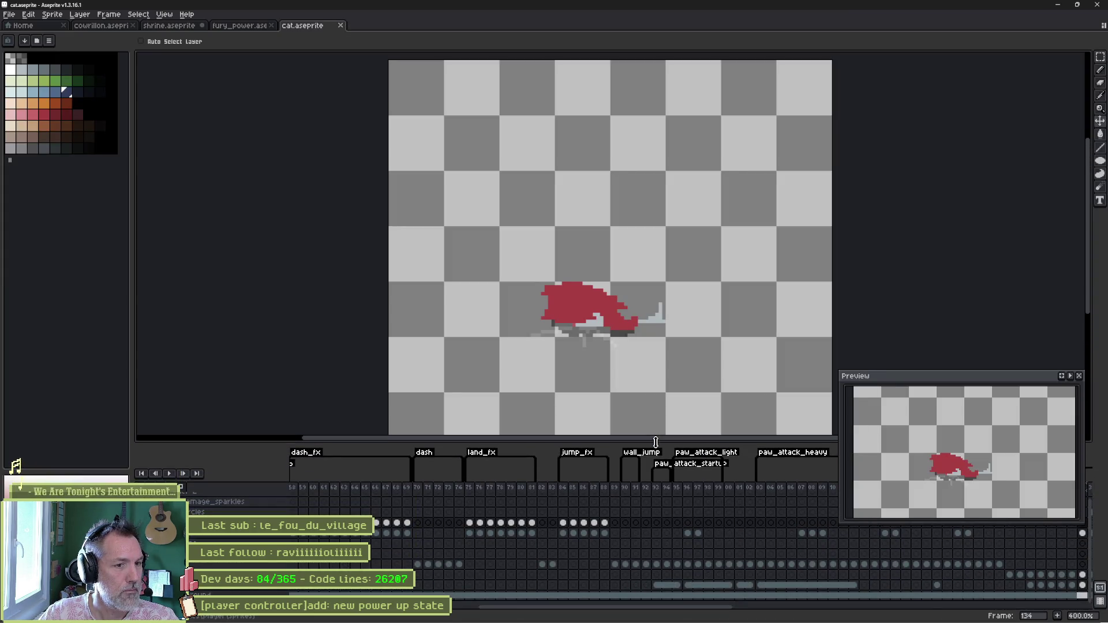
scroll(445, 557, right, 5)
scroll(446, 558, right, 15)
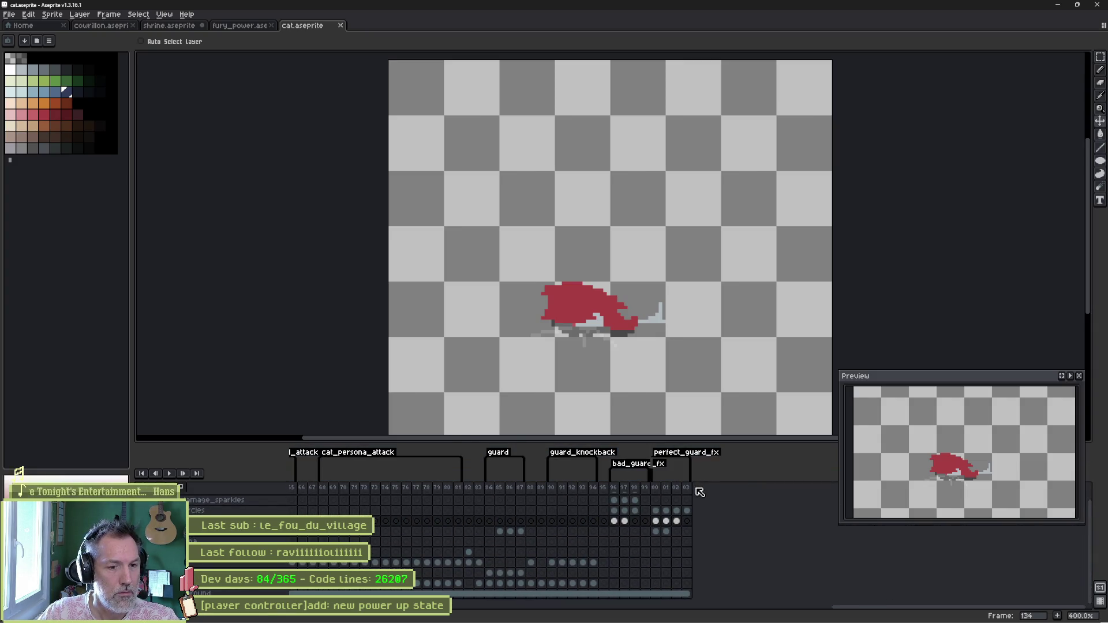
click(685, 487)
key(alt+n)
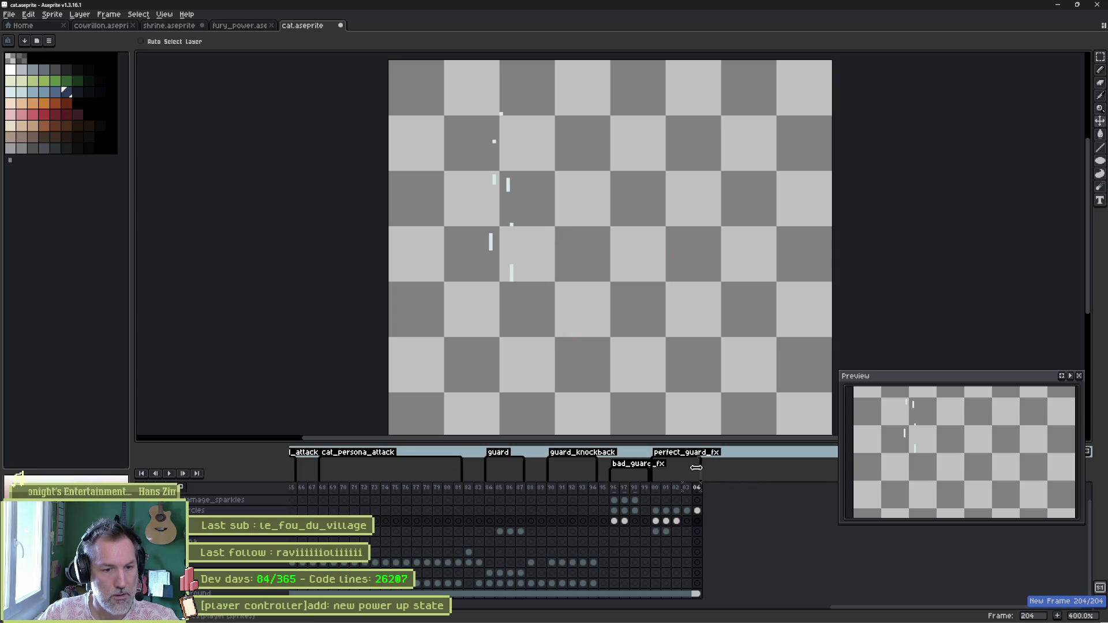
right_click(701, 492)
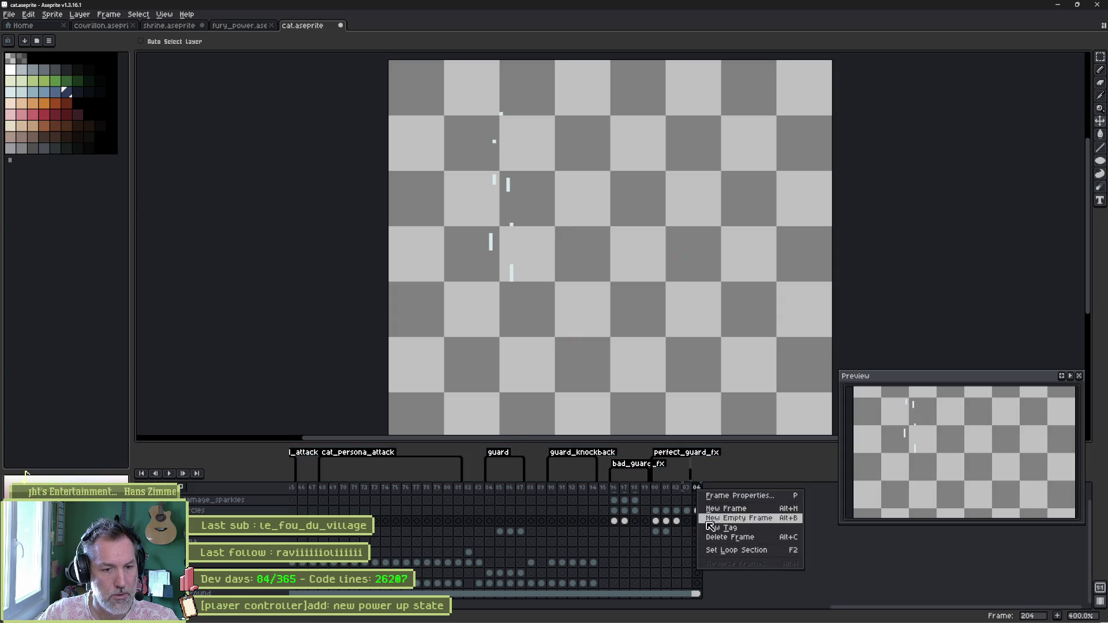
click(728, 529)
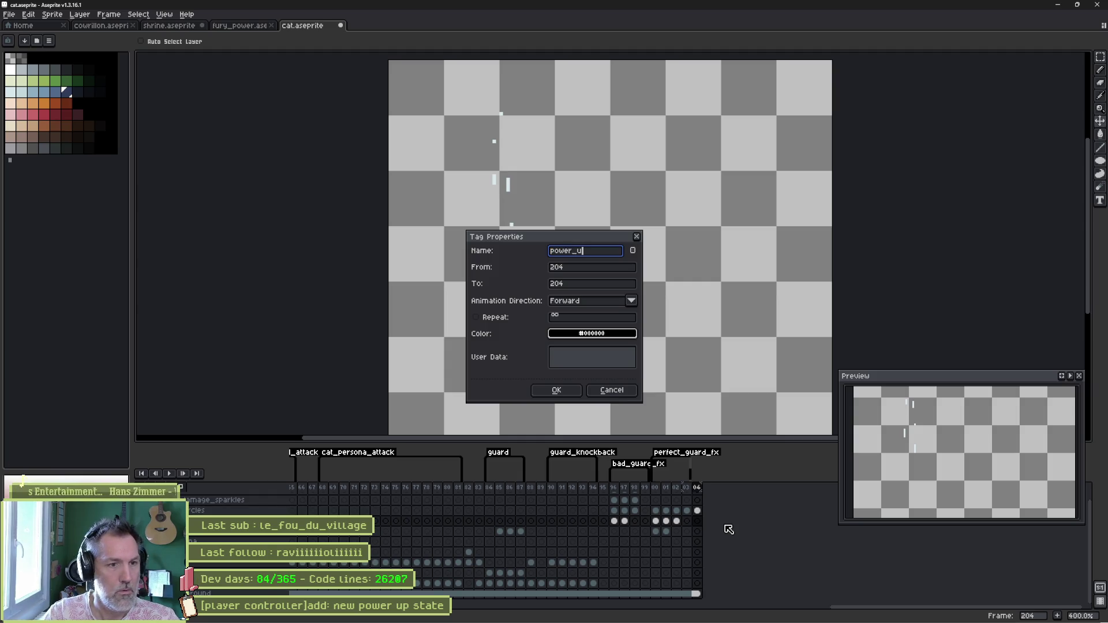
text(p)
key(Return)
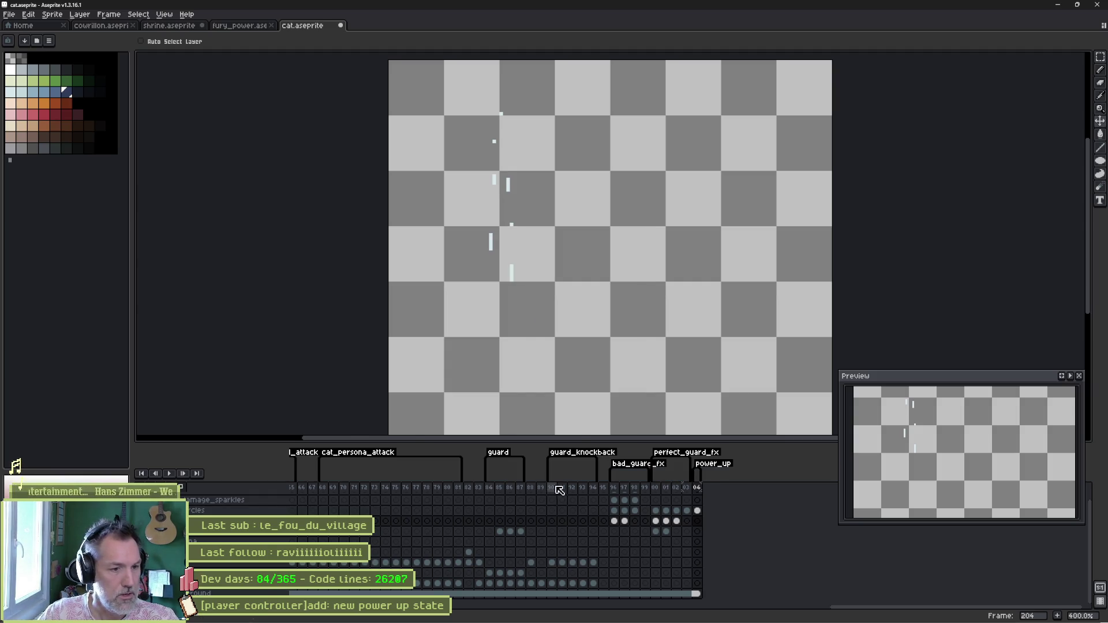
- Look over the cat pose at frame 176, then undo the stray edit on frame 204
drag(842, 611, 572, 612)
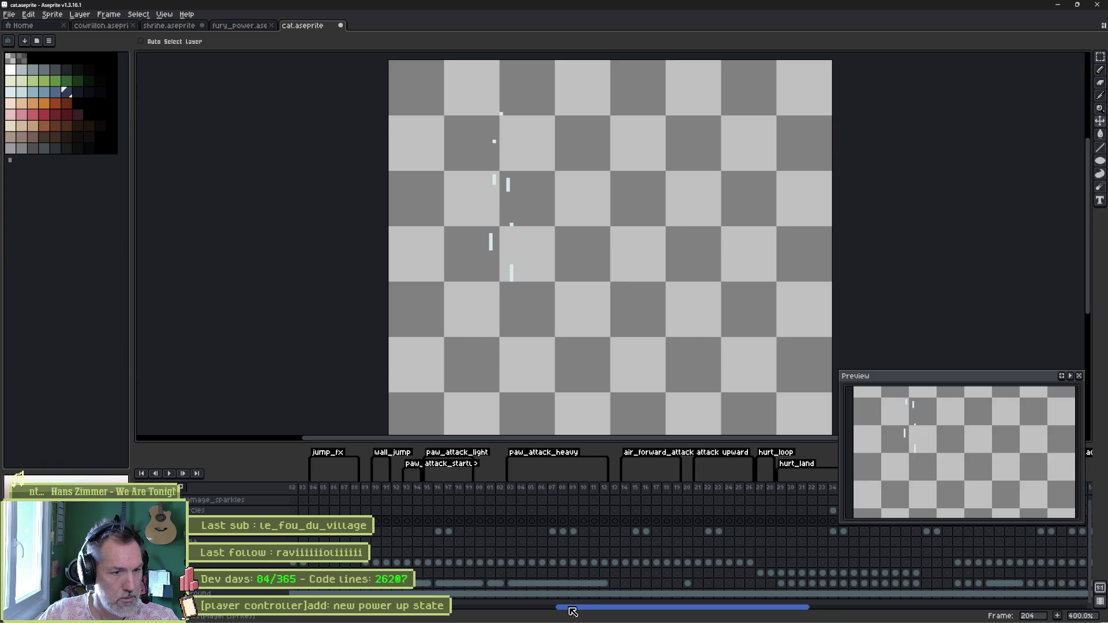
drag(572, 611, 811, 602)
click(434, 492)
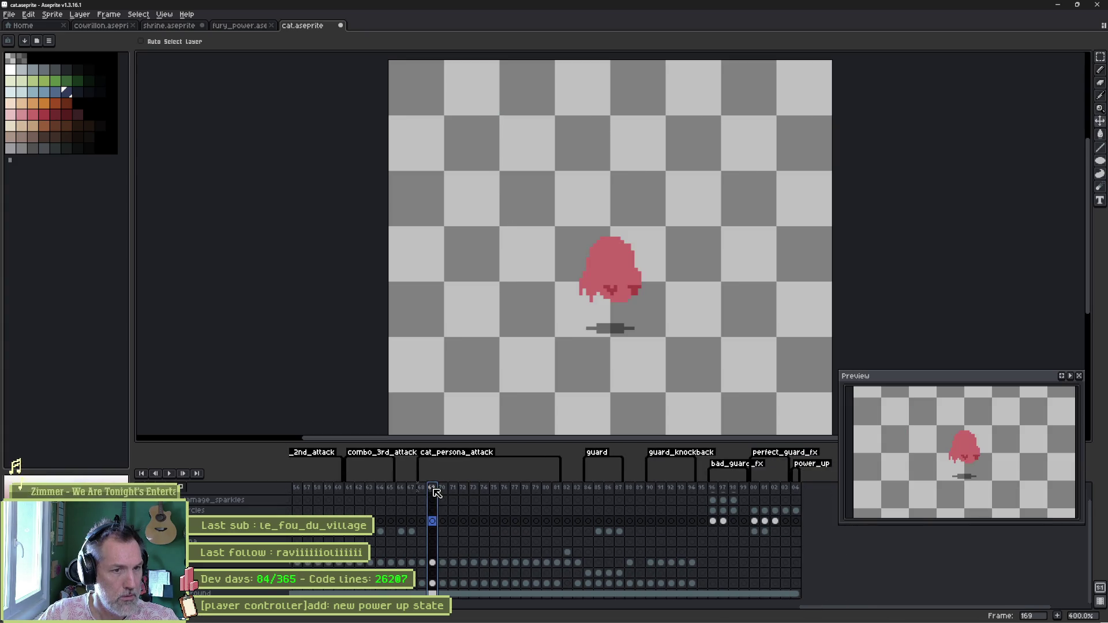
click(505, 489)
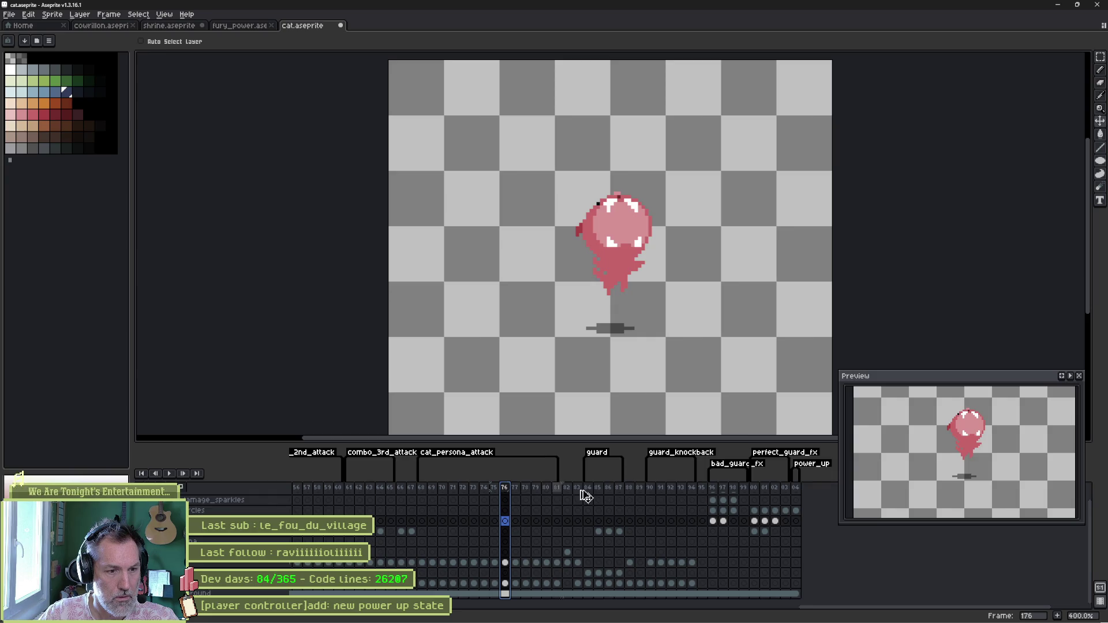
click(796, 490)
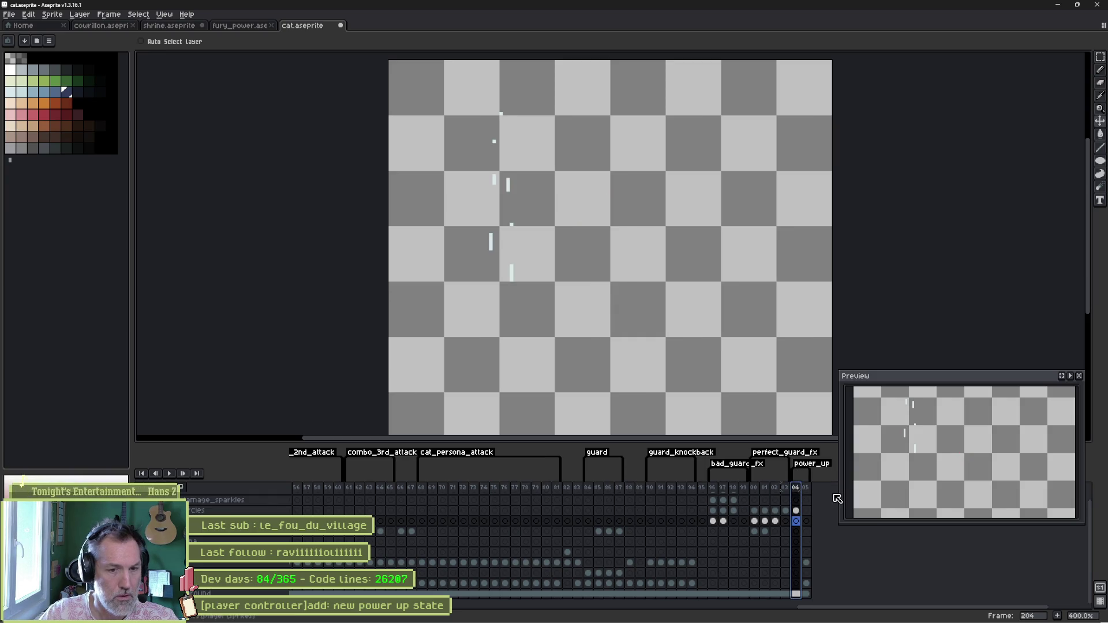
key(ctrl+z)
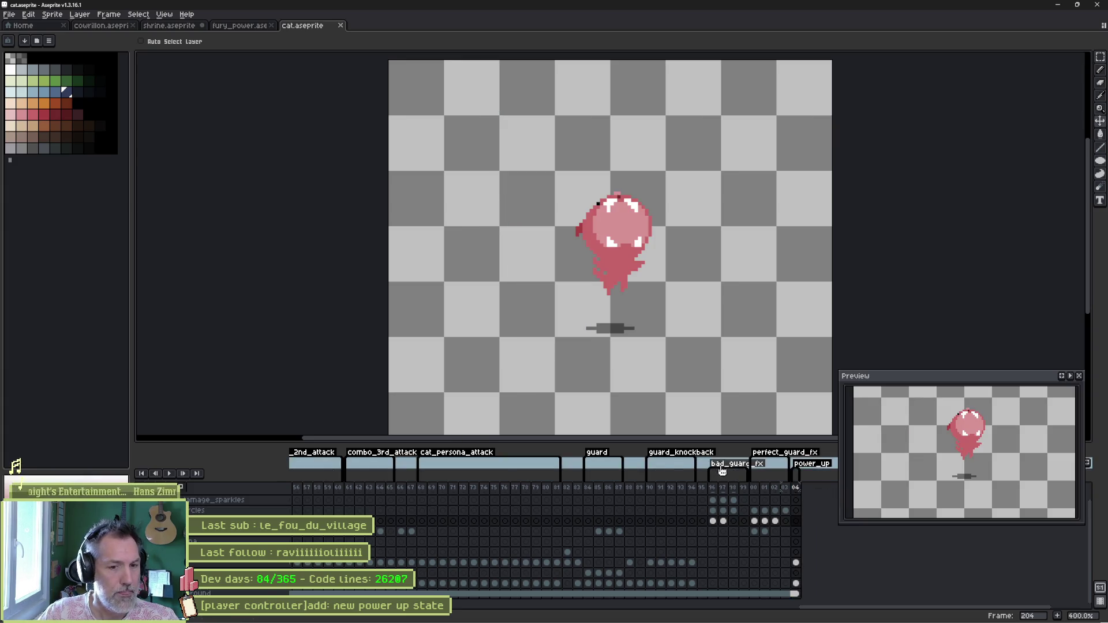
- Add three frames after frame 204 so the power_up tag spans frames 204–207
click(796, 489)
key(alt+n)
key(alt+n)
key(alt+n)
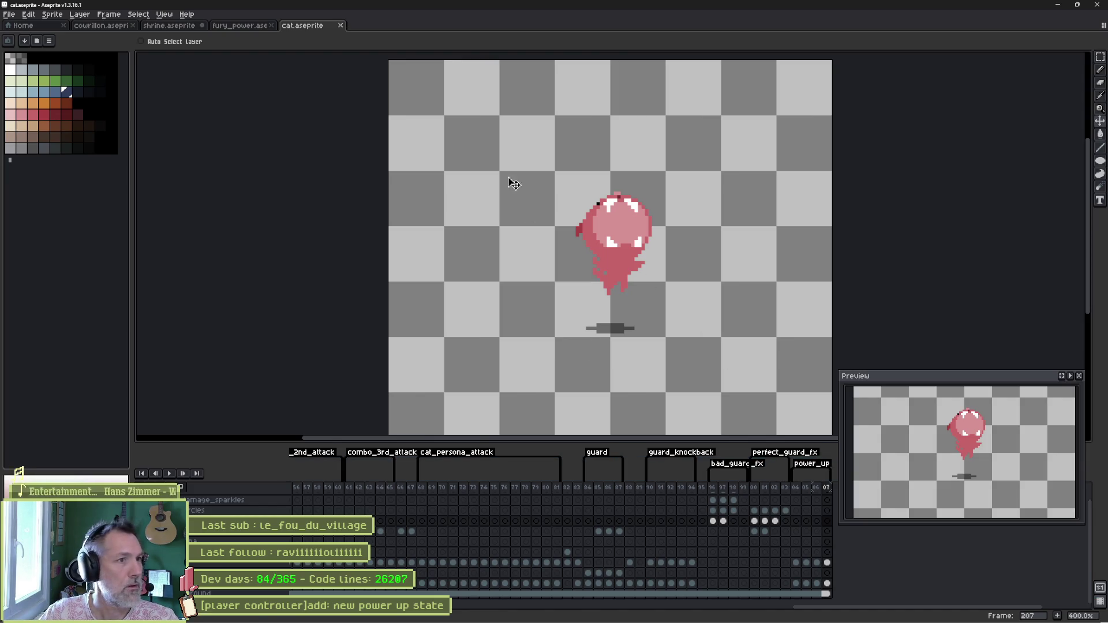
double_click(811, 464)
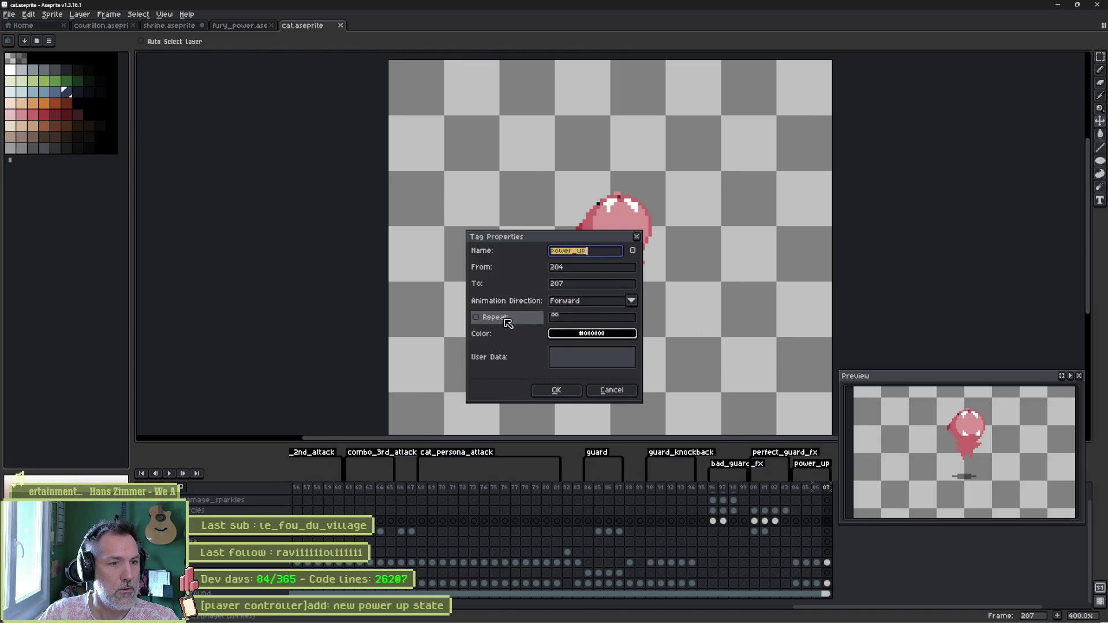
click(540, 390)
click(1057, 4)
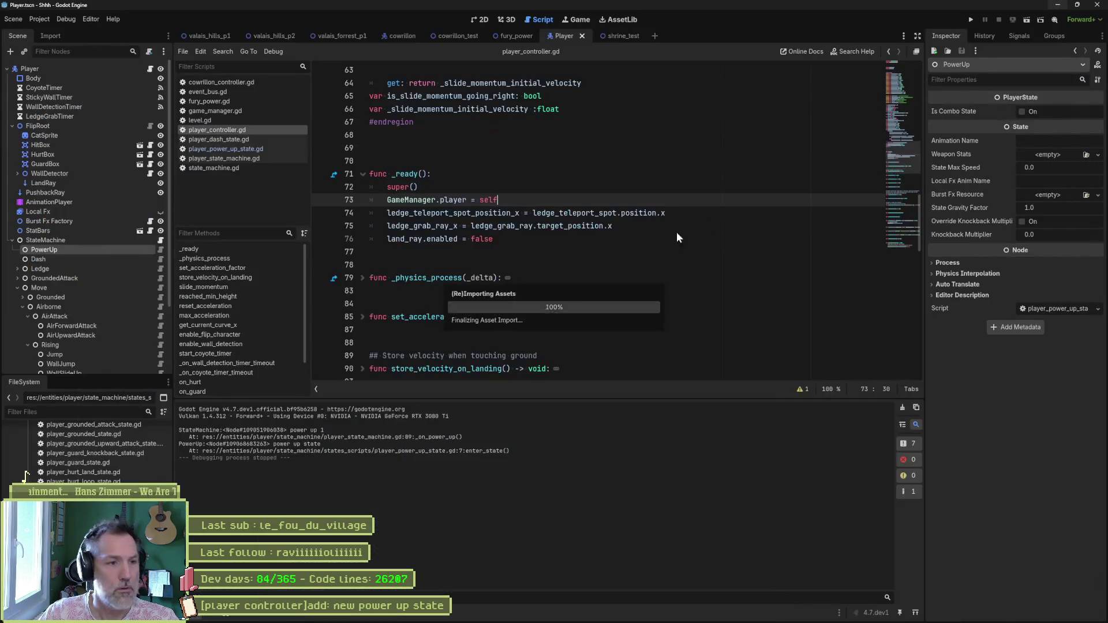
- Reimport the updated cat Aseprite file from the CatSprite node's Inspector
click(59, 136)
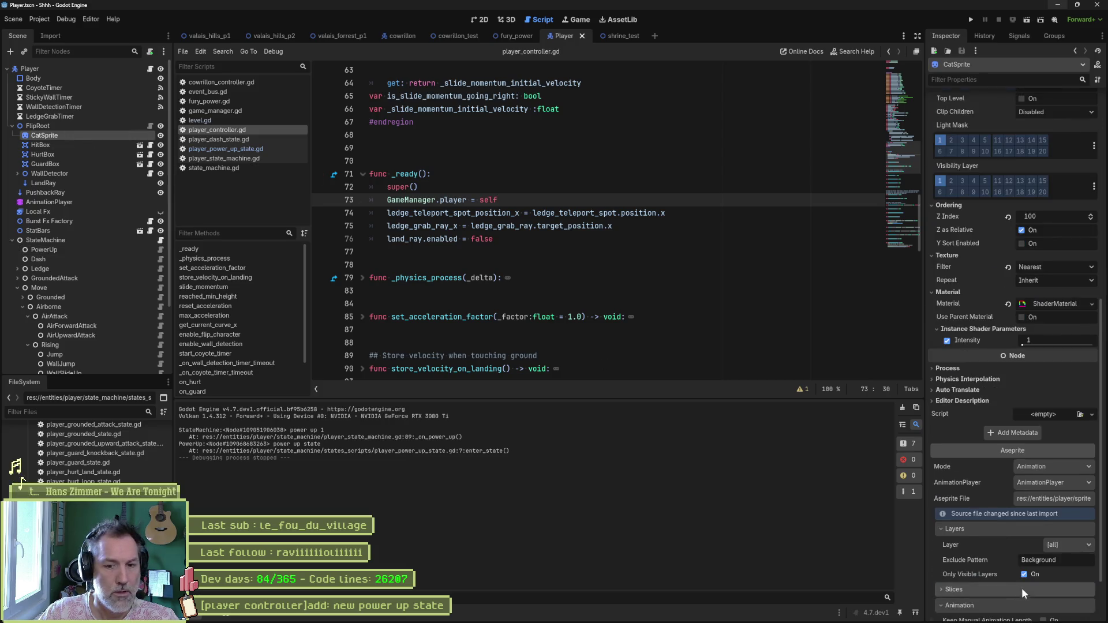
scroll(992, 518, down, 3)
click(972, 610)
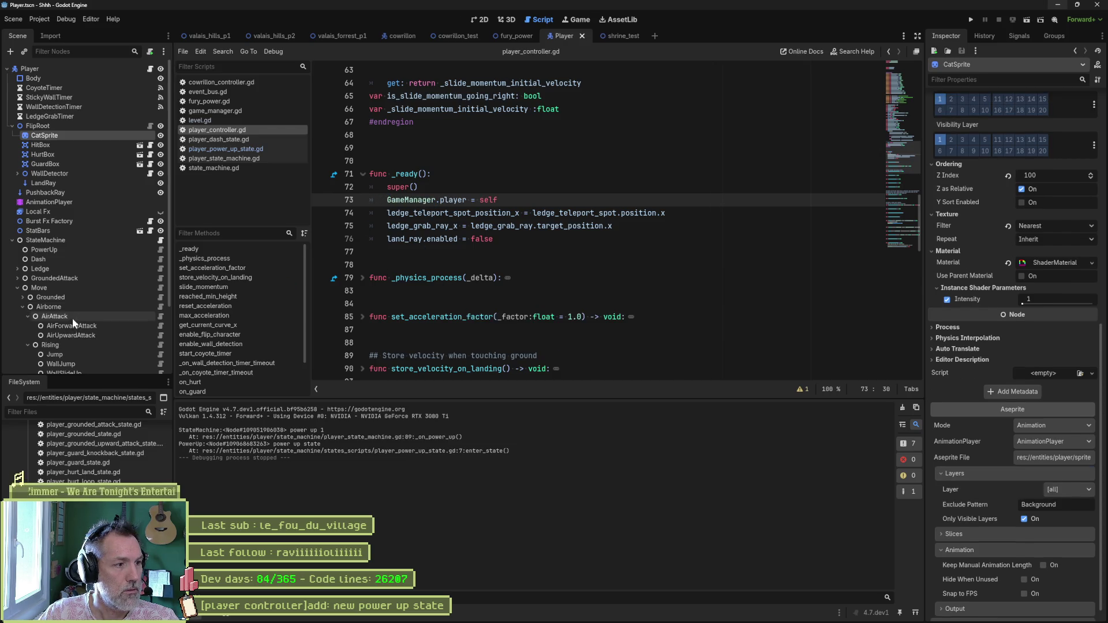
- Set the PowerUp state's Animation Name to power_up and save the Player scene
click(60, 241)
click(60, 248)
click(1060, 145)
text(power_up)
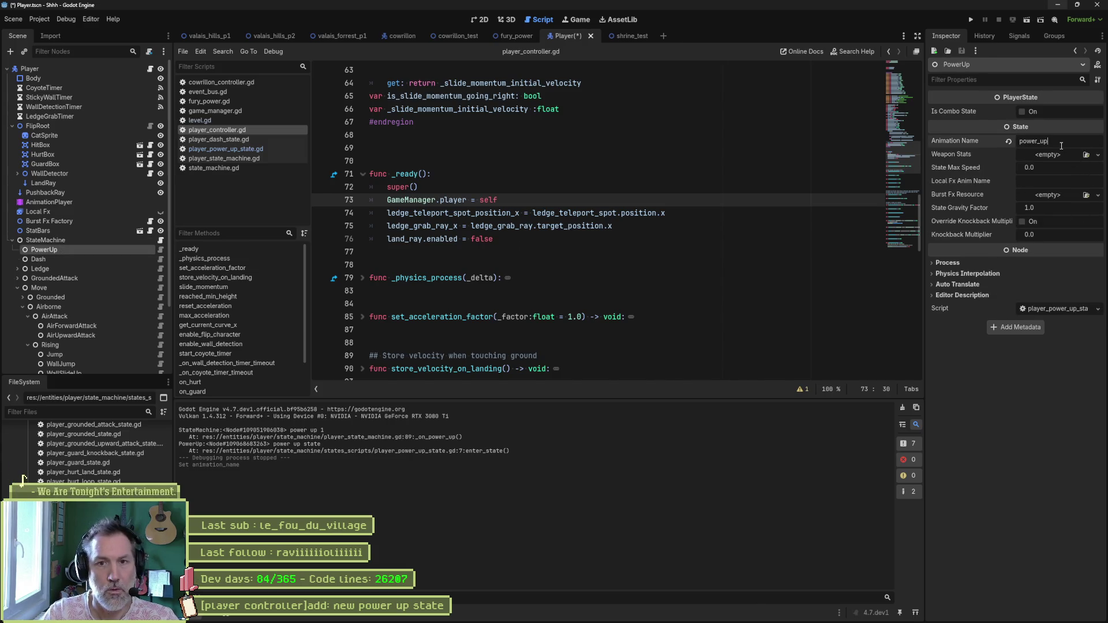
key(ctrl+s)
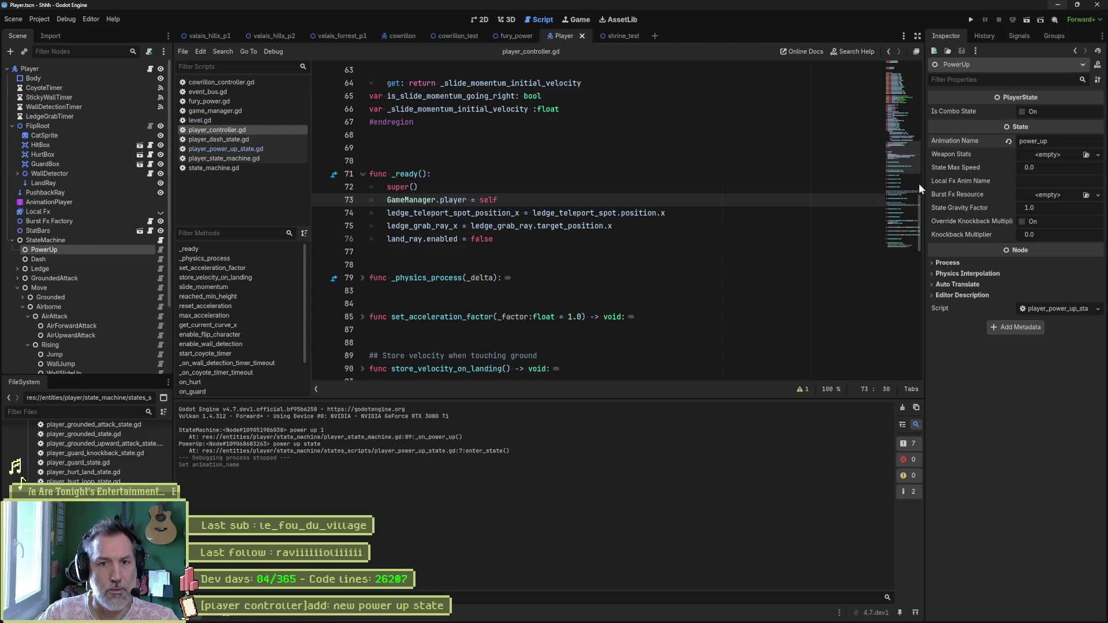
click(622, 35)
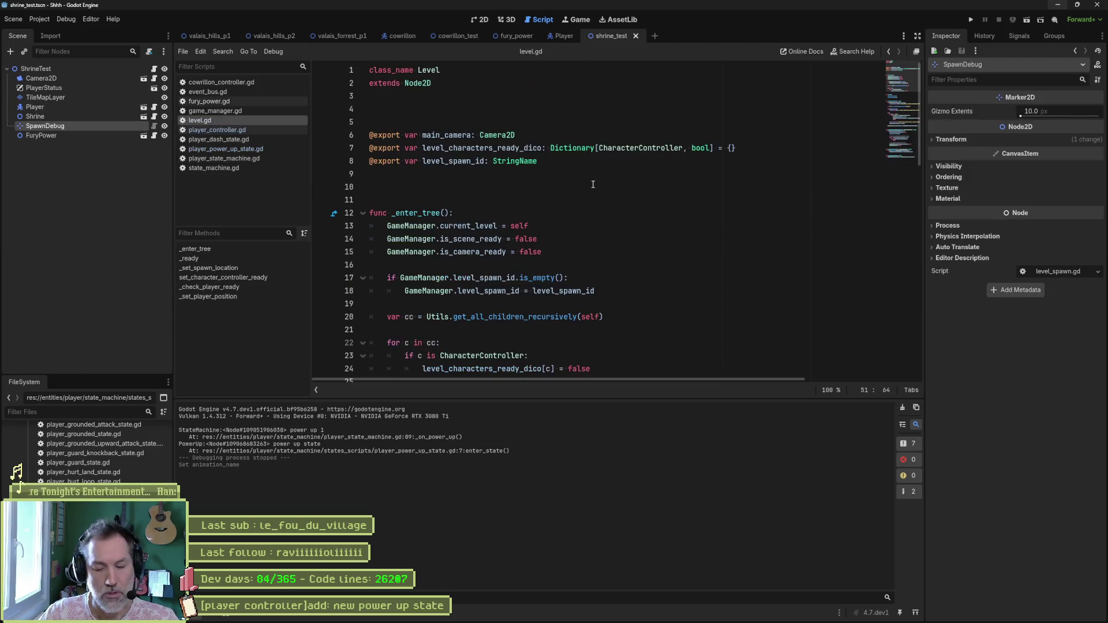
- Test-run the shrine_test scene, confirming it logs "power up 1", then stop it
key(F6)
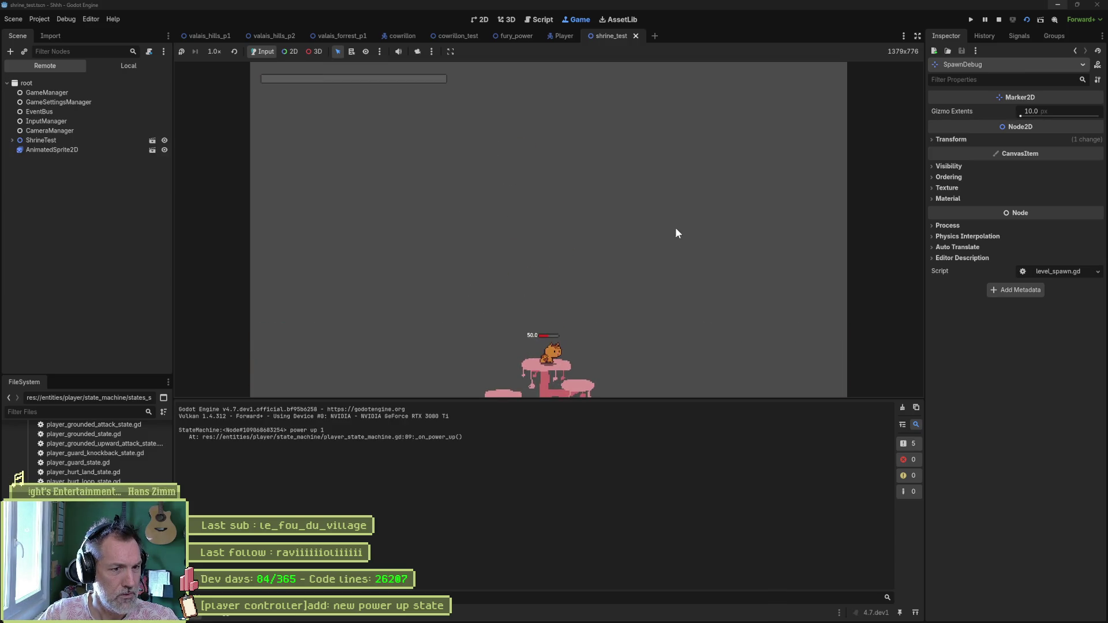
key(F8)
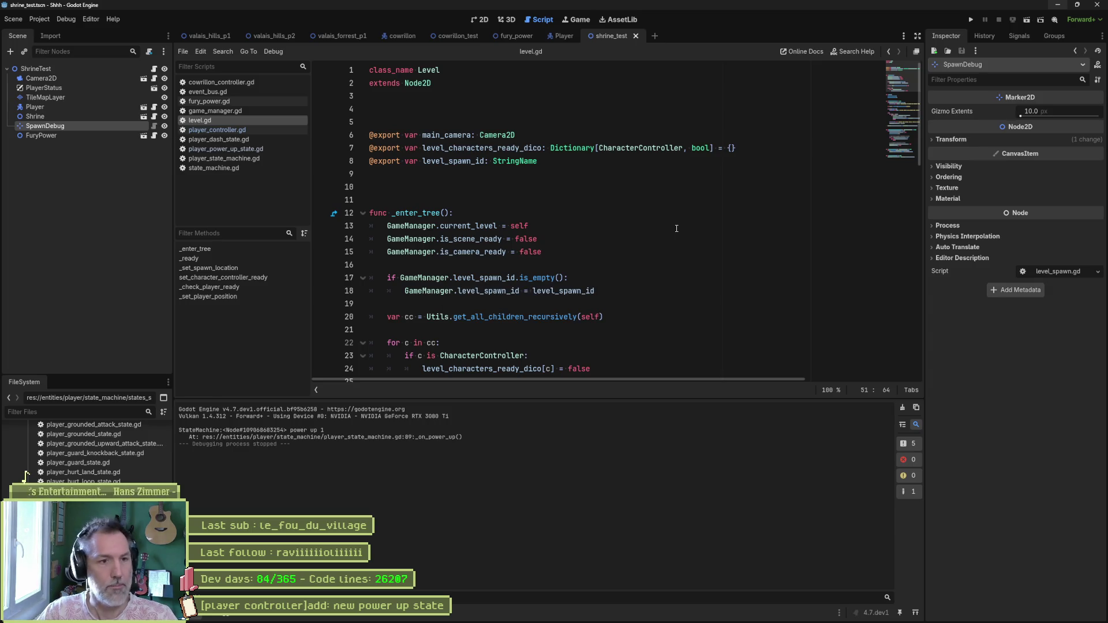
click(592, 615)
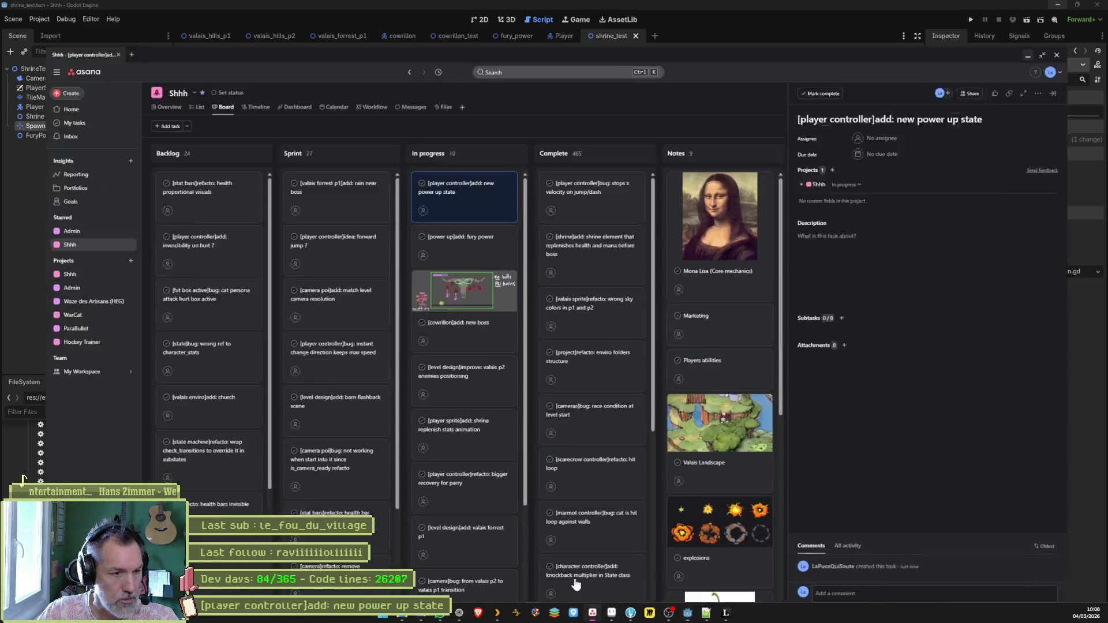
- Add an In progress task "[mana bar]add: unhide mana bar when power up consumed" and move it to the top
scroll(440, 376, down, 3)
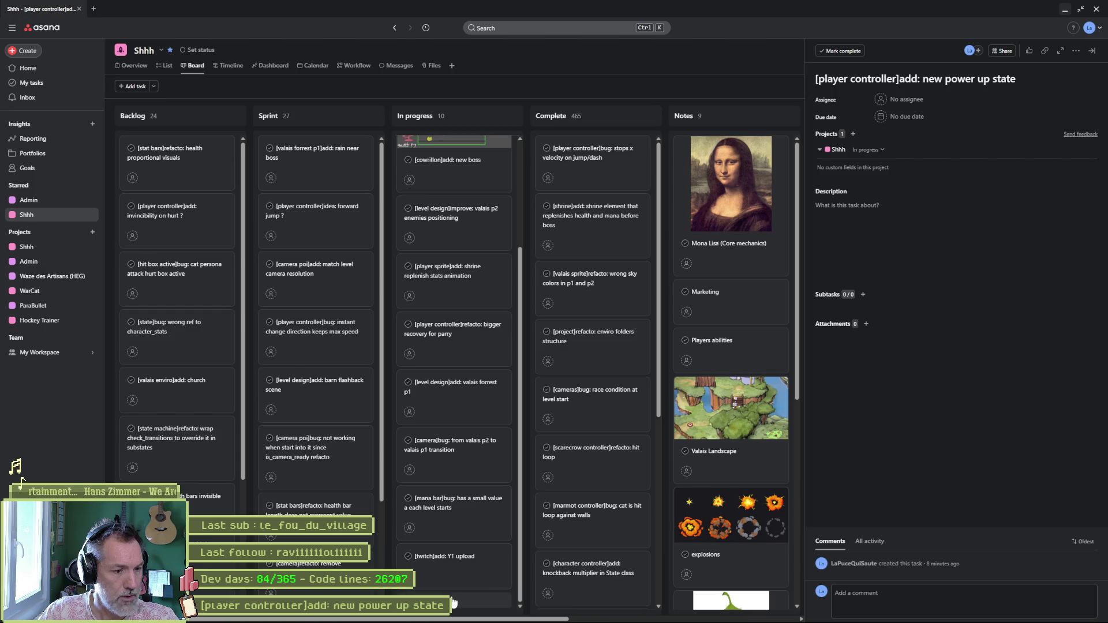
click(453, 600)
text([])
key(Left)
text(mana bar)
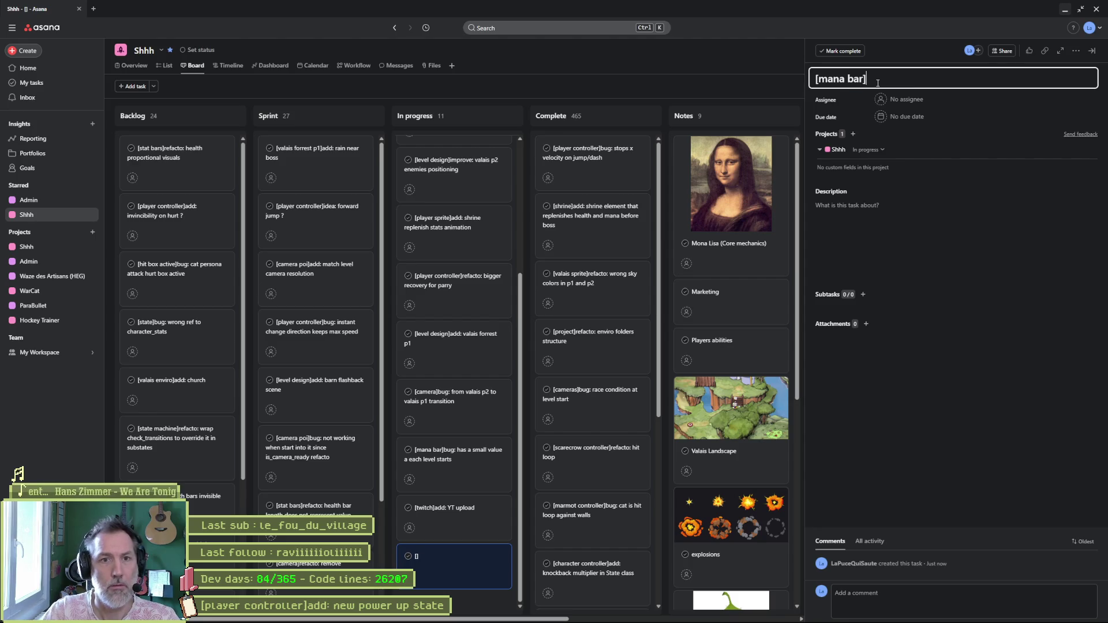
text(:)
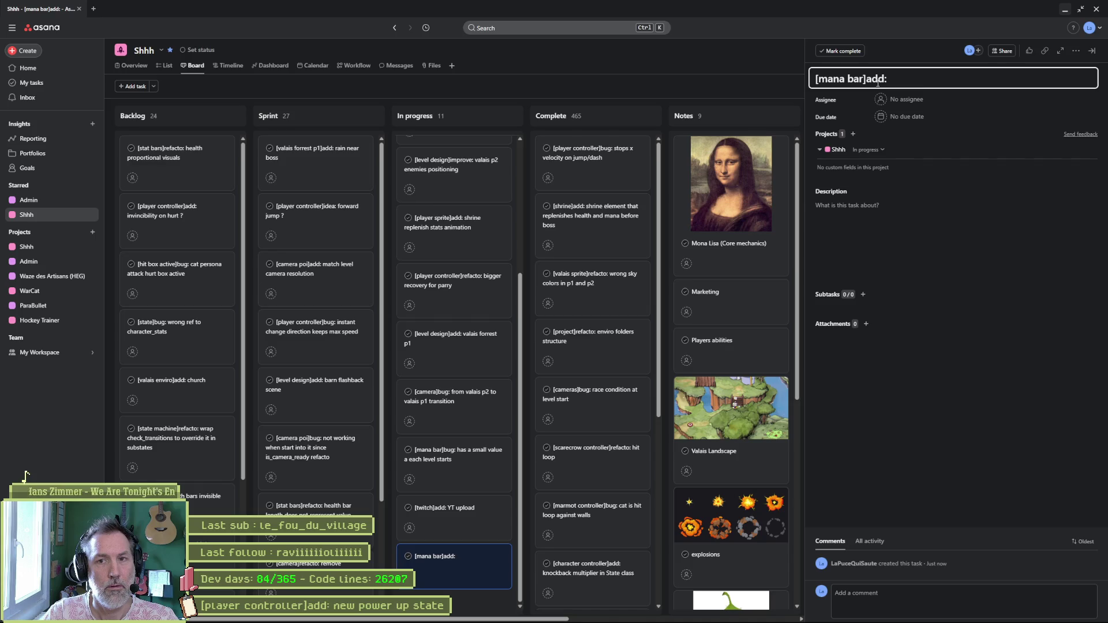
text( mu)
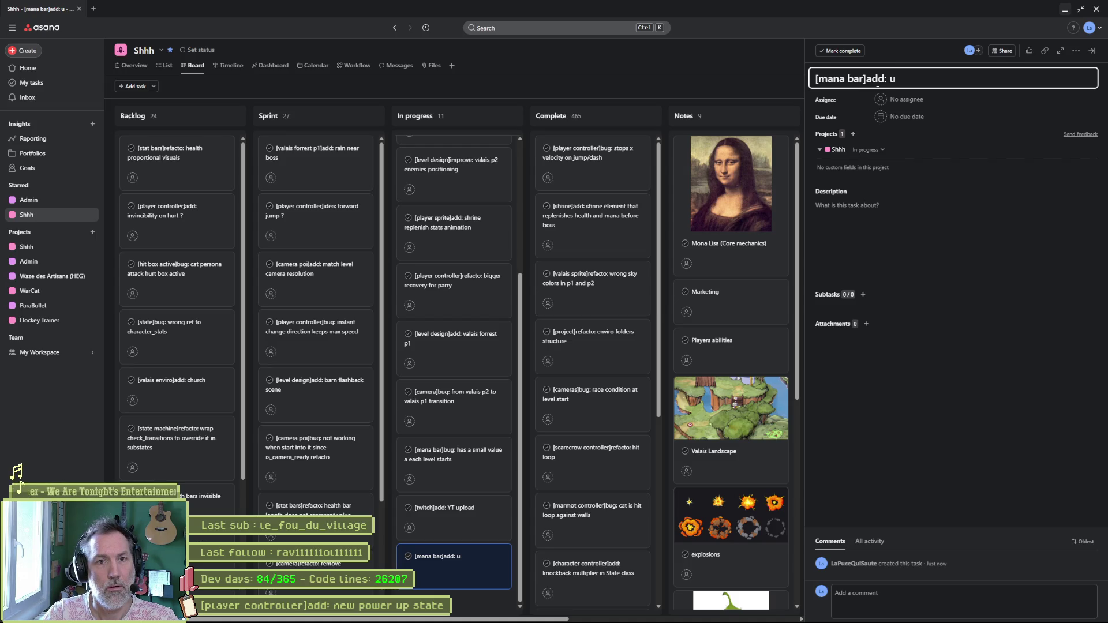
text(nhide mana b)
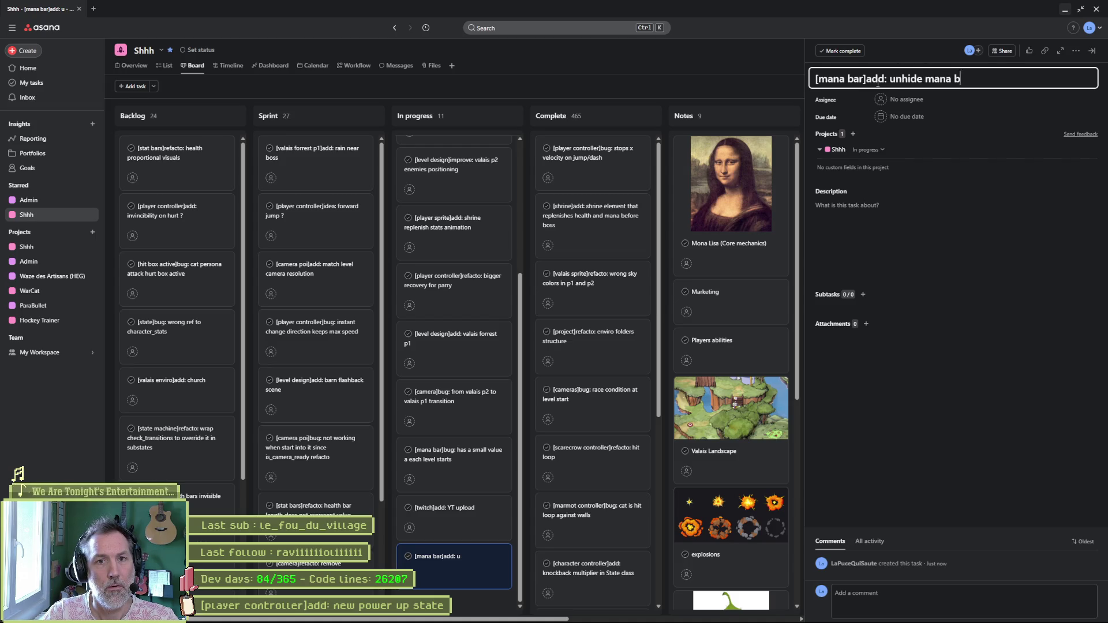
text(ar when power up)
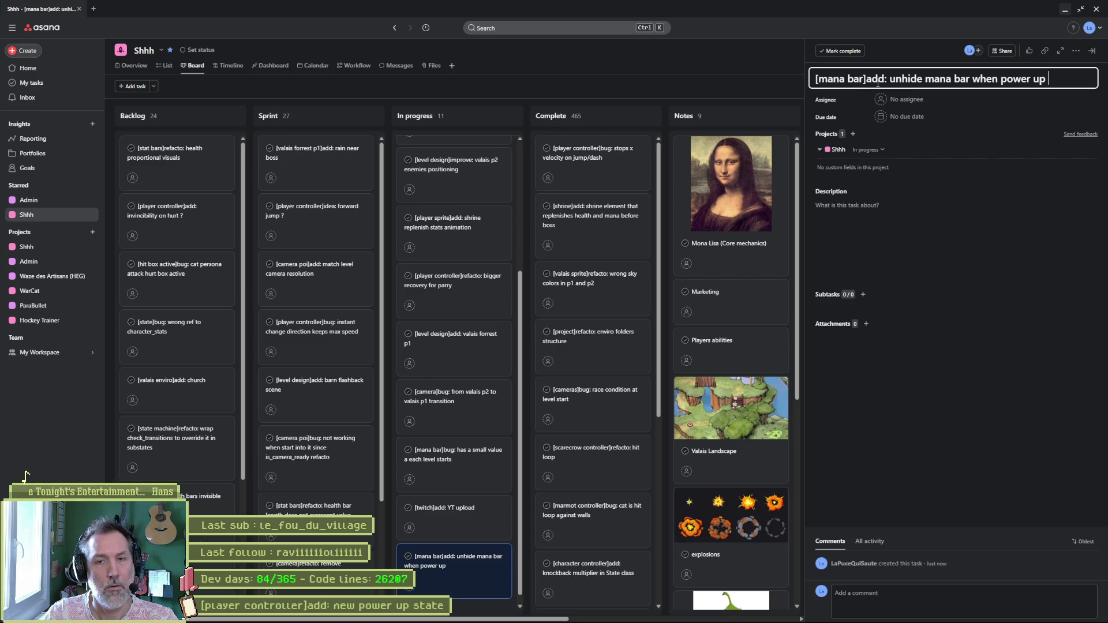
text( consumed)
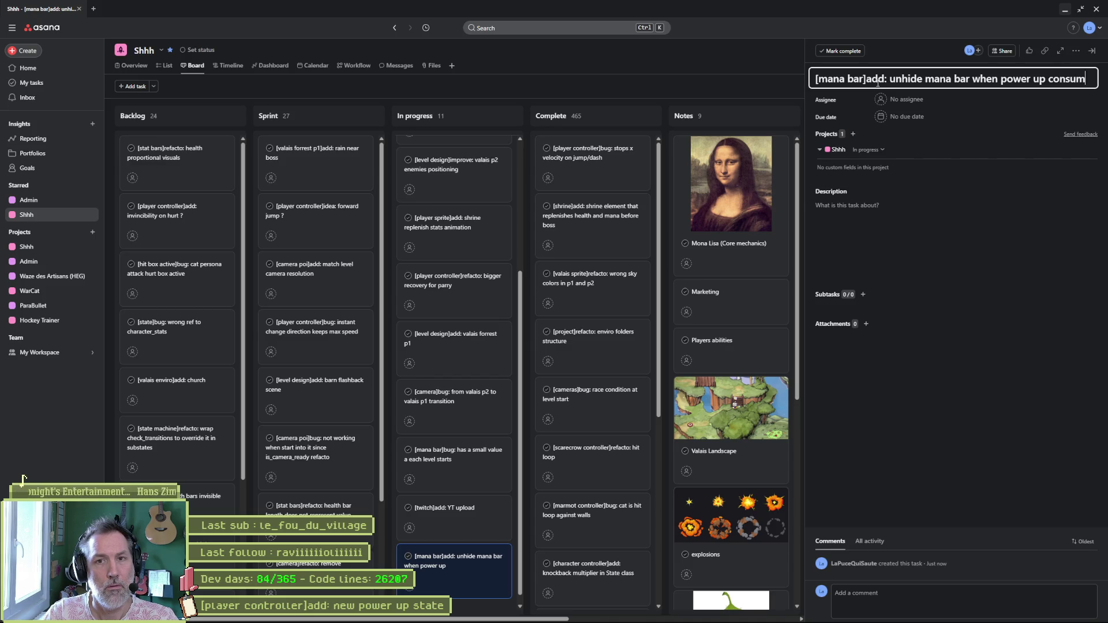
mouse_move(456, 558)
mouse_down()
mouse_move(470, 526)
mouse_move(447, 208)
mouse_move(459, 160)
mouse_up()
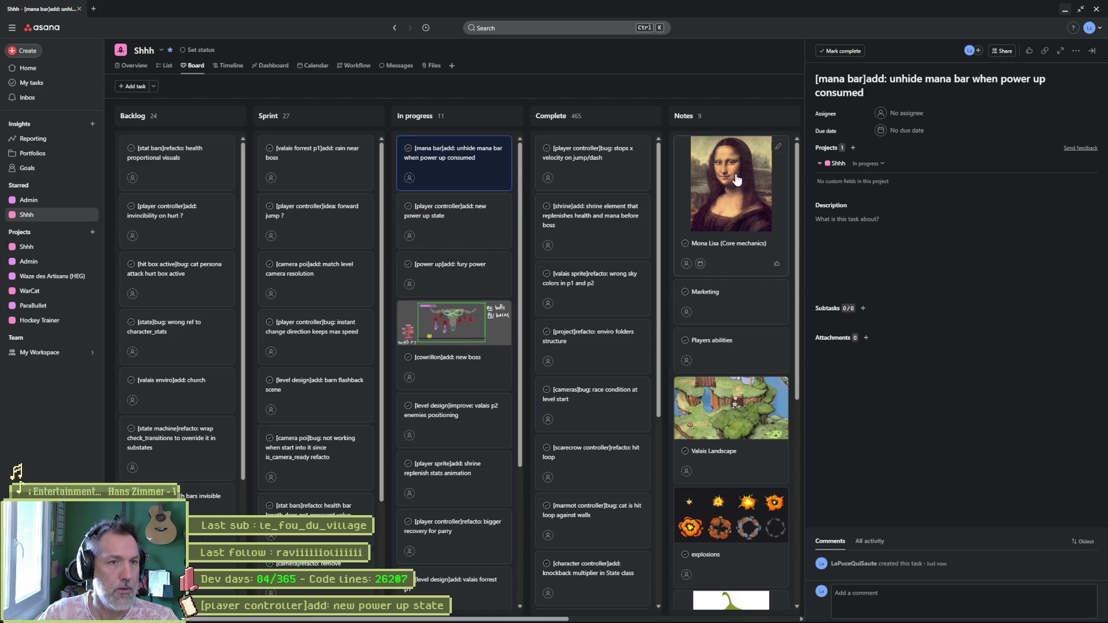